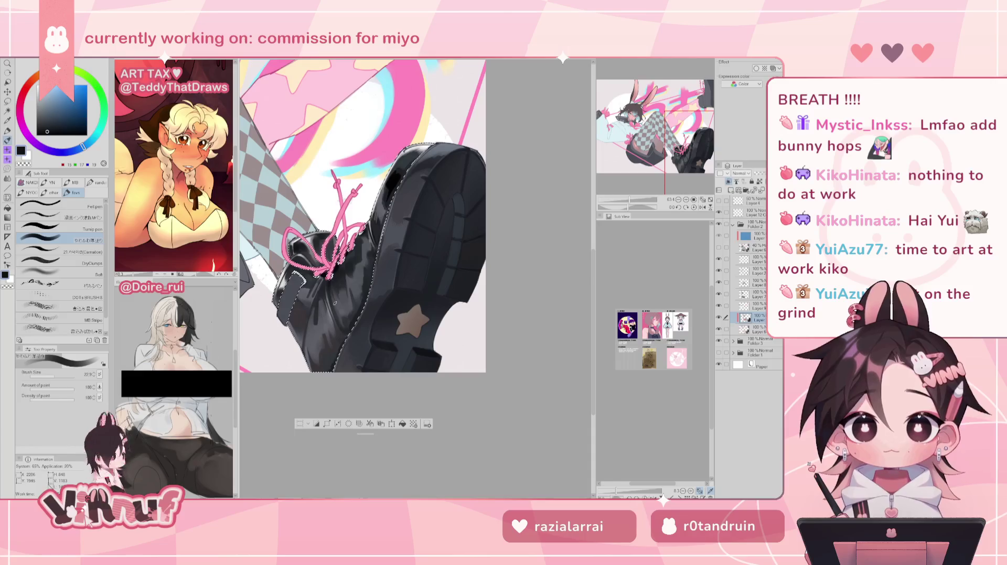
Sample dark greys from the boot and paint a dark shading stroke along its side
left_click(332, 292, "alt")
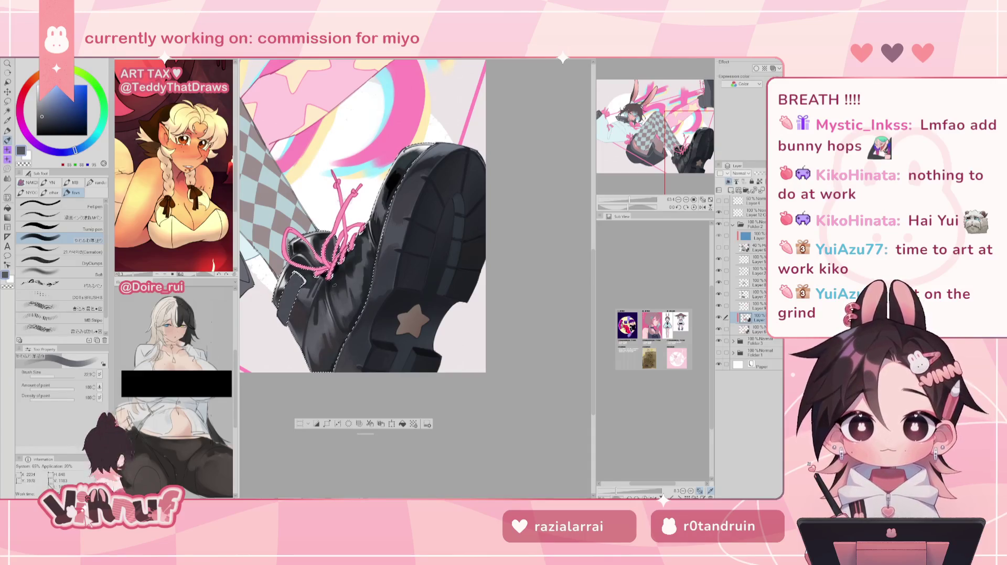
left_click(339, 281, "alt")
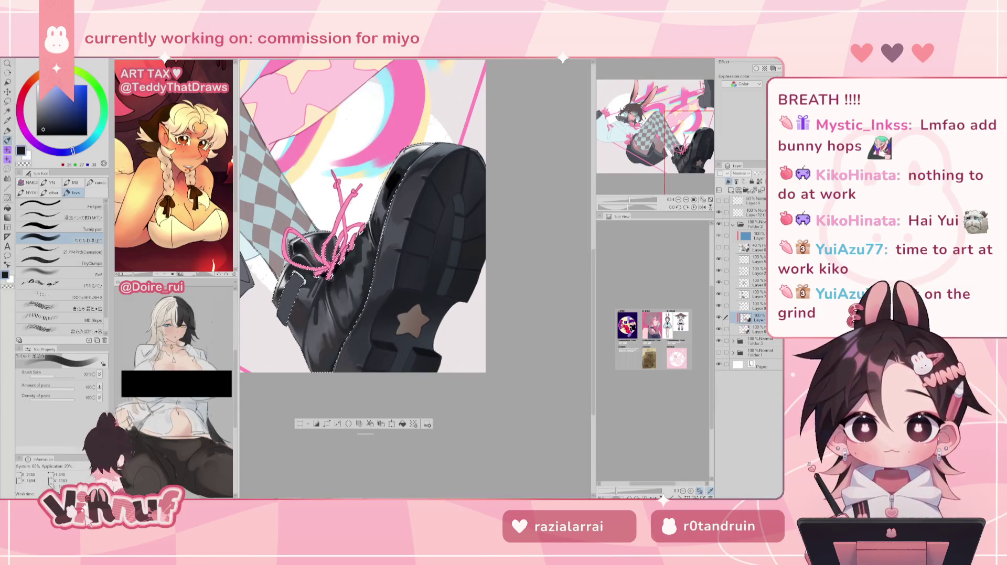
left_click(297, 296, "alt")
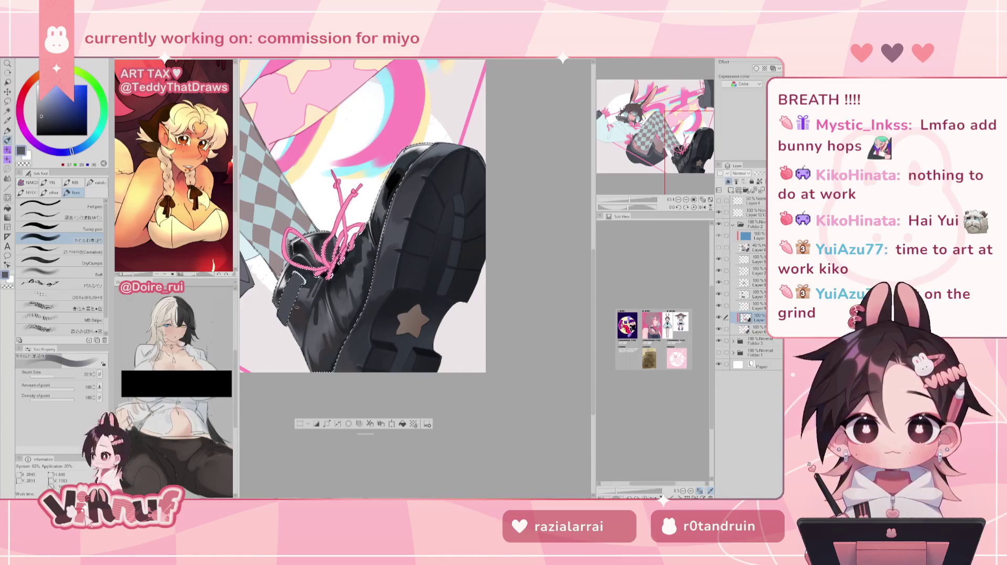
left_click(305, 305, "alt")
left_click_drag(305, 305, 328, 309)
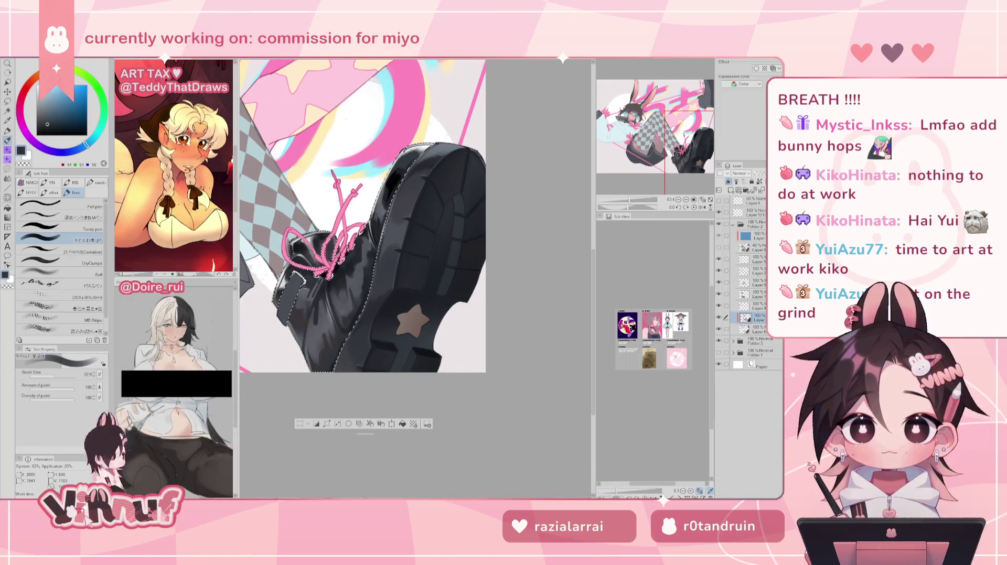
Paint mid-grey strokes along the boot's side and small darker marks near the sole
left_click(309, 298, "alt")
left_click(308, 311, "alt")
left_click(306, 304, "alt")
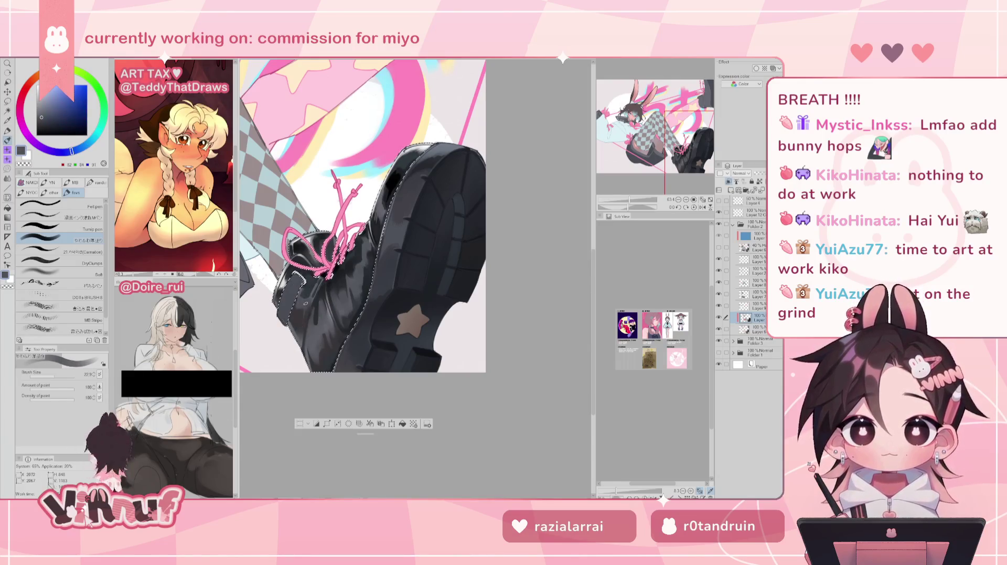
left_click_drag(305, 305, 313, 294)
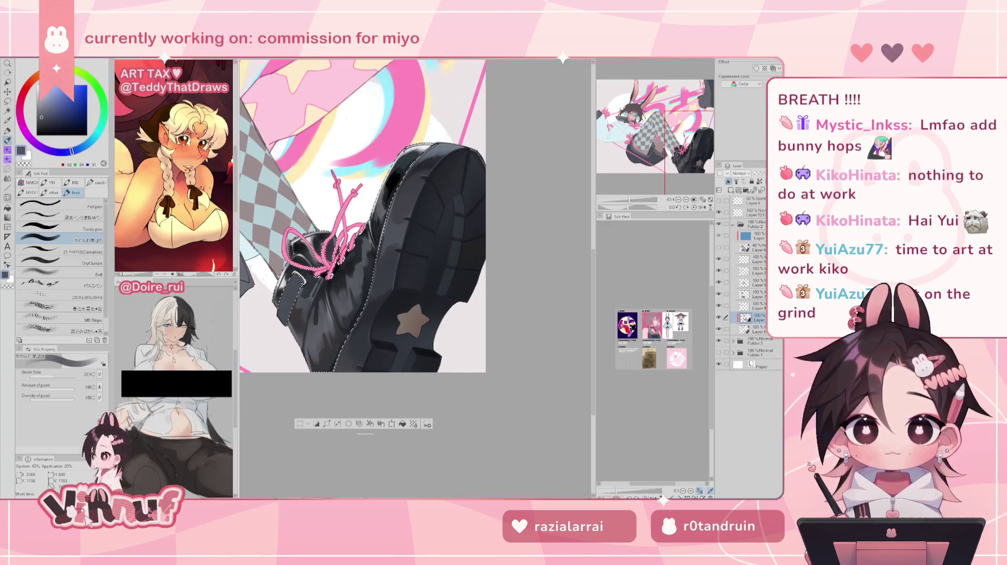
left_click_drag(317, 324, 318, 308)
left_click(313, 347, "alt")
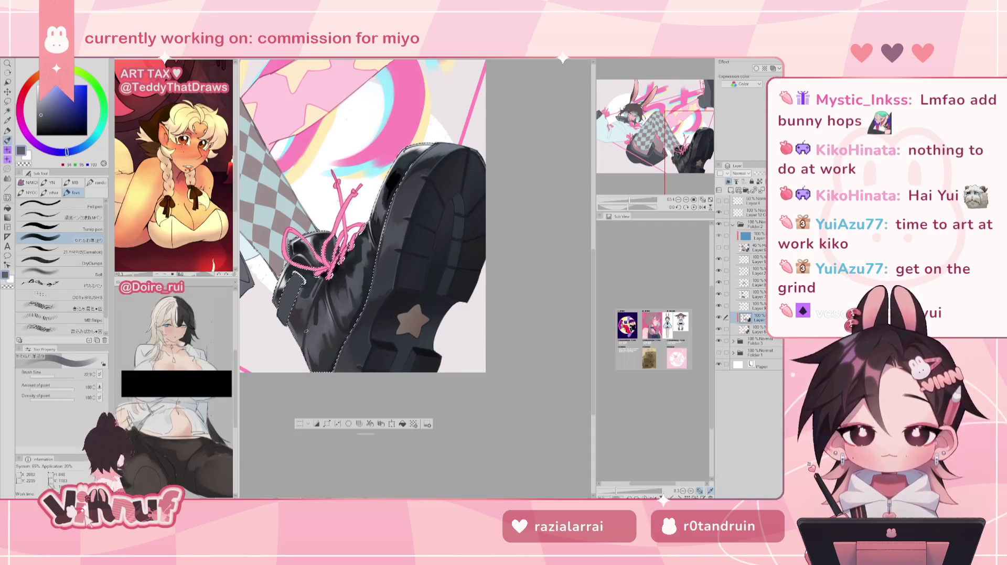
Resize the brush to 56, then 21, then 48 with the boot's dark blue-grey sampled
left_click_drag(314, 349, 320, 358)
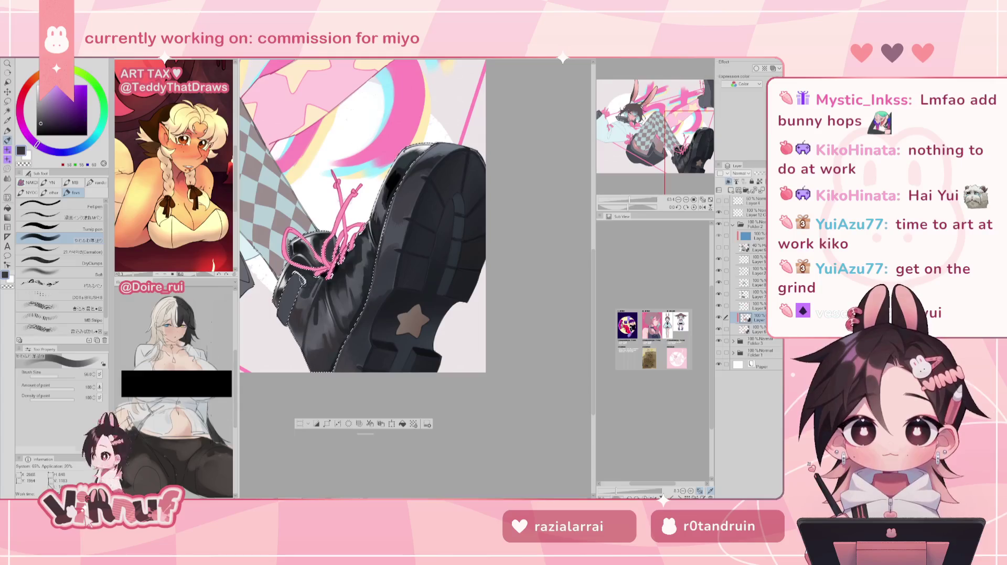
left_click(297, 325, "alt")
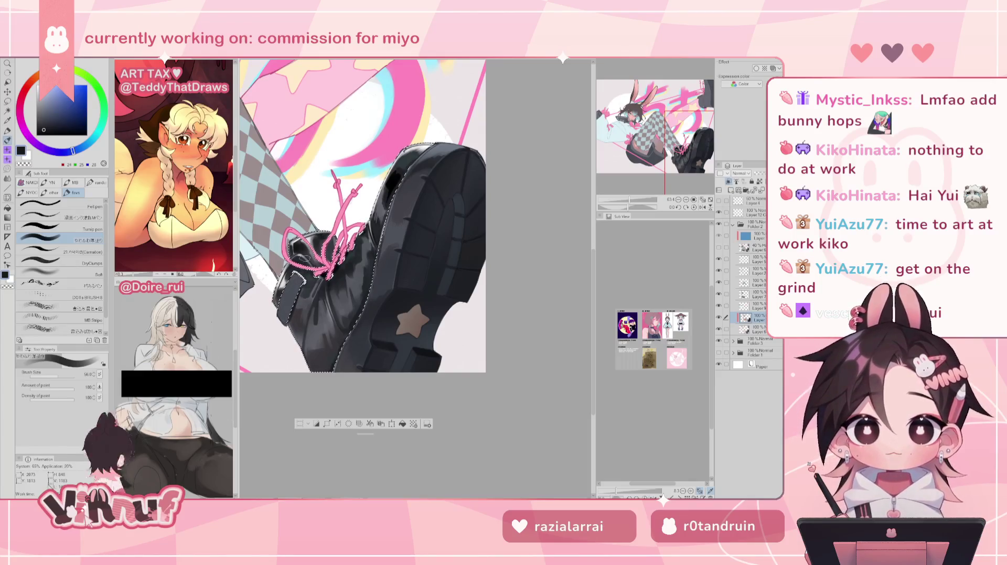
left_click_drag(303, 258, 301, 307)
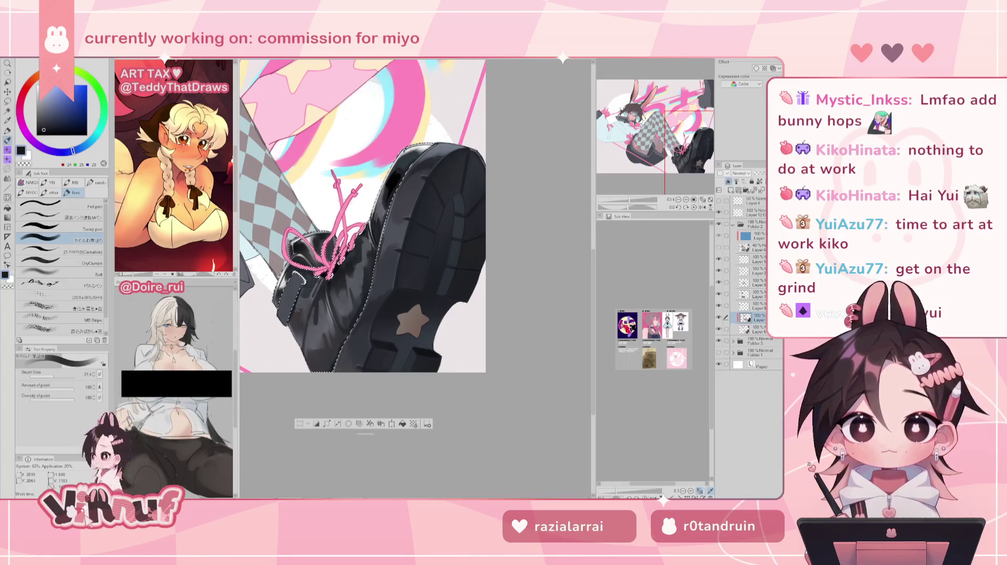
left_click_drag(313, 331, 304, 296)
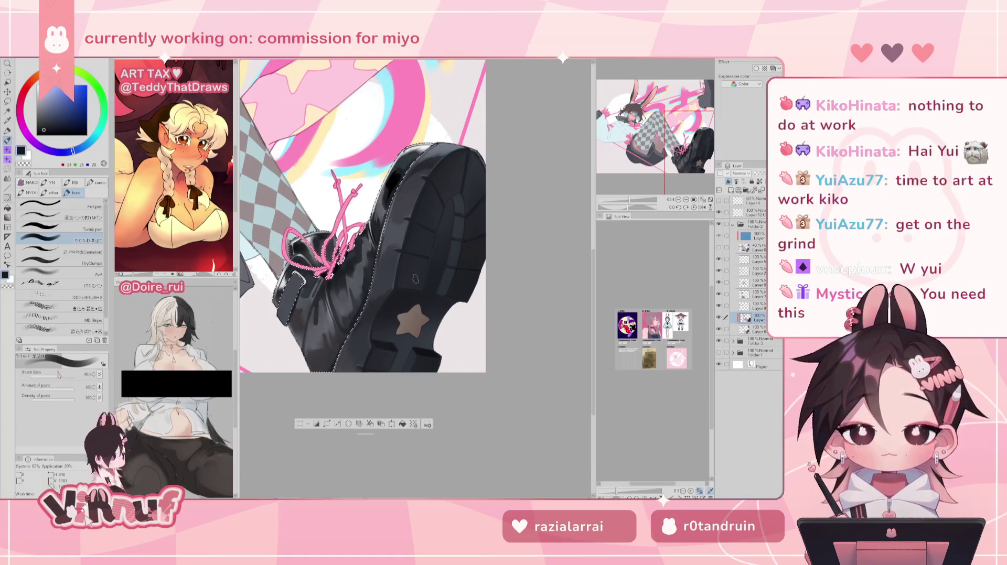
key("h")
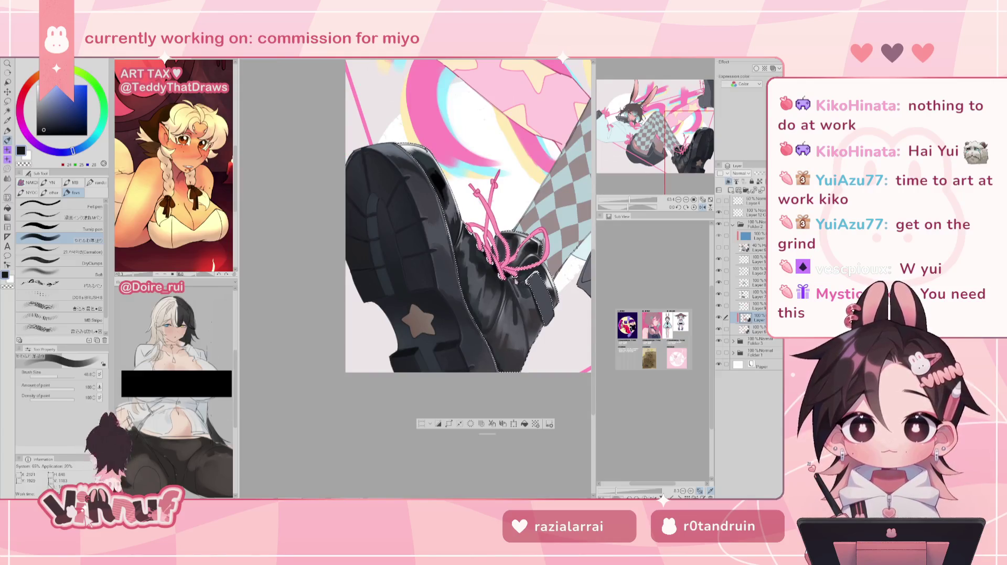
Set the brush to 21.4 and sample dark to light highlight greys from the boot
key("h")
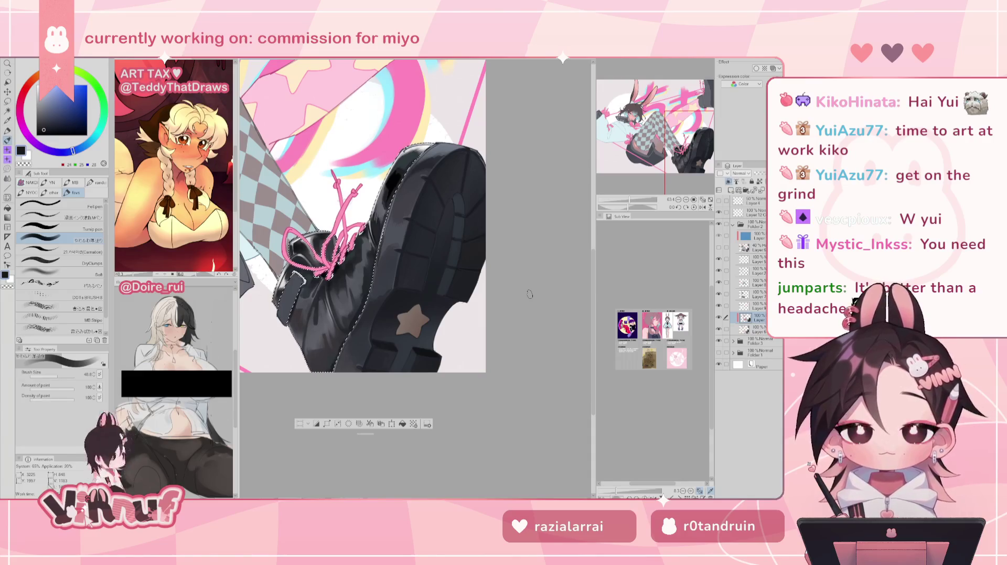
left_click_drag(529, 294, 416, 279)
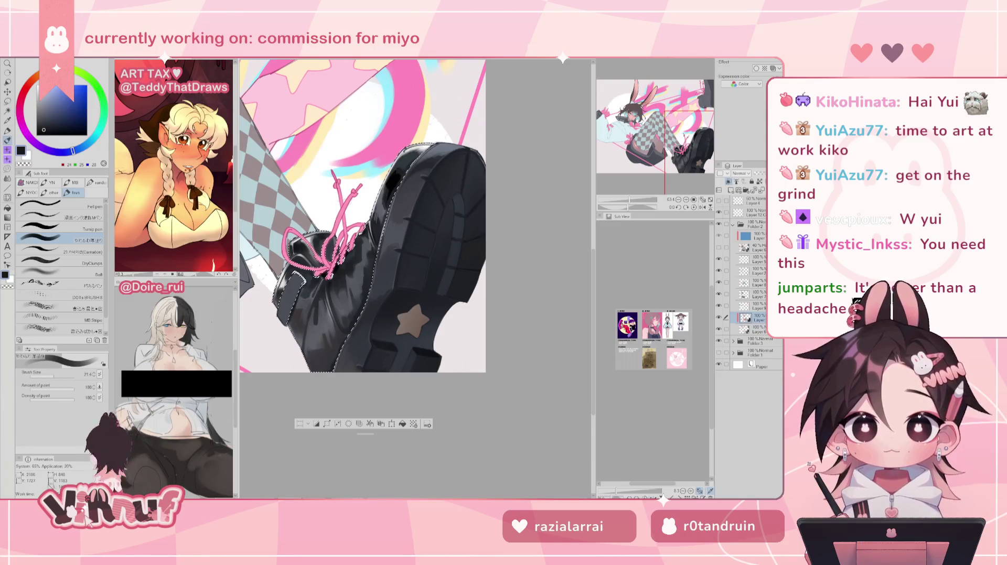
left_click(334, 293, "alt")
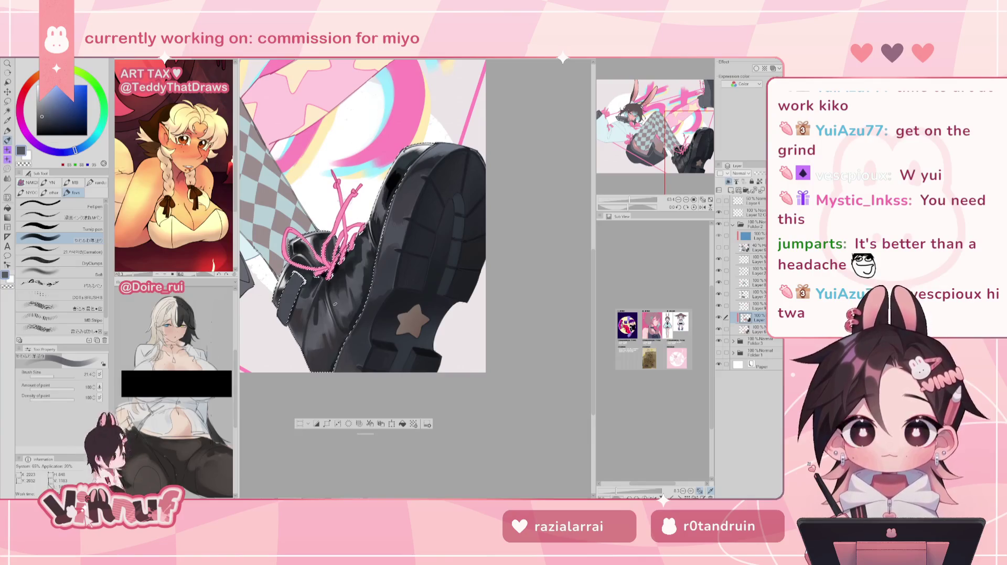
left_click(347, 310, "alt")
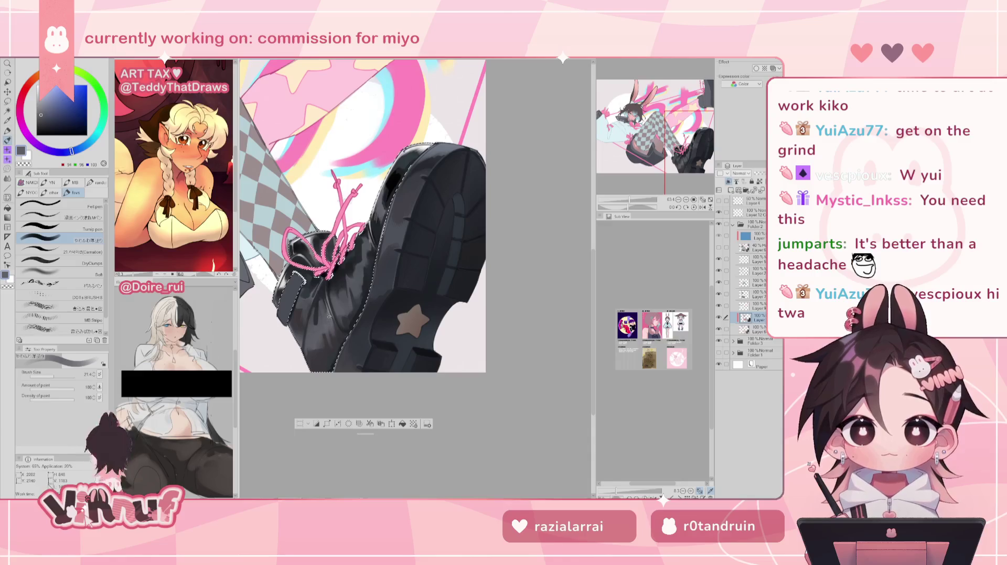
left_click(330, 325, "alt")
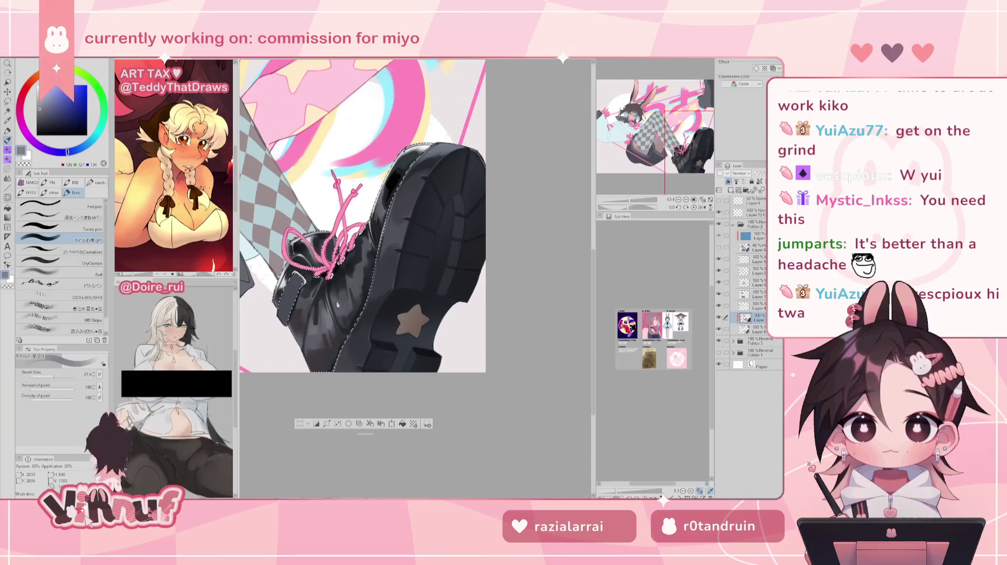
Enlarge the brush to about 40 and sample darker greys from the boot
left_click_drag(629, 200, 630, 199)
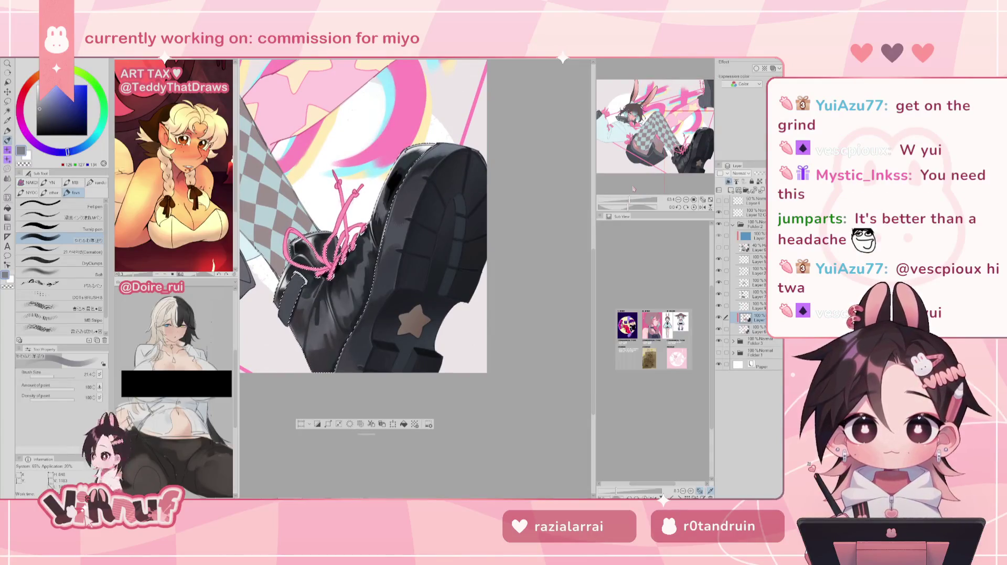
left_click_drag(53, 376, 58, 376)
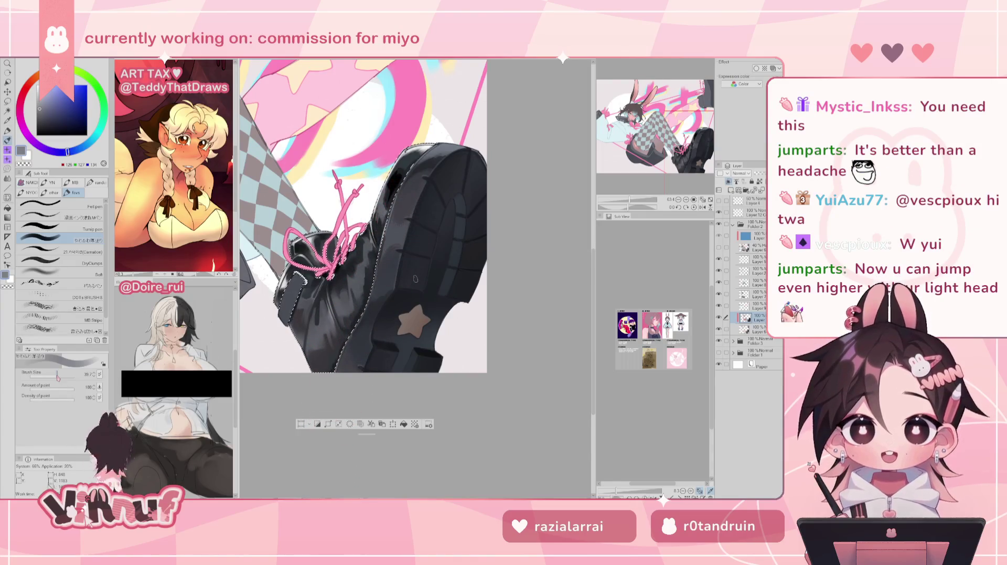
left_click(321, 304, "alt")
left_click(346, 301, "alt")
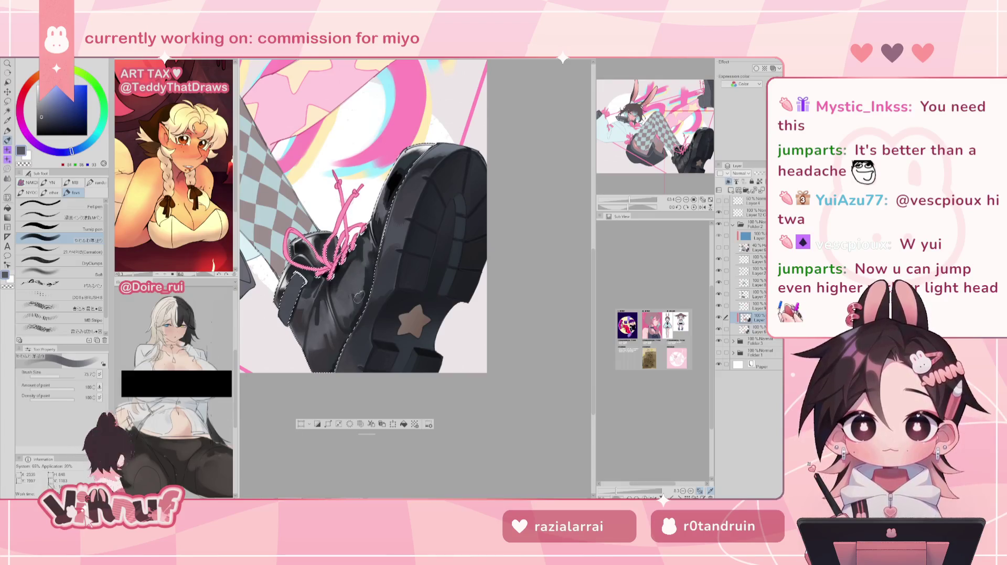
key("ctrl+minus")
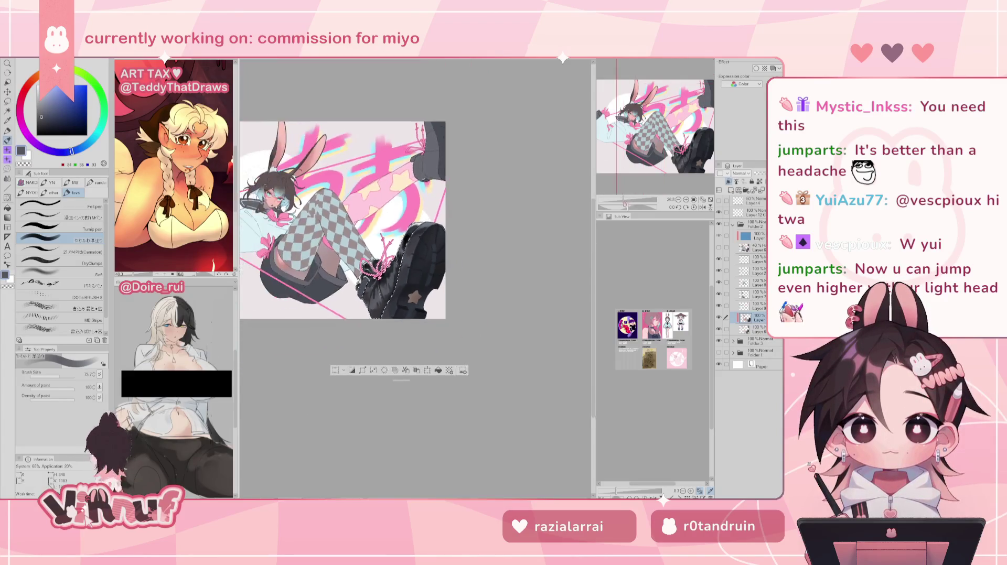
Toggle the mirrored view on and off while sampling mid greys from the boot
key("h")
key("h")
left_click(353, 313, "alt")
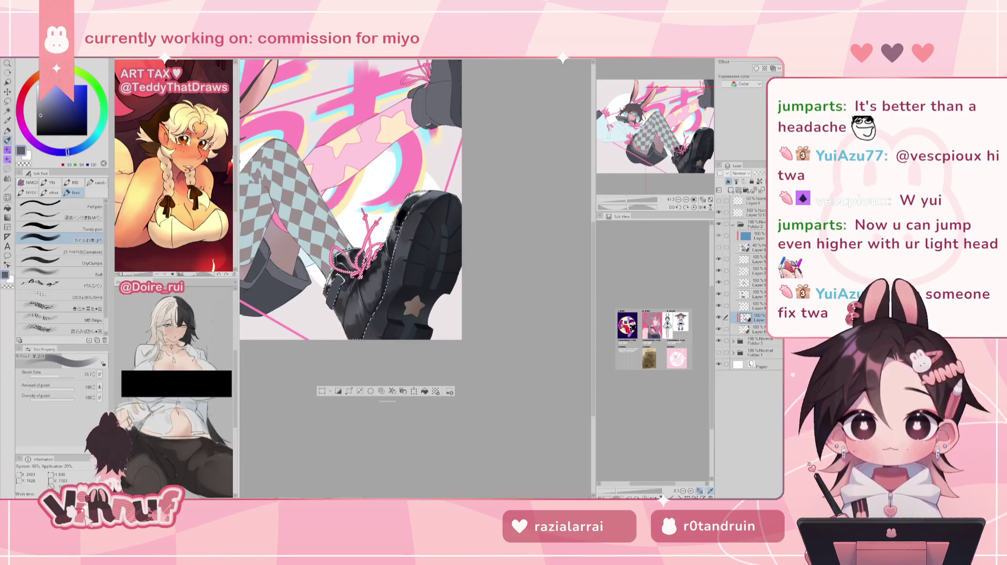
key("h")
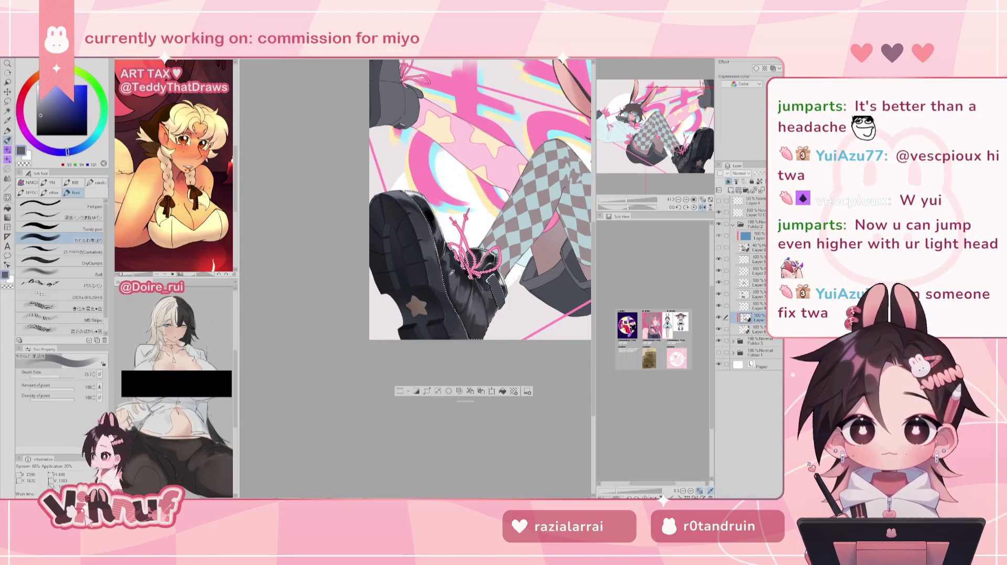
key("h")
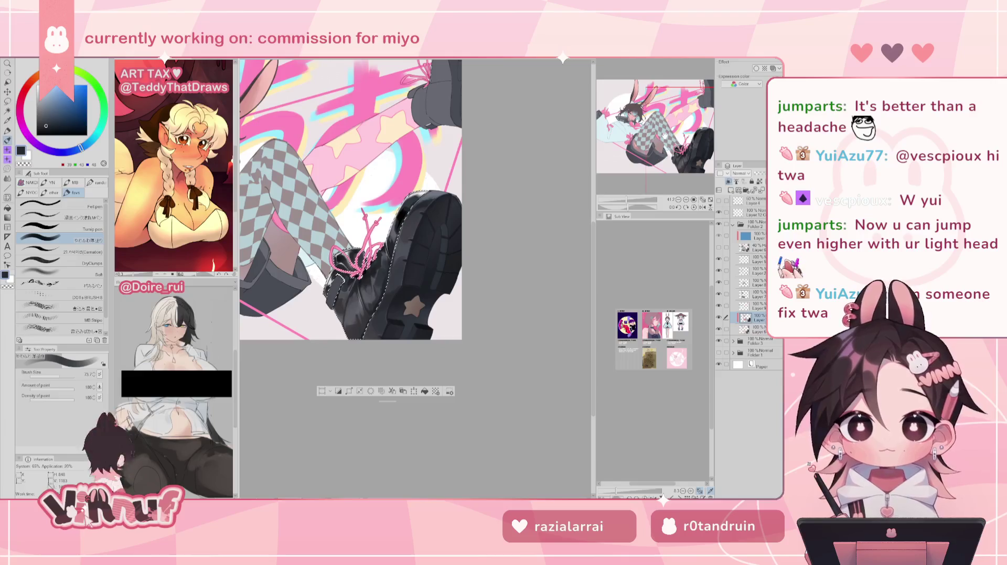
left_click(370, 286, "alt")
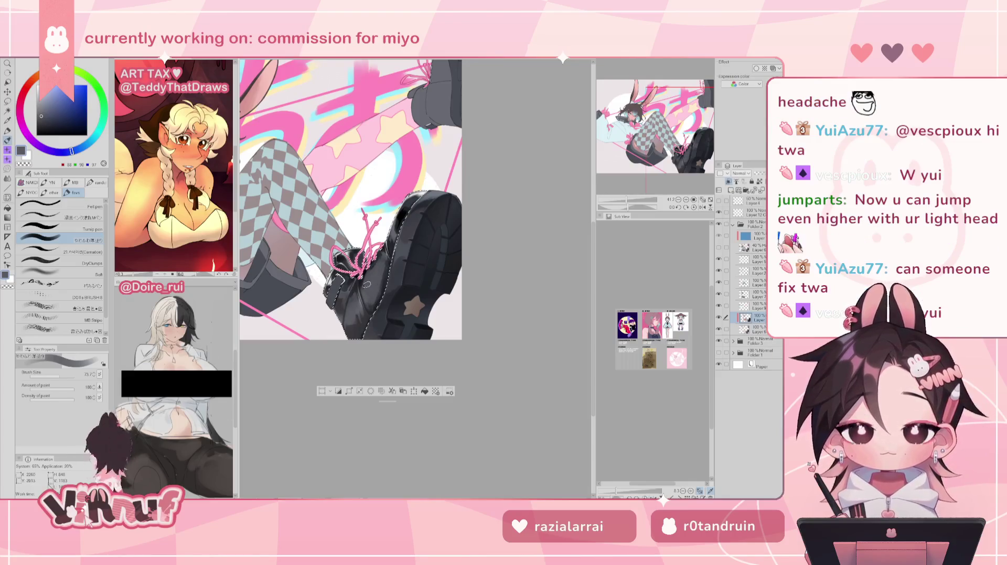
Sample near-black and dark greys from the boot, setting the brush size to 68
key("h")
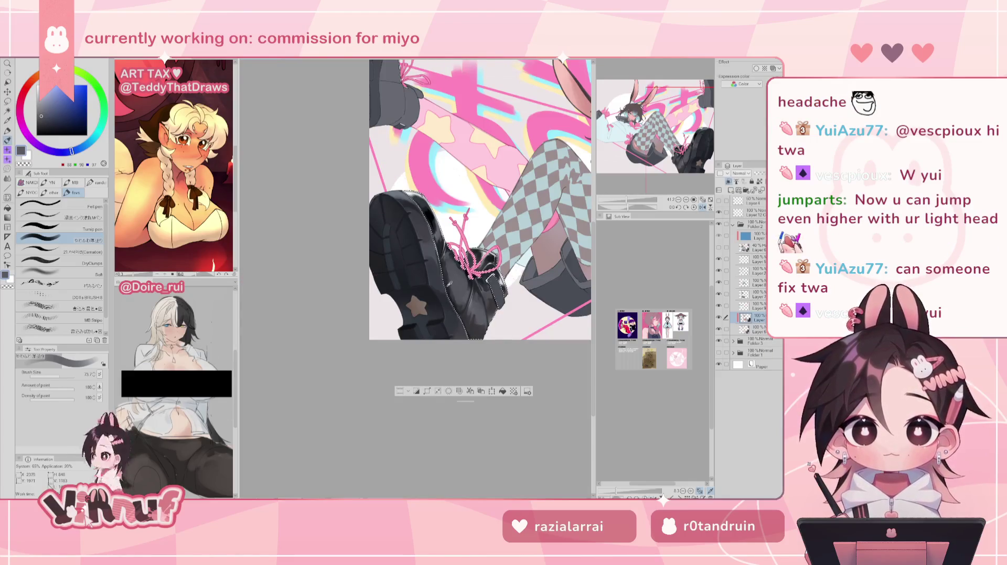
left_click(447, 276, "alt")
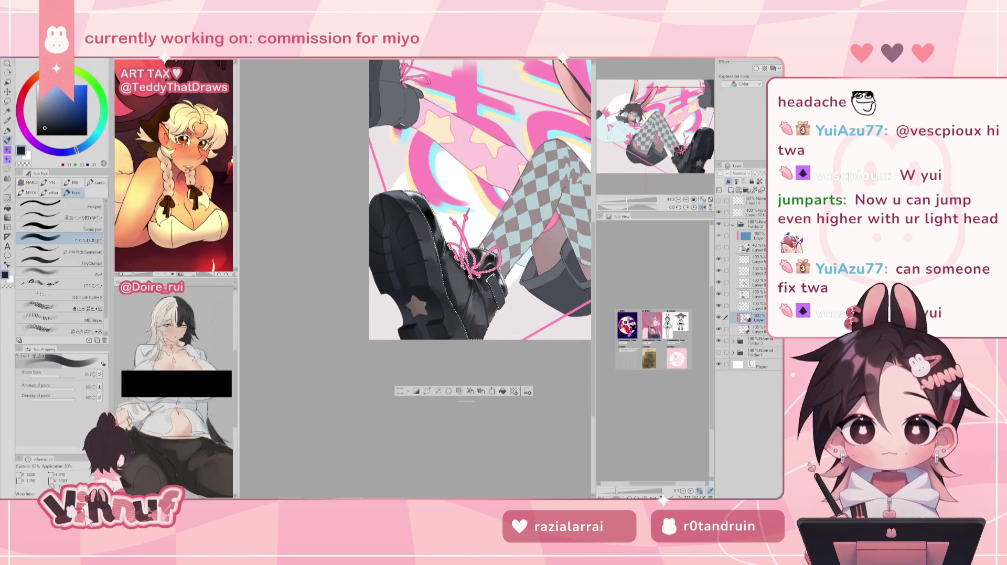
left_click(457, 265, "alt")
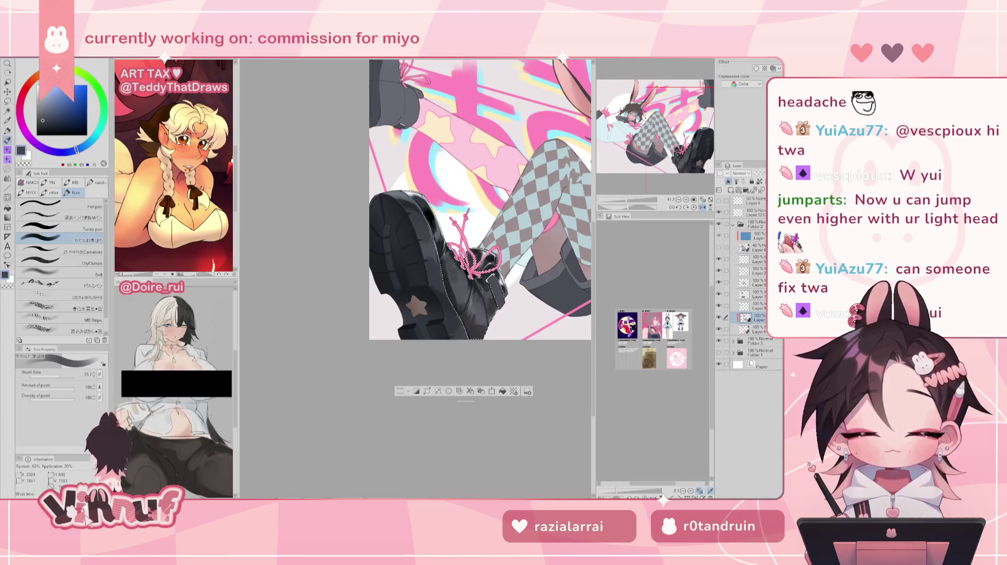
key("h")
left_click_drag(61, 374, 58, 374)
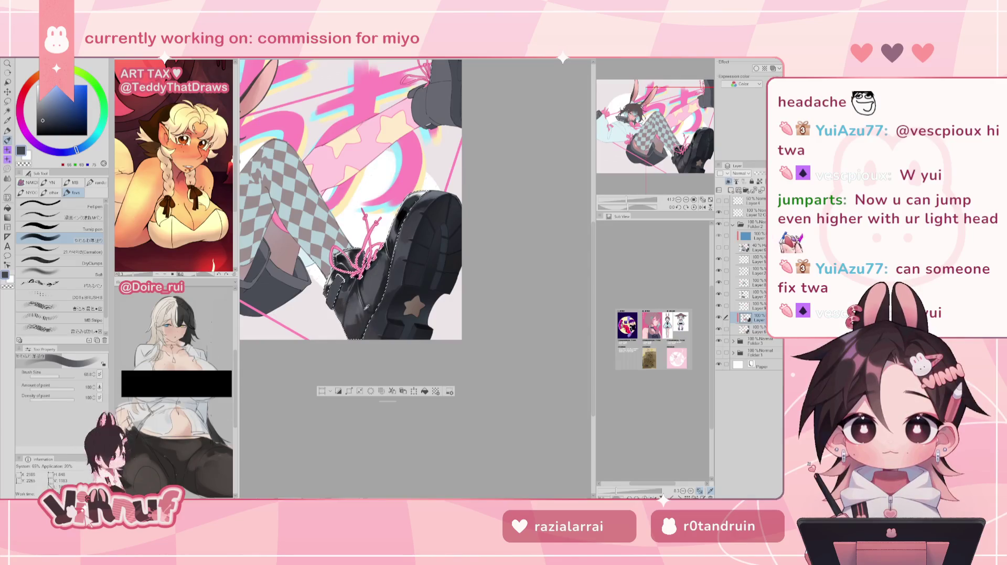
left_click(368, 290, "alt")
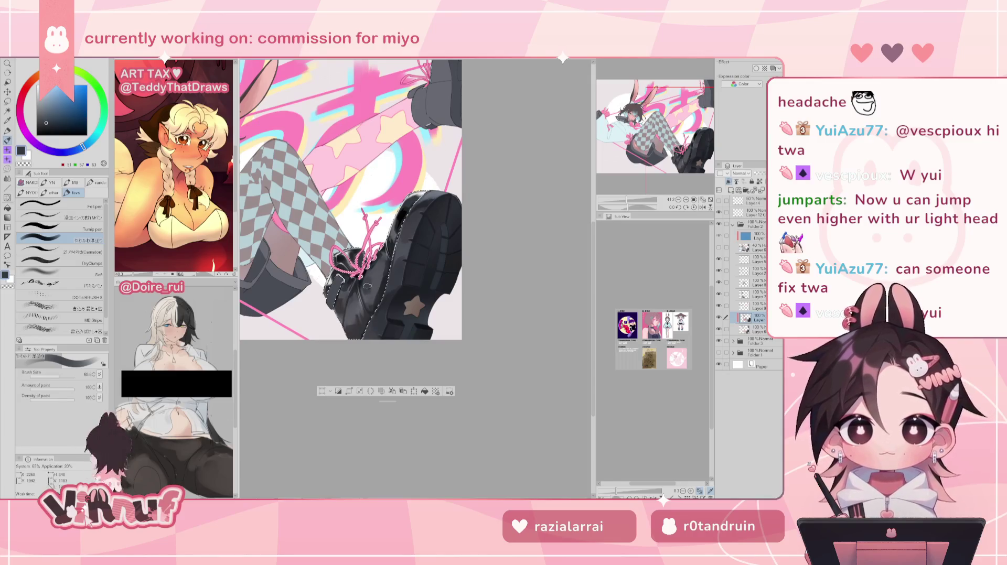
key("h")
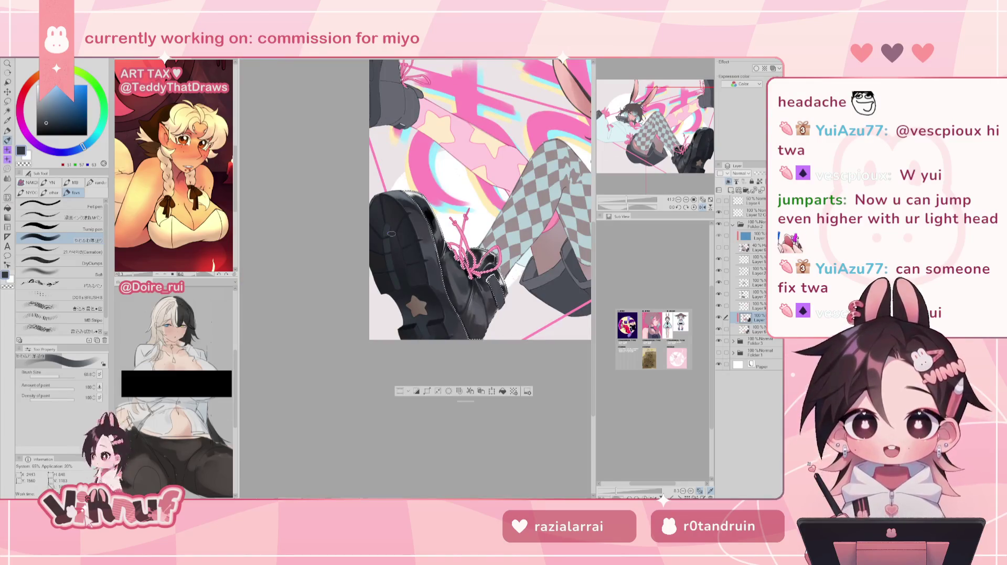
key("h")
Shrink the brush to 42.5 and sample greys from the boot, checking the mirrored view between picks
key("bracketleft")
key("bracketleft")
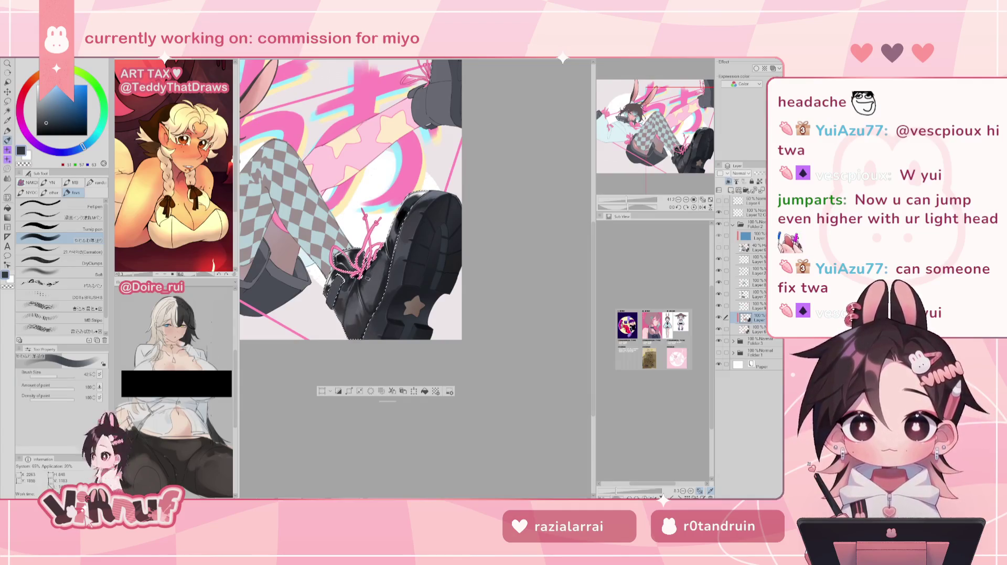
key("h")
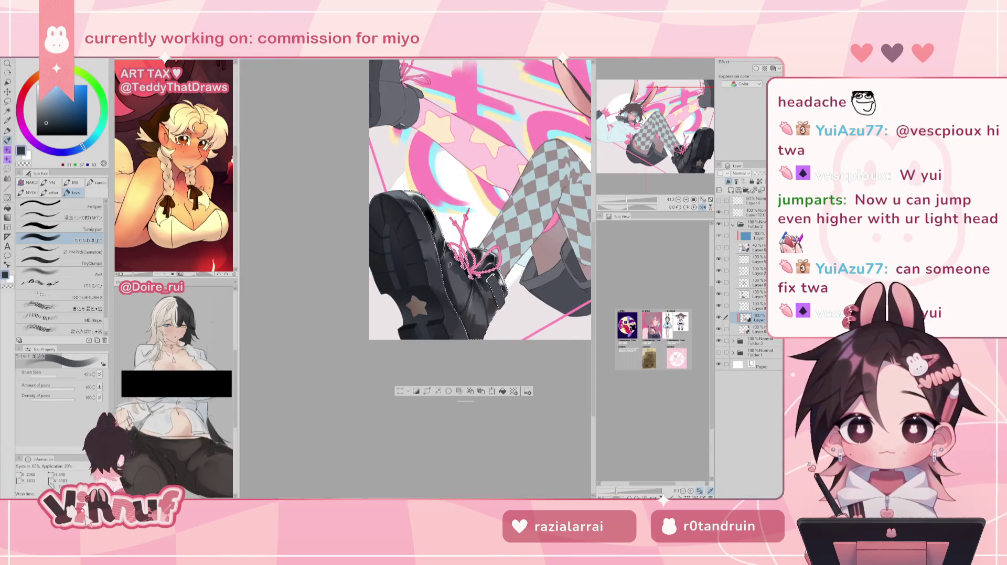
key("h")
left_click(383, 252, "alt")
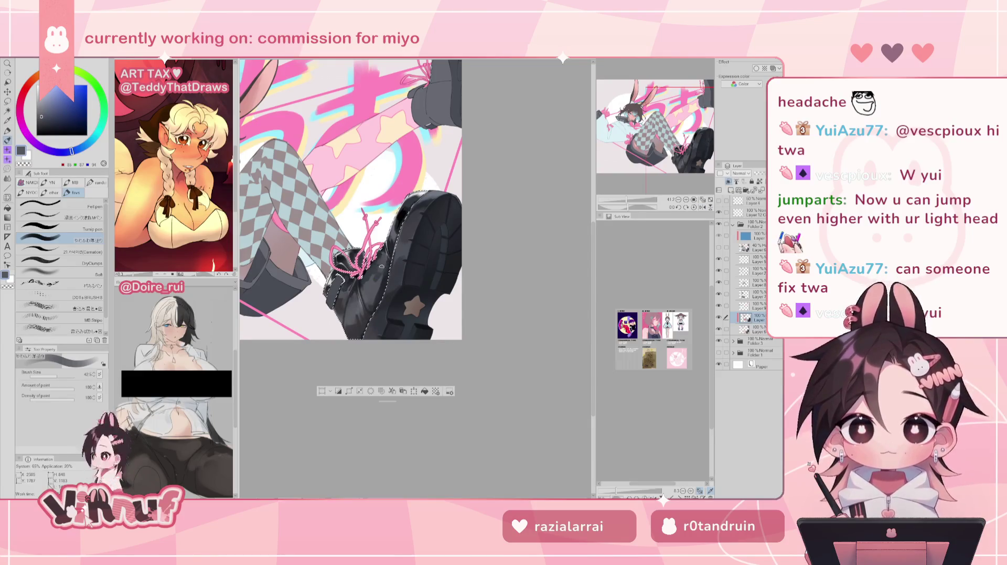
left_click(377, 274, "alt")
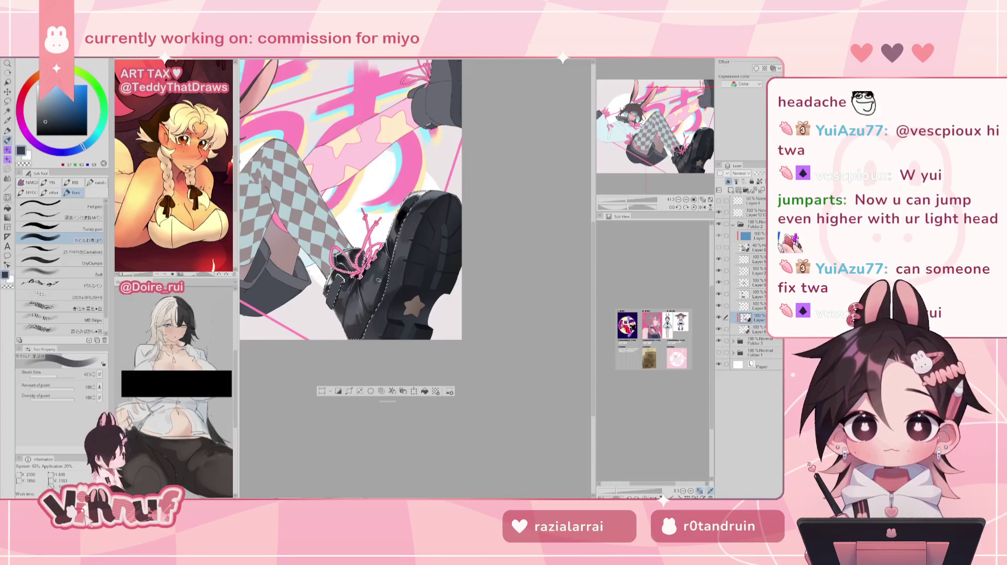
key("h")
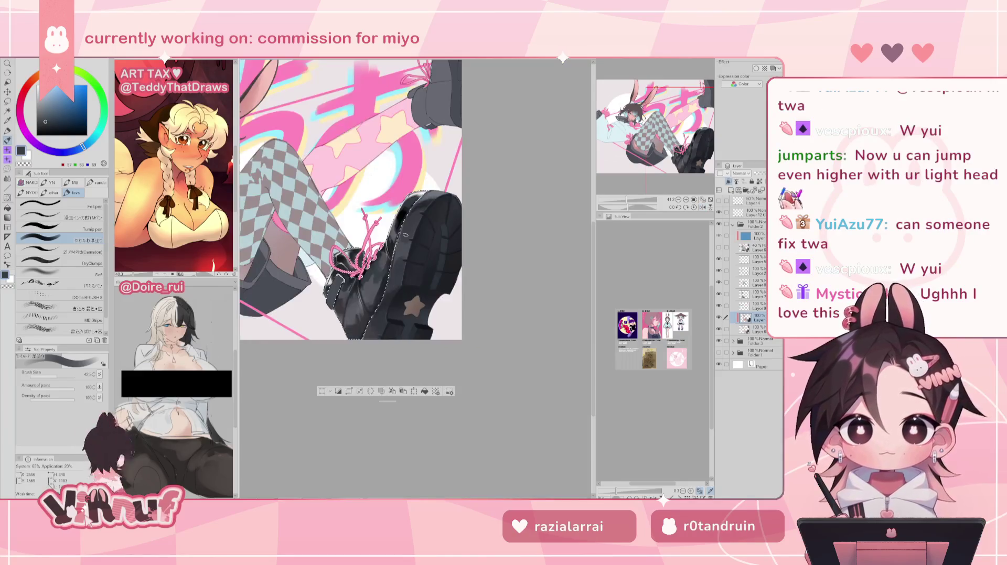
key("h")
left_click_drag(626, 199, 631, 198)
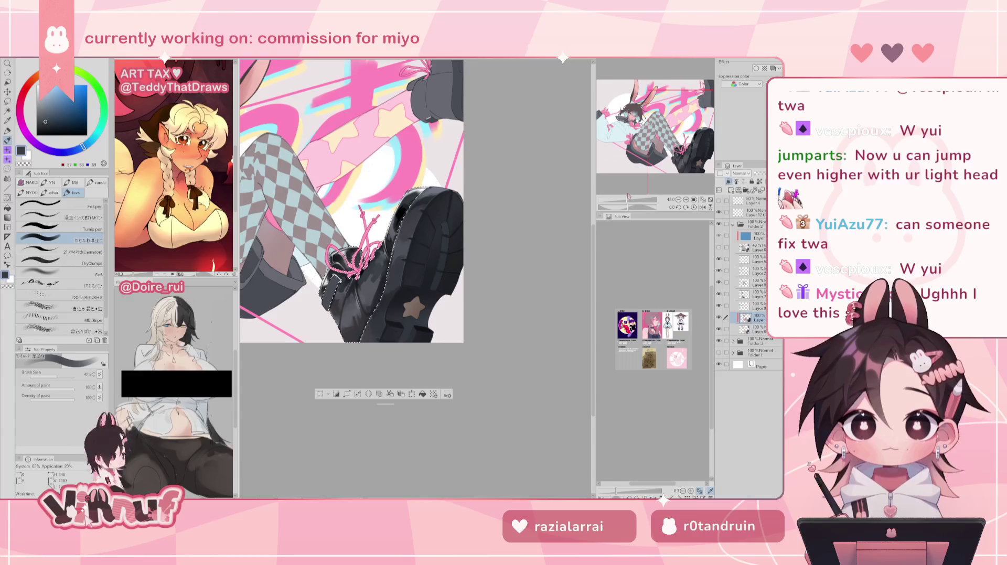
Sample dark and near-black shadow tones from the boot with the view slightly rotated
left_click(382, 304, "alt")
left_click(371, 289, "alt")
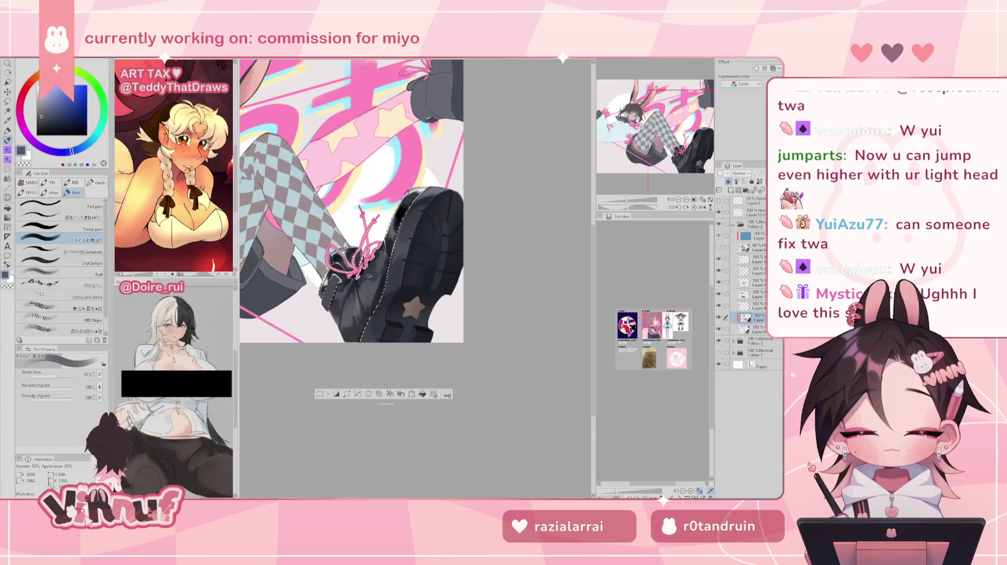
left_click(359, 293, "alt")
left_click(362, 291, "alt")
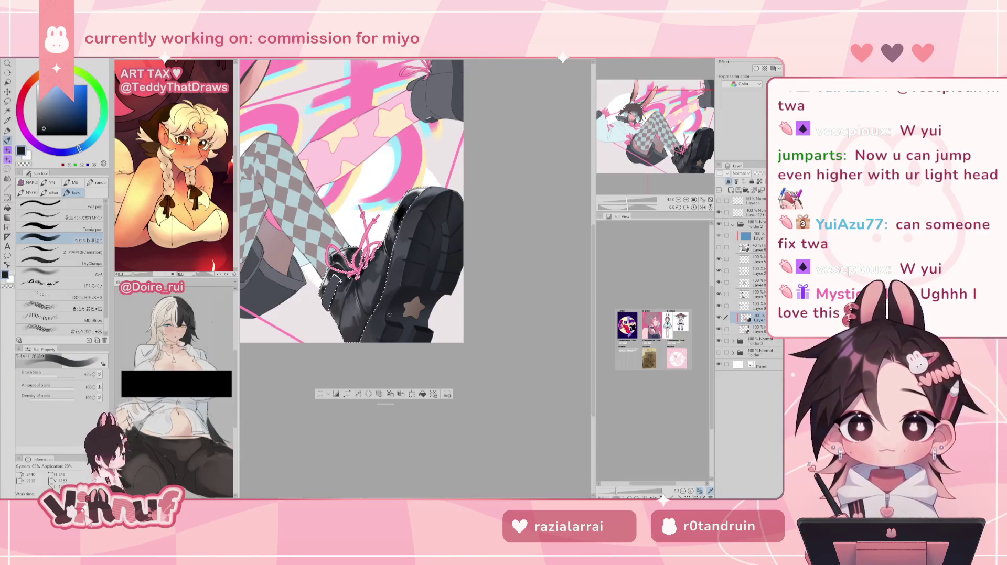
left_click_drag(367, 236, 362, 225)
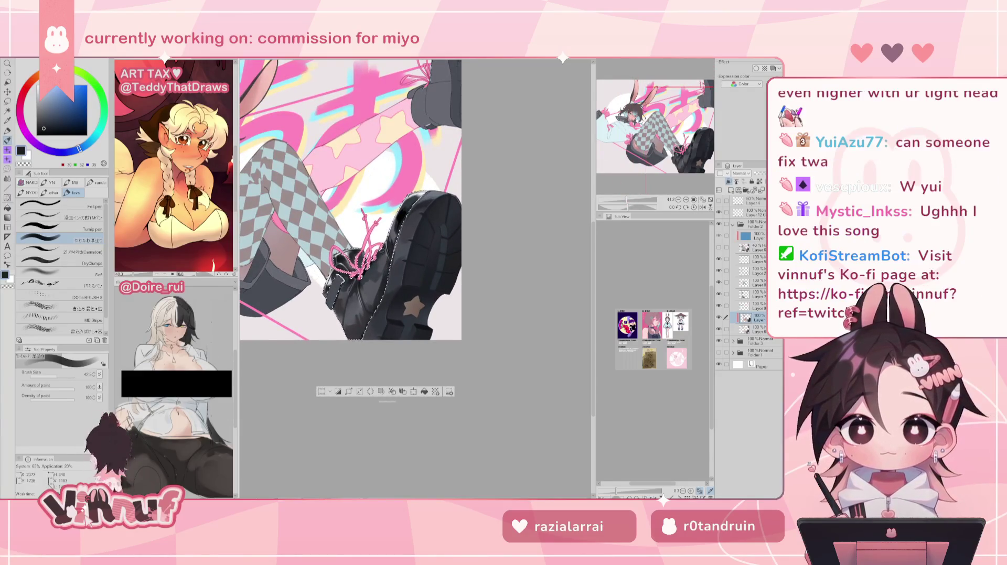
key("h")
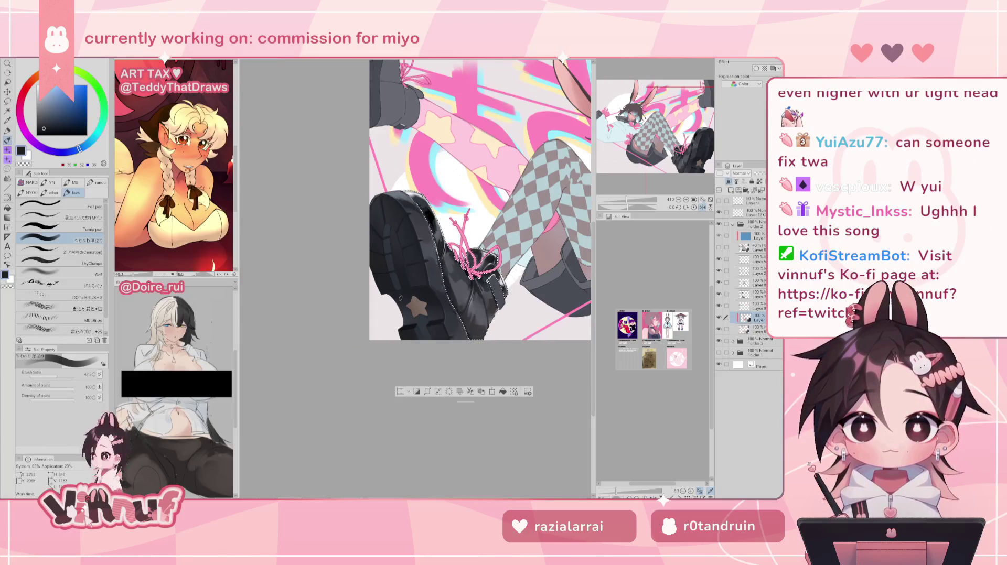
left_click(455, 276, "alt")
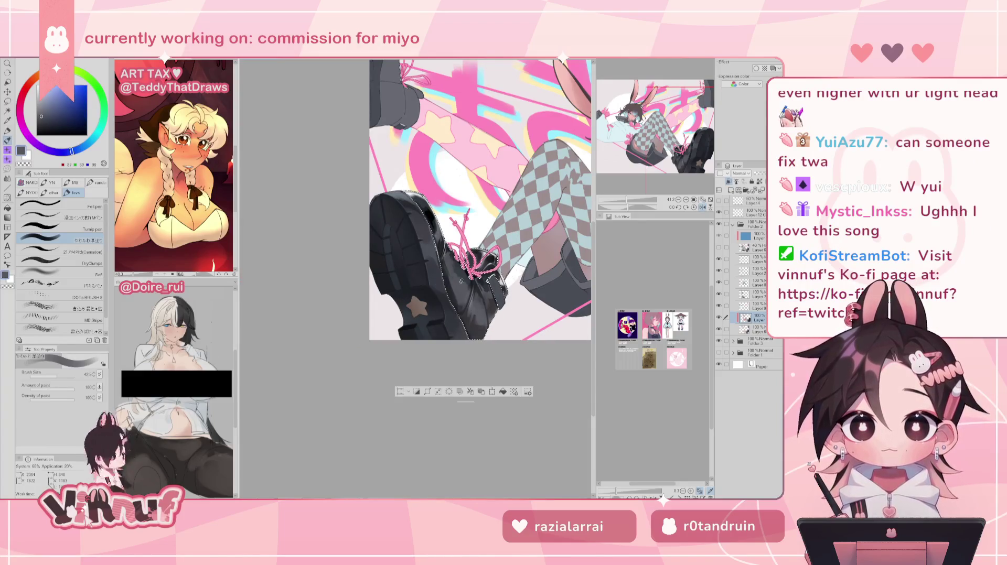
key("h")
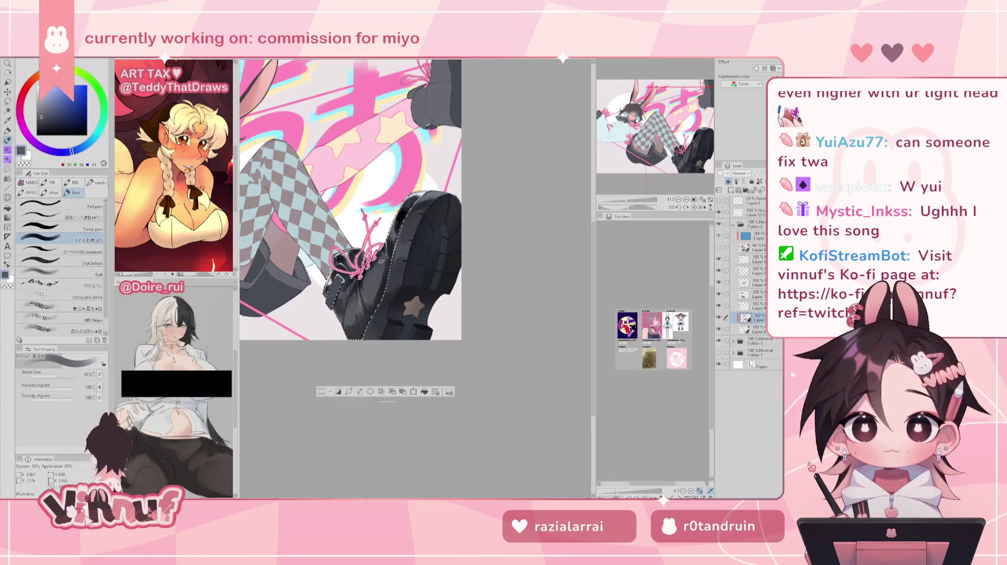
left_click(382, 257, "alt")
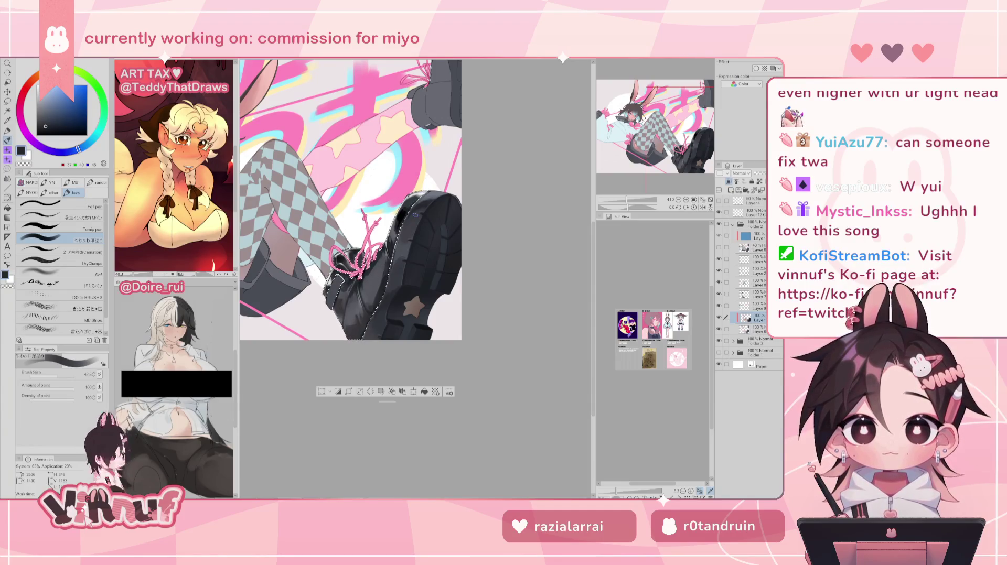
Enlarge the brush to about 64 and paint light and dark grey strokes over the pink laces
left_click_drag(415, 215, 415, 278)
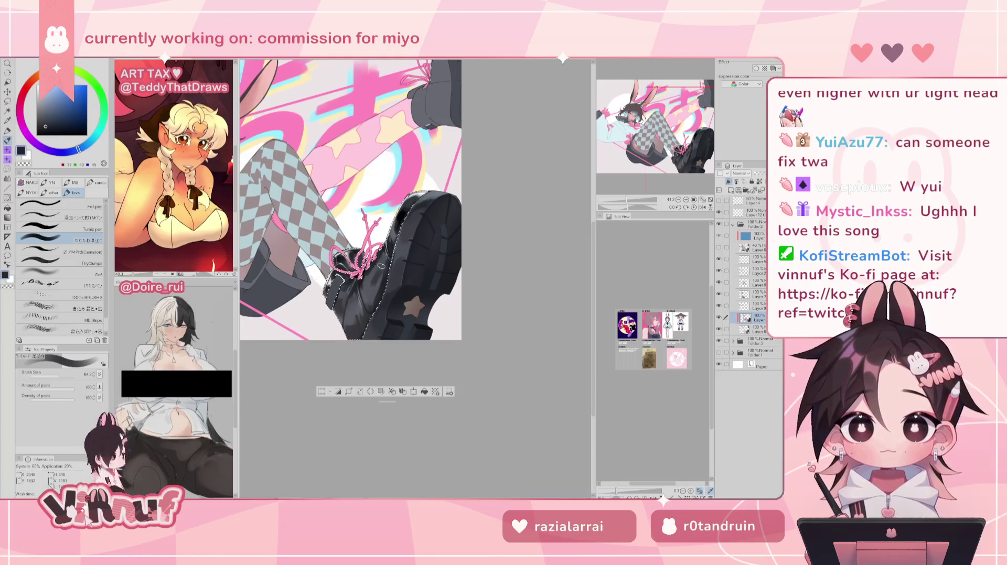
key("h")
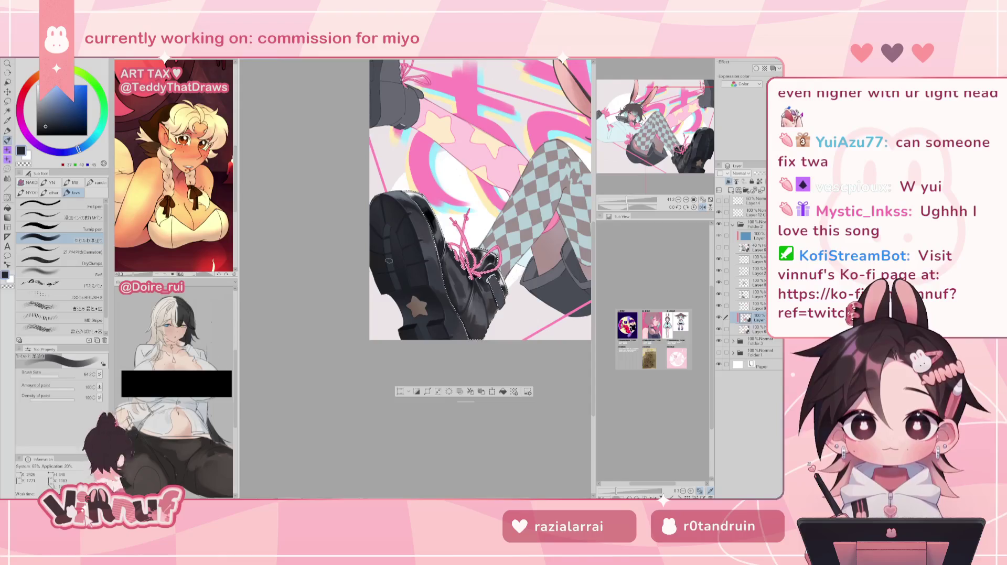
left_click(472, 273, "alt")
mouse_move(462, 262)
left_mouse_down()
mouse_move(472, 276)
mouse_move(493, 270)
mouse_move(464, 285)
mouse_move(472, 266)
mouse_move(464, 293)
mouse_move(454, 286)
mouse_move(485, 256)
mouse_move(449, 273)
left_mouse_up()
left_click(448, 268, "alt")
left_click(472, 267, "alt")
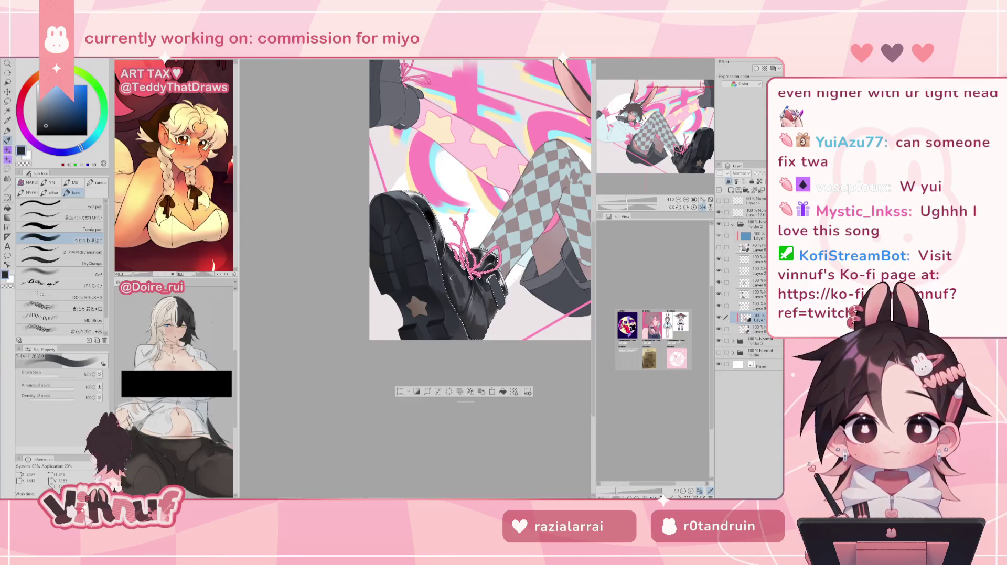
left_click(462, 283, "alt")
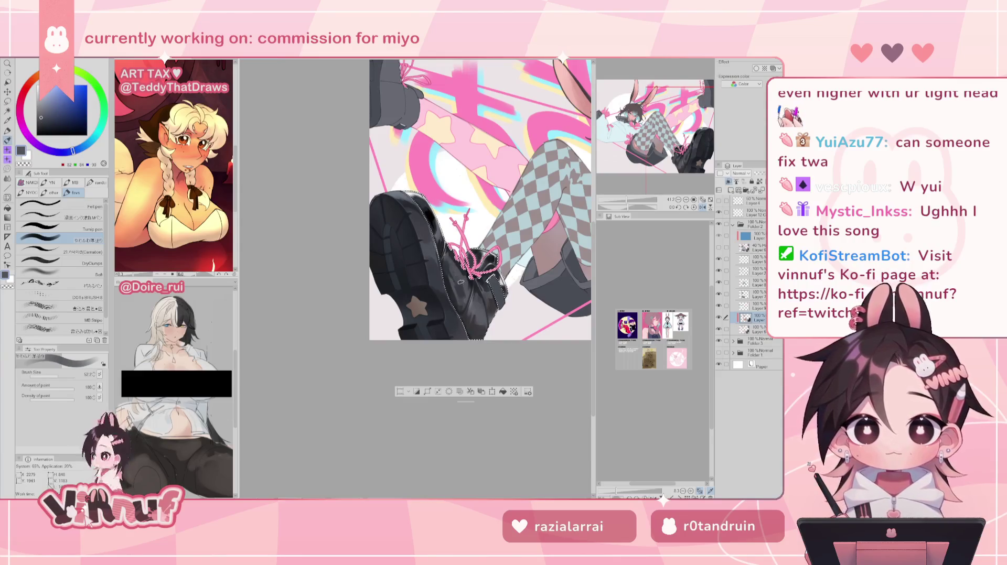
left_click_drag(464, 270, 496, 262)
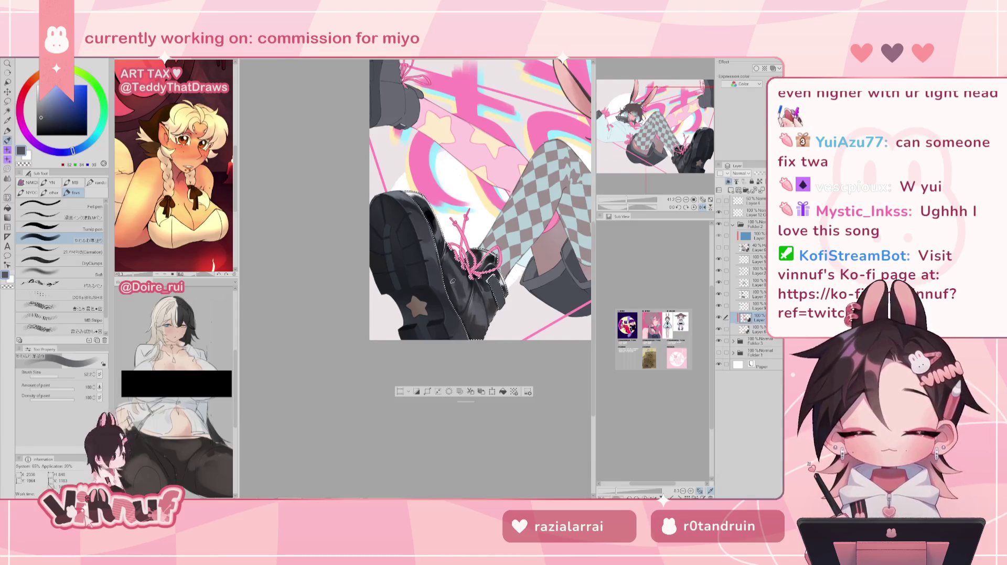
Shade the shoe with darker grey strokes and resample darker and lighter greys
key("h")
left_click_drag(382, 271, 370, 278)
left_click(369, 283, "alt")
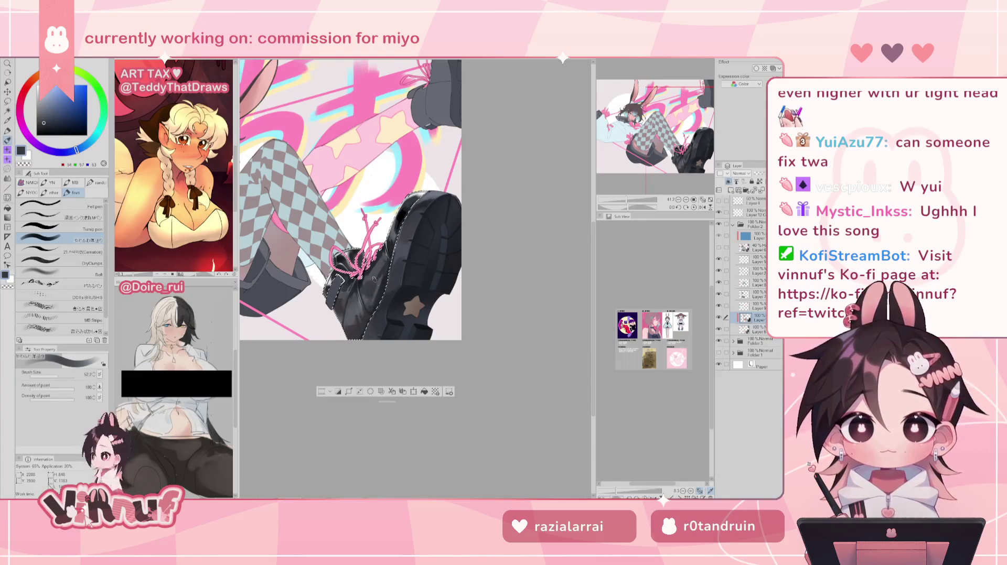
left_click(369, 297, "alt")
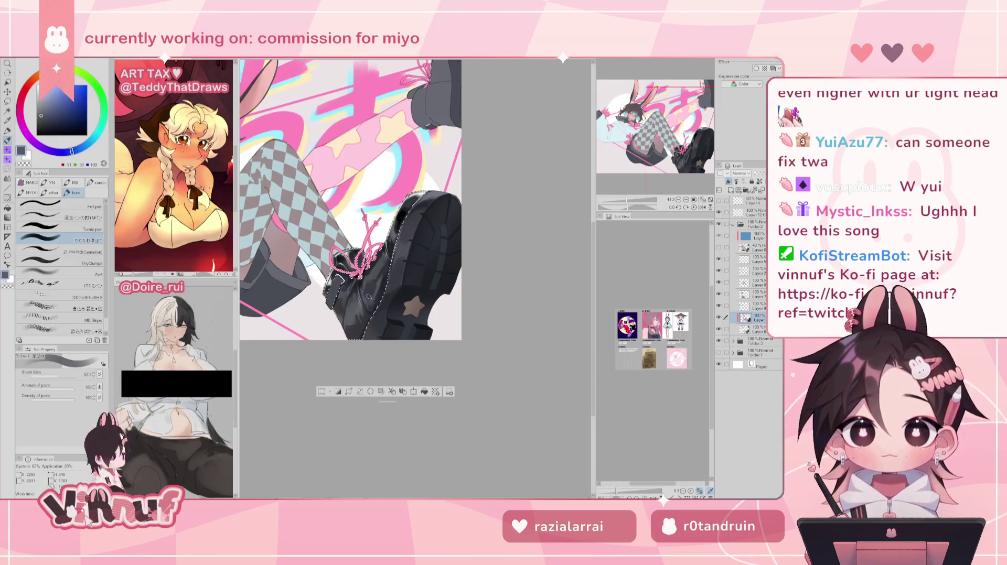
key("h")
key("h")
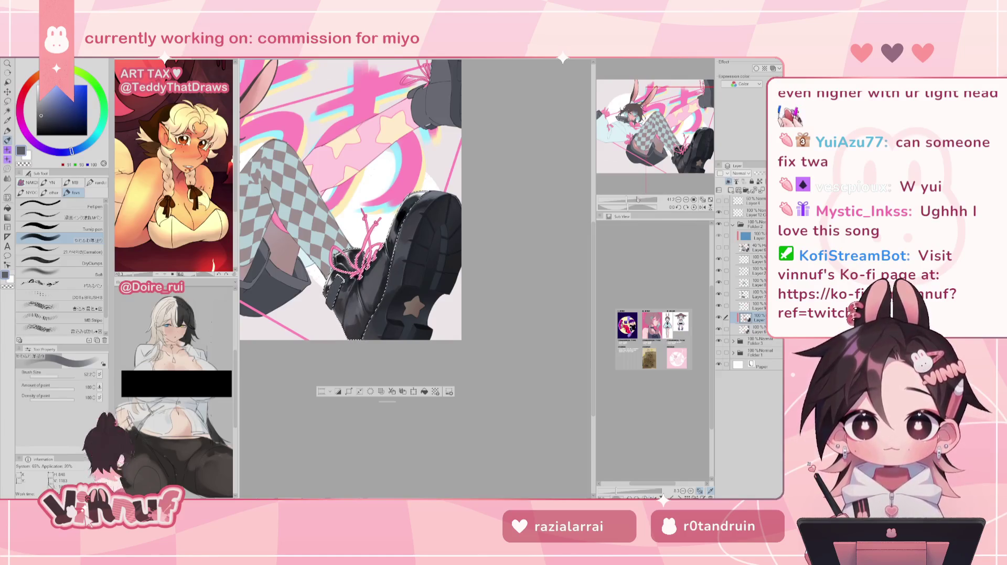
left_click_drag(639, 200, 628, 200)
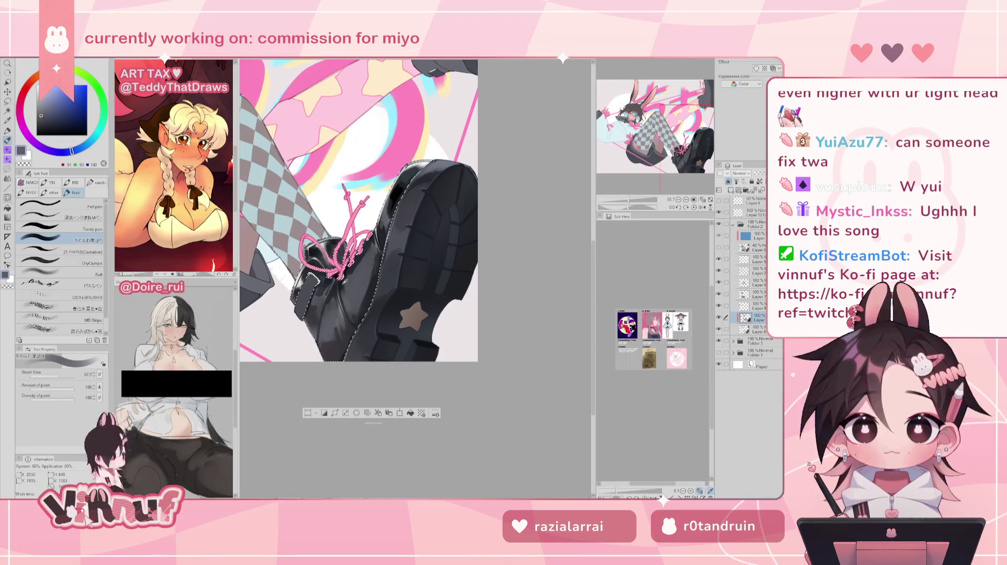
Pick near-black from the boot, centre the boot, and switch to the 21.카페라떼(Camation) brush
left_click(296, 296, "alt")
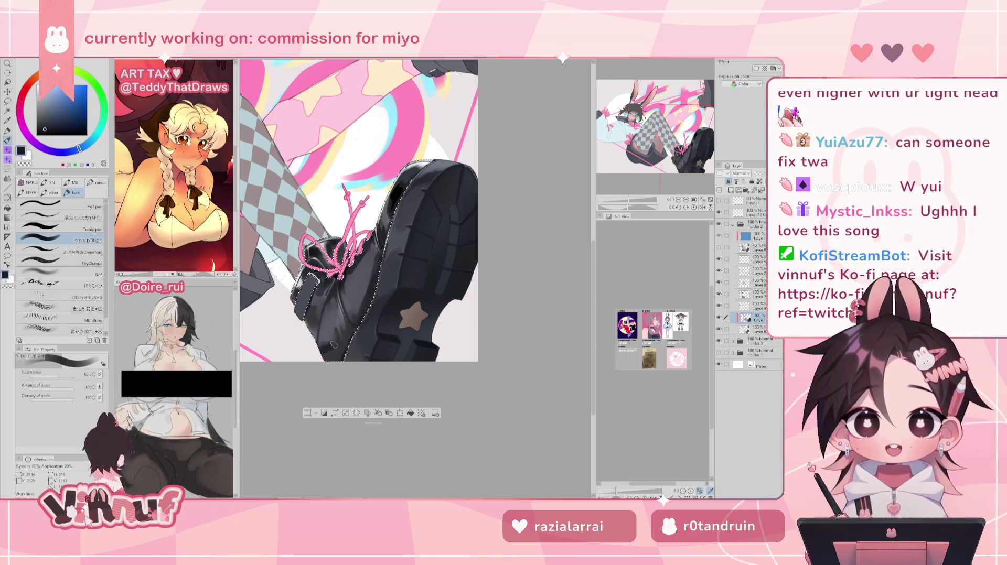
left_click_drag(332, 345, 317, 328)
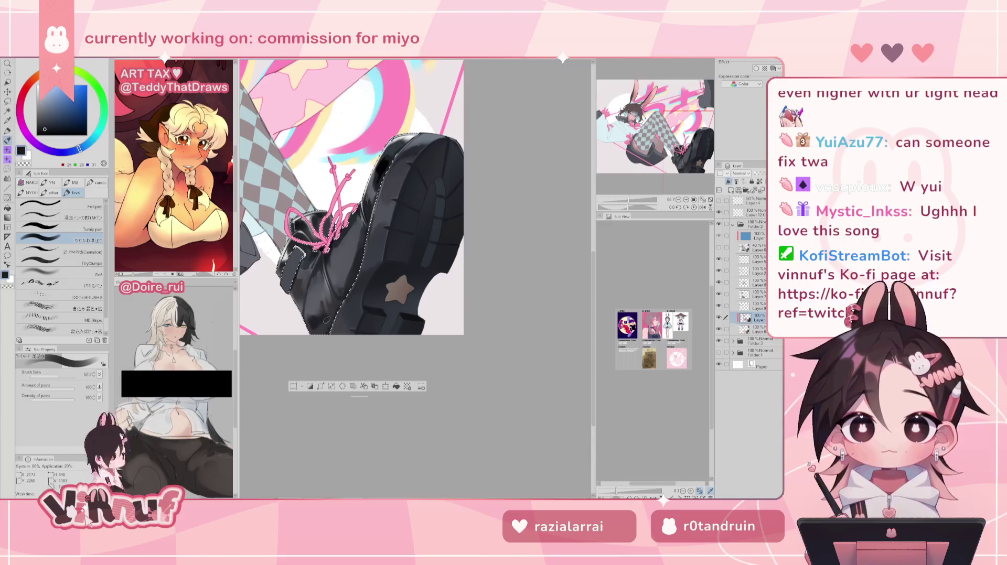
left_click(79, 252)
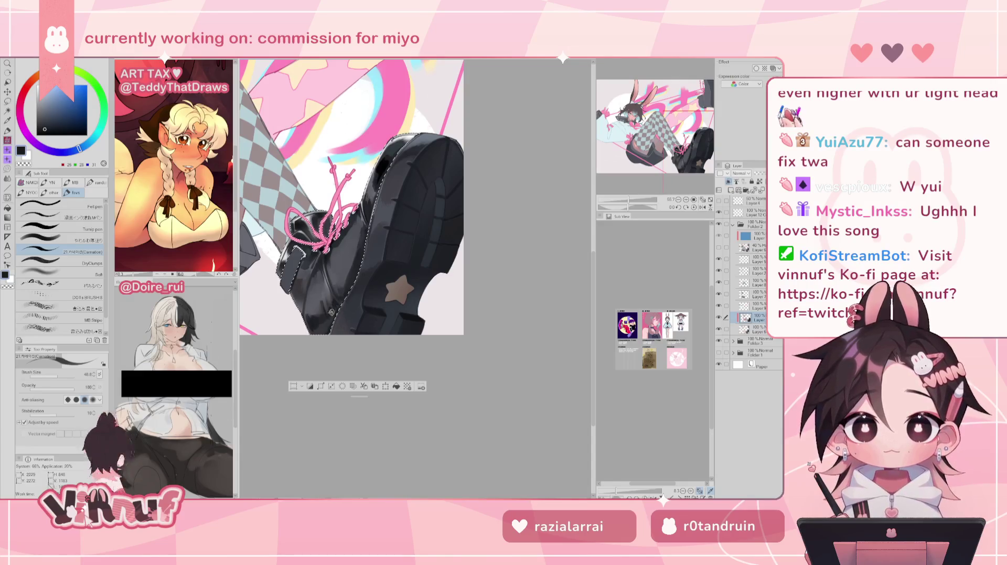
left_click_drag(628, 199, 624, 199)
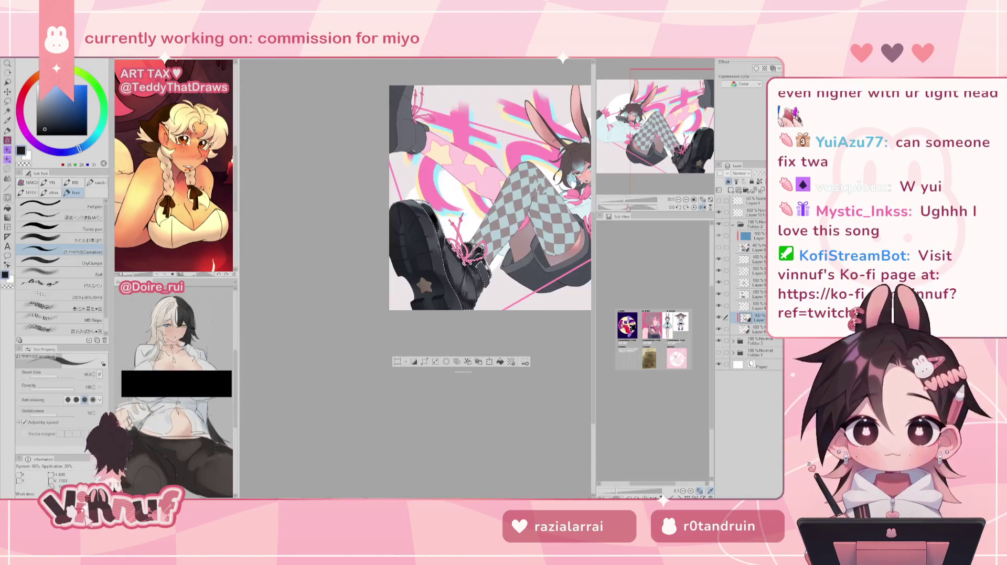
Level the canvas rotation, zoom in, and draw a white outline highlight on the boot
key("h")
left_click_drag(480, 262, 367, 246)
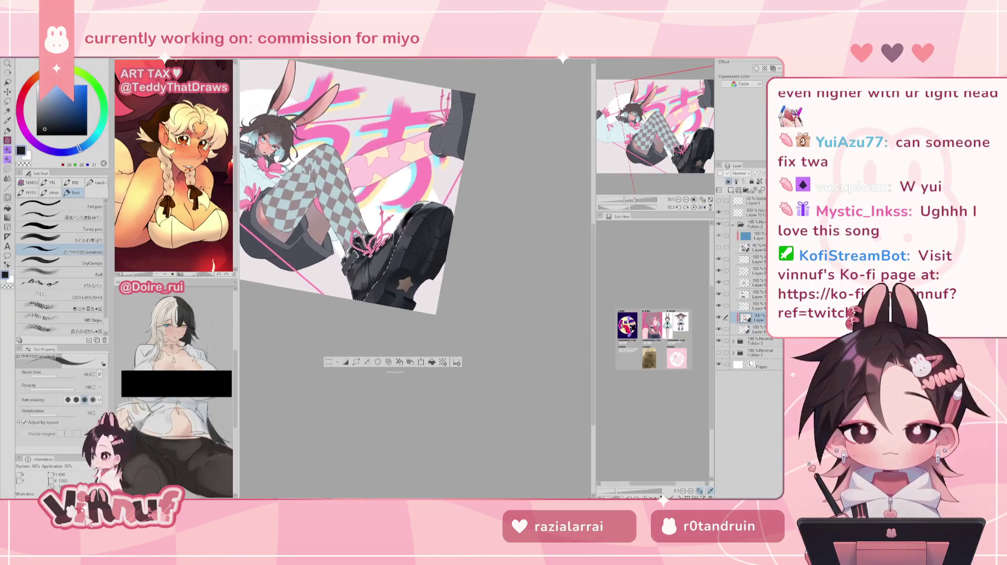
left_click(694, 207)
left_click_drag(624, 200, 632, 199)
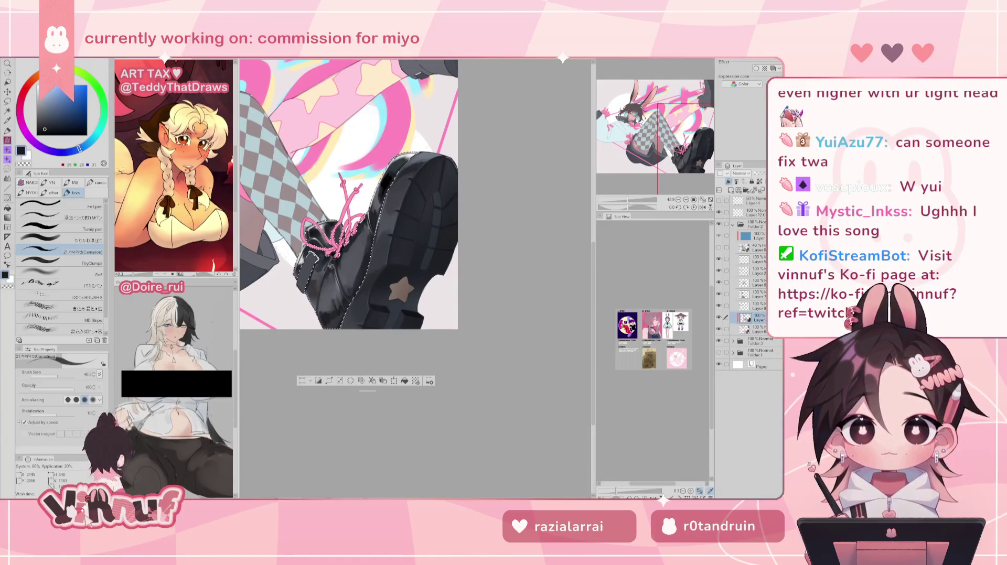
left_click_drag(304, 253, 316, 266)
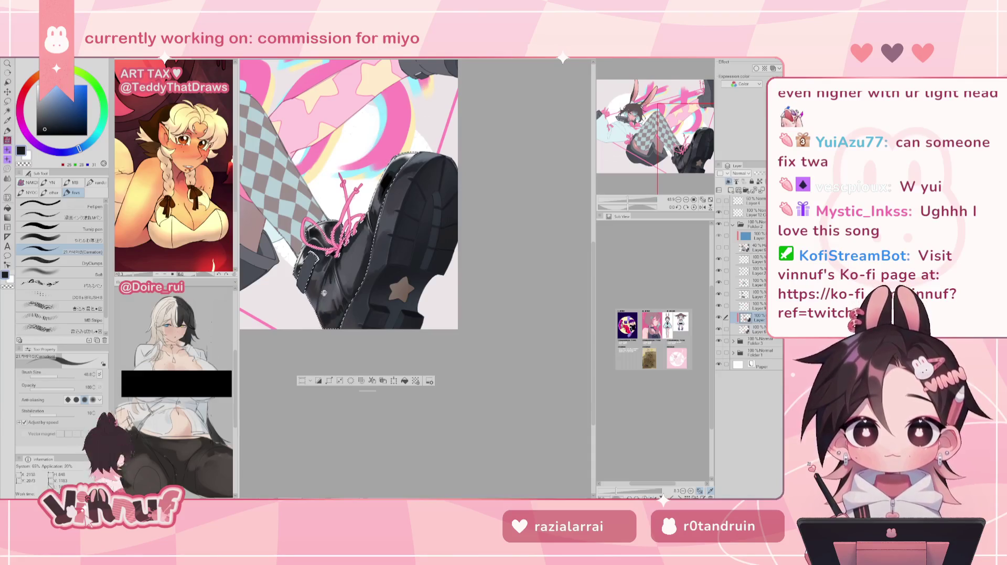
key("h")
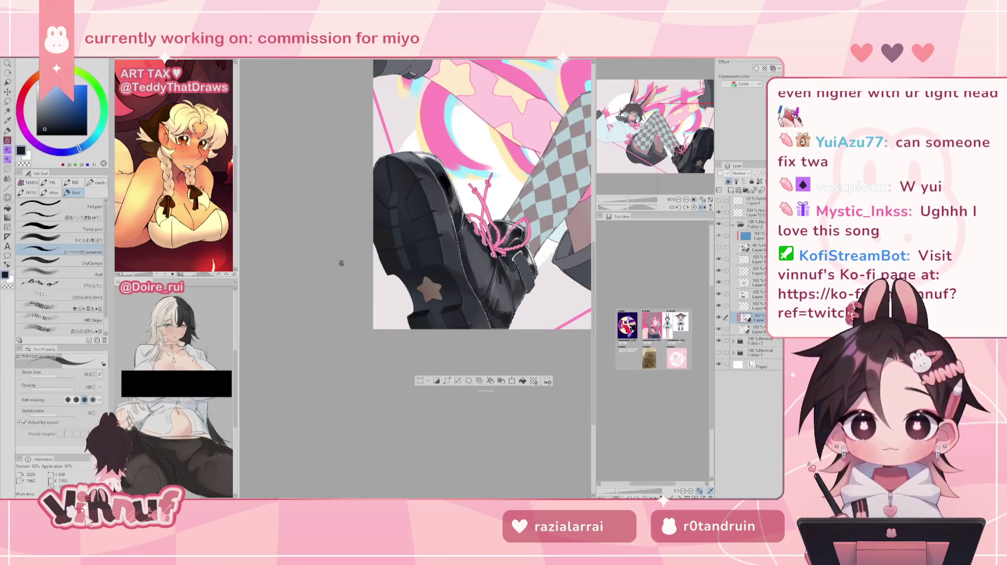
key("h")
Alternate between mid grey, light grey and near-black picks from the boot
left_click(324, 272, "alt")
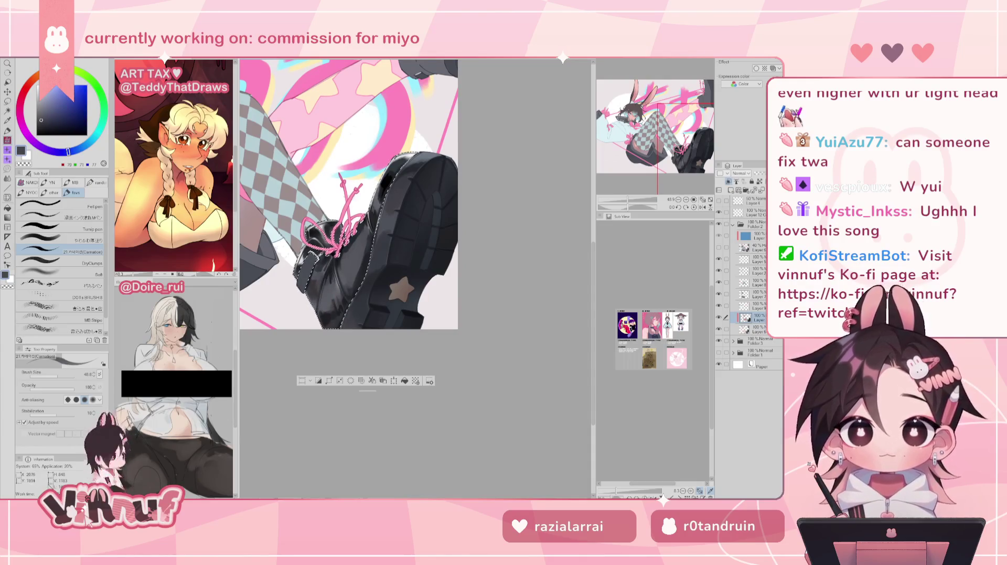
left_click(287, 254, "alt")
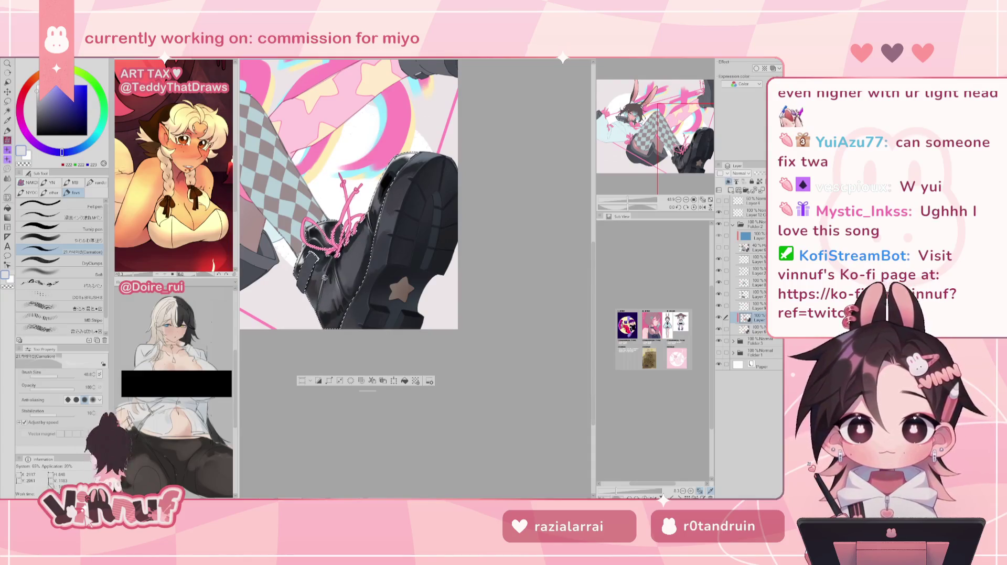
left_click(297, 248, "alt")
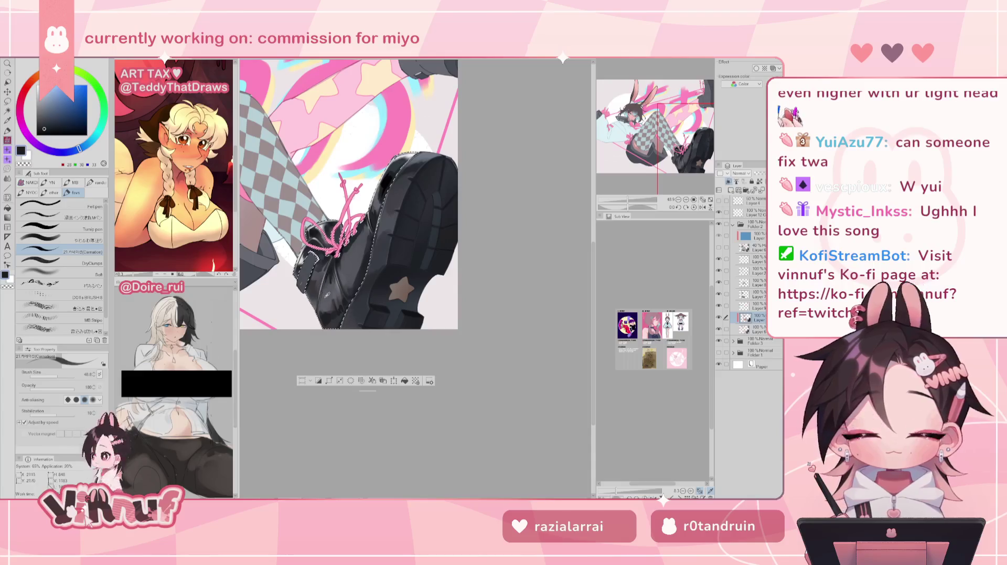
left_click(319, 311, "alt")
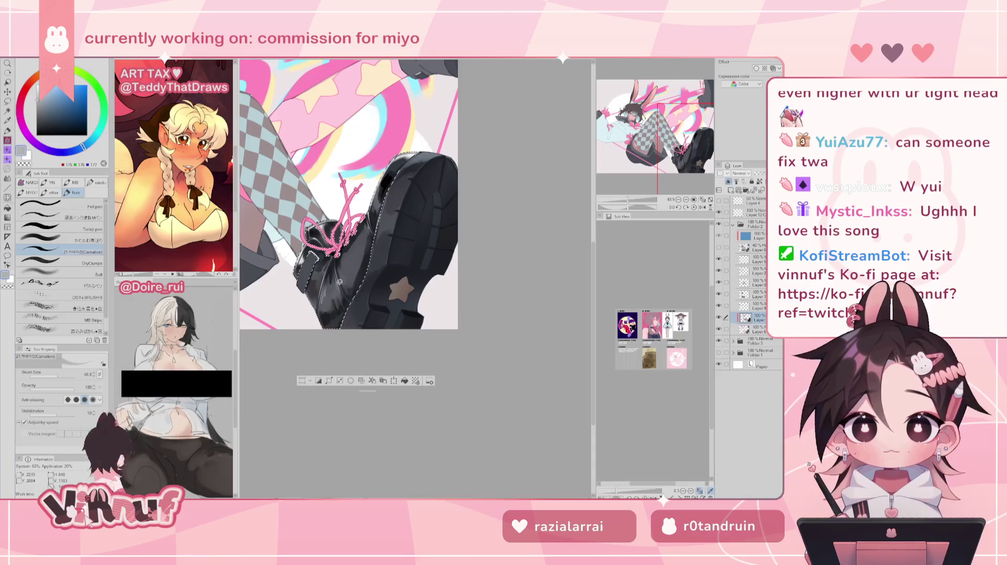
key("h")
key("h")
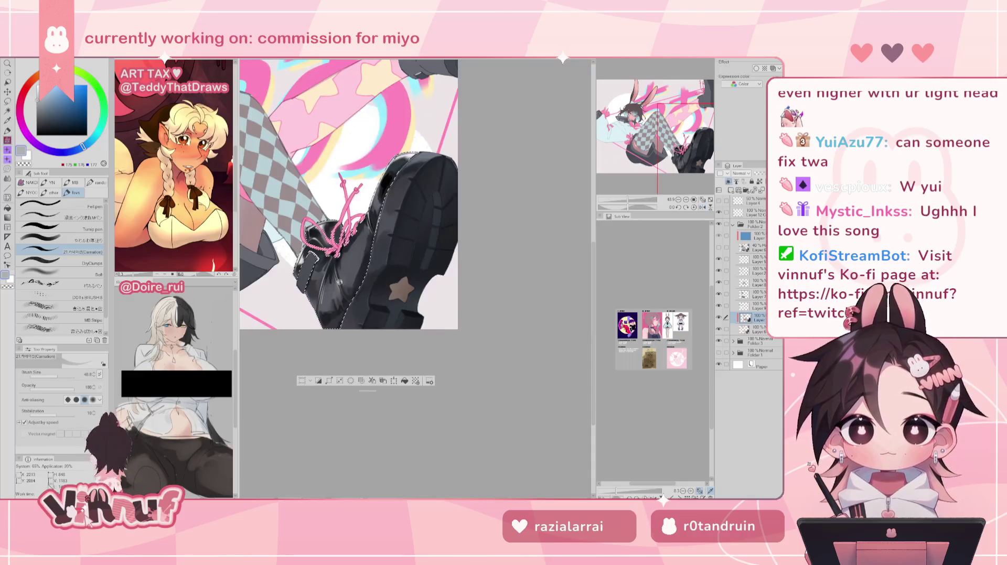
left_click(339, 283, "alt")
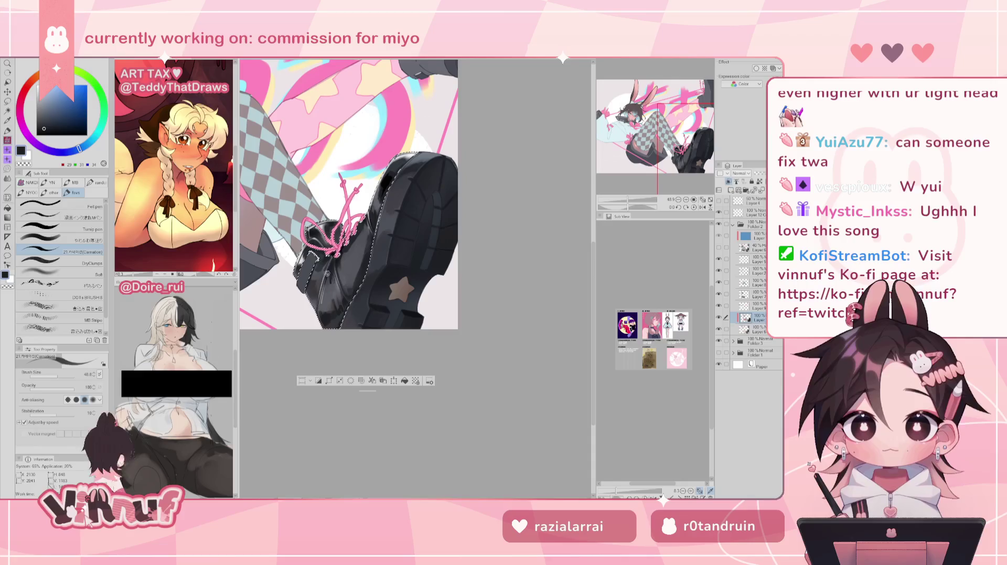
Paint a light grey highlight with the soft blending brush, resizing it between about 30 and 56
key("comma")
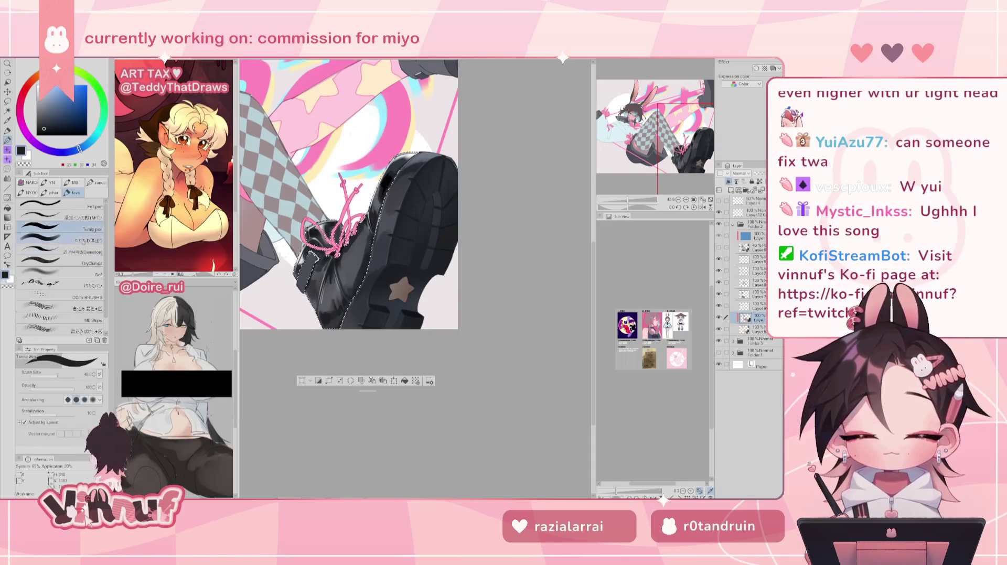
left_click(328, 288, "alt")
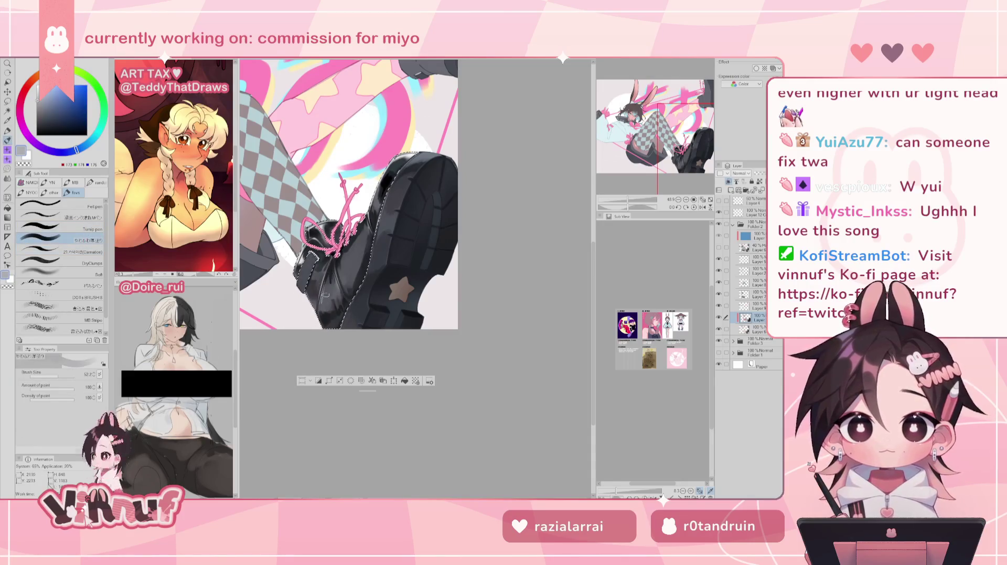
left_click_drag(326, 286, 332, 293)
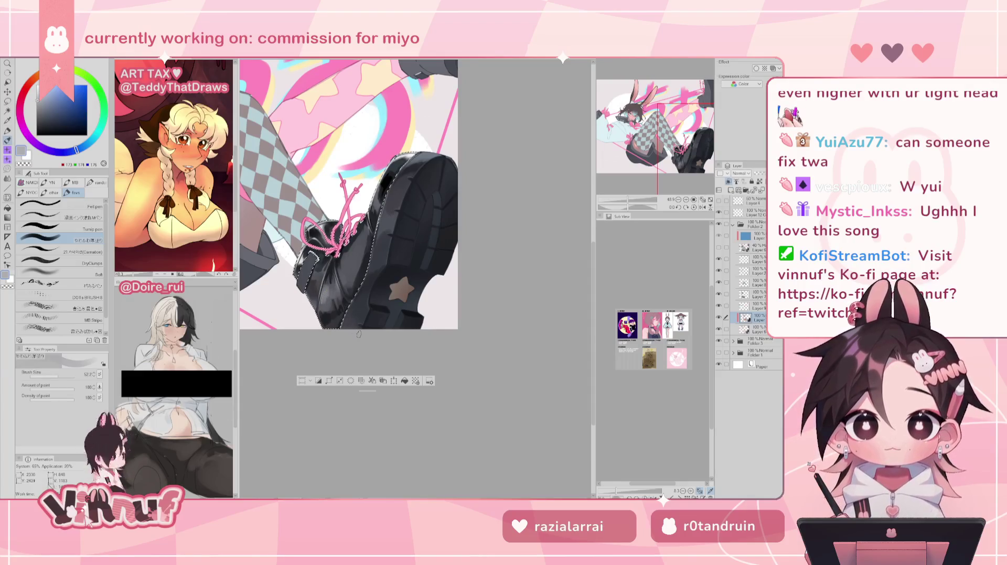
key("h")
key("h")
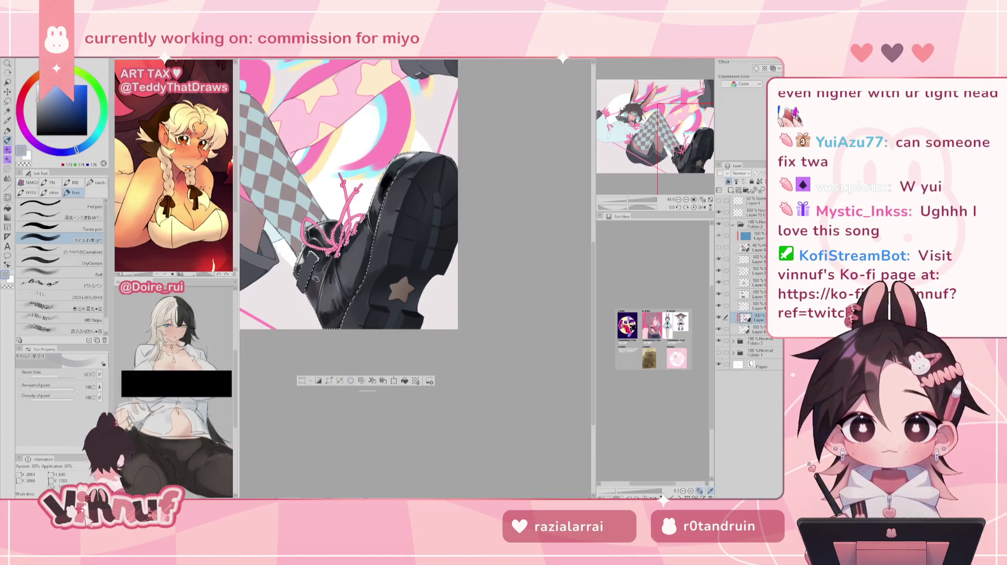
key("bracketleft")
key("bracketleft")
key("bracketleft")
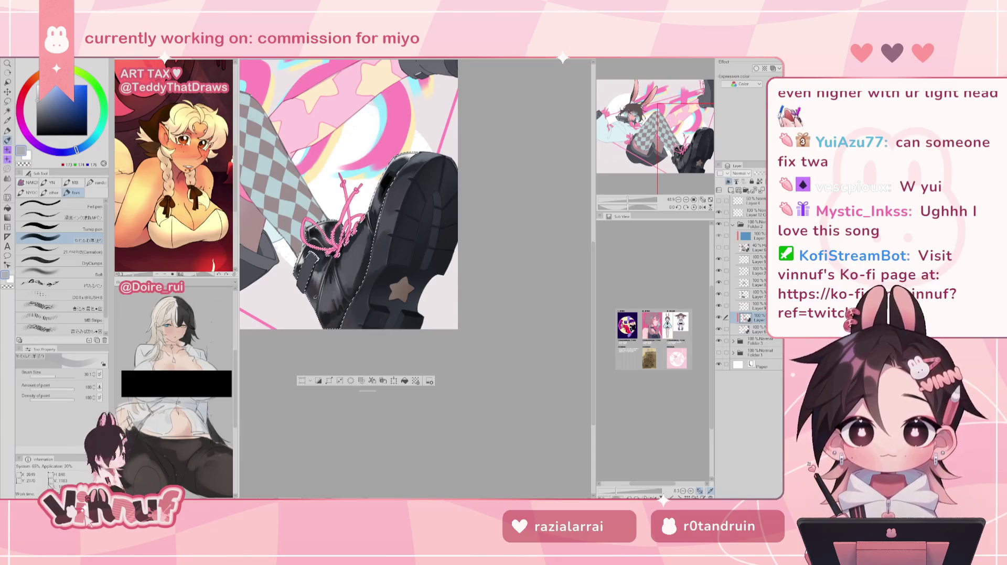
left_click(315, 284, "alt")
key("bracketright")
key("bracketright")
key("bracketright")
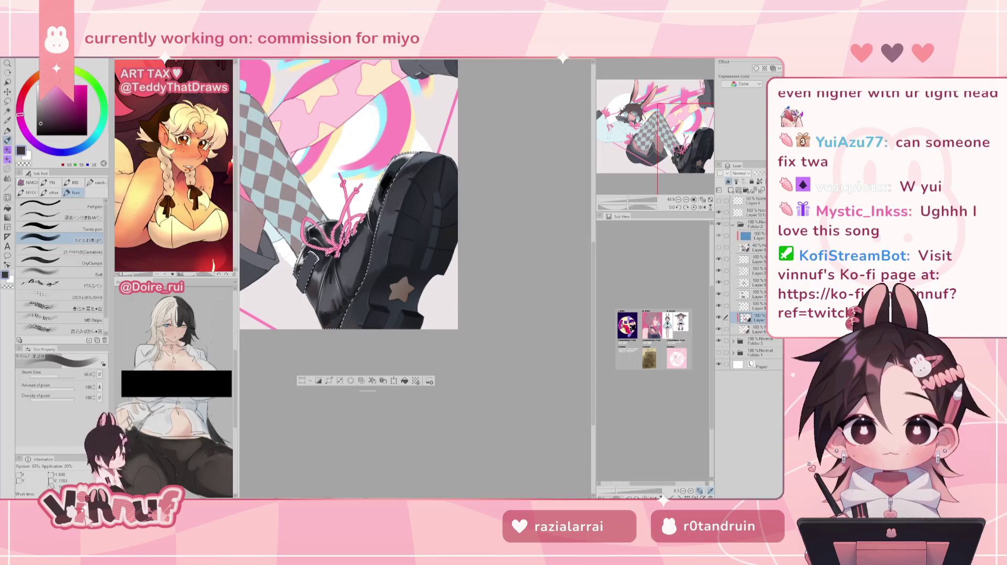
scroll(350, 194, "down", 1)
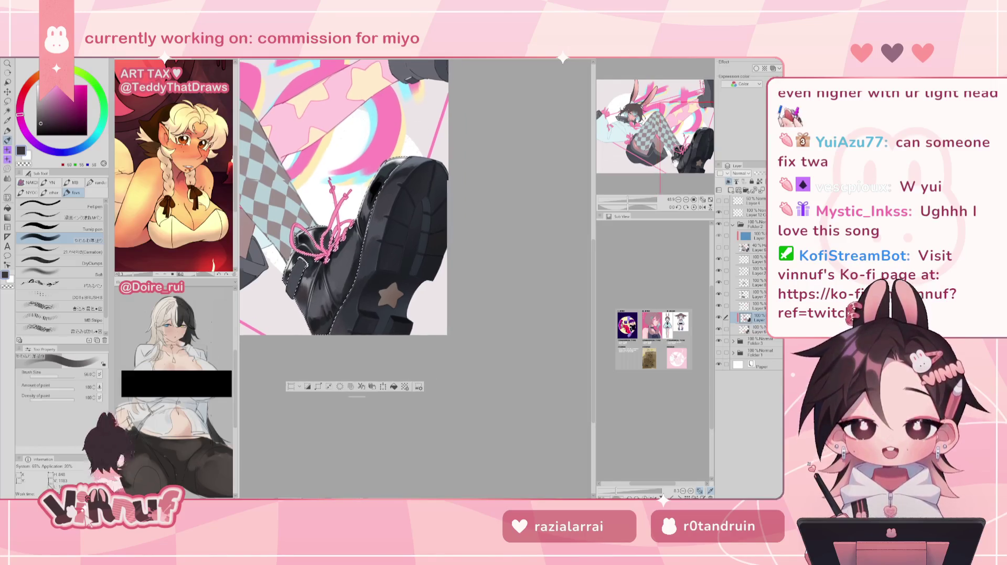
Shrink the brush to about 32 and pick light and dark greys for the boot's reflections
scroll(396, 207, "up", 2)
scroll(397, 208, "up", 1)
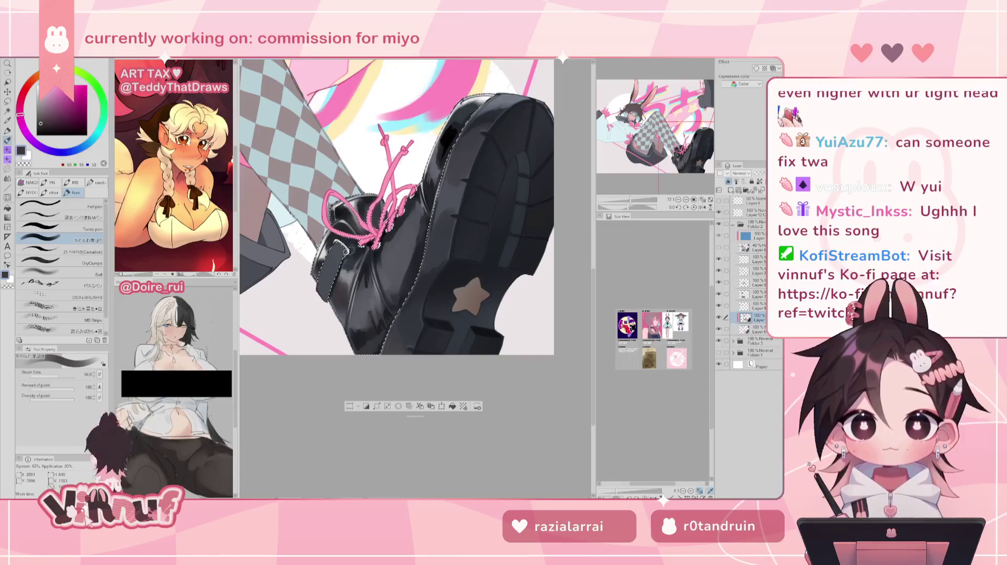
left_click(298, 251, "alt")
key("bracketleft")
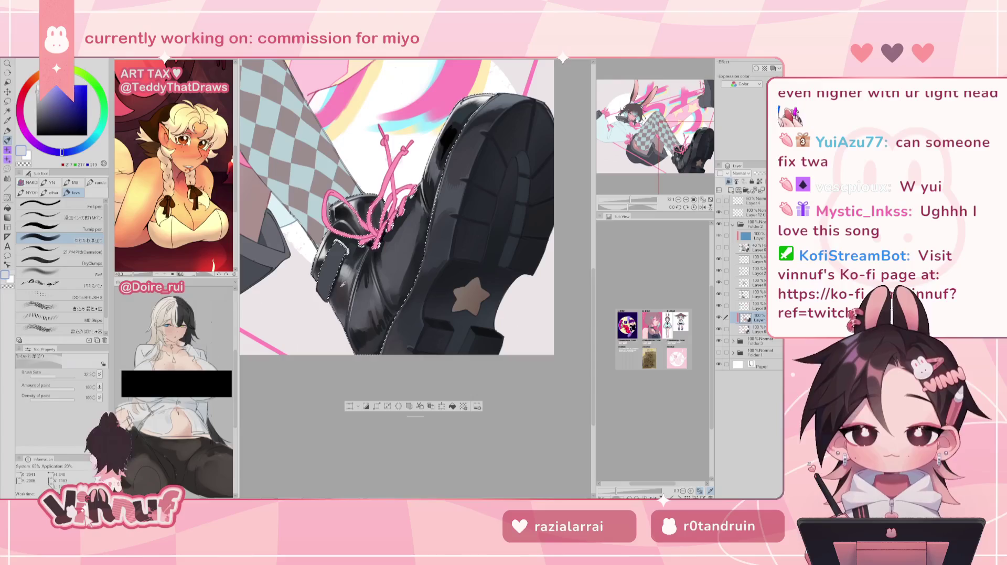
left_click(343, 279, "alt")
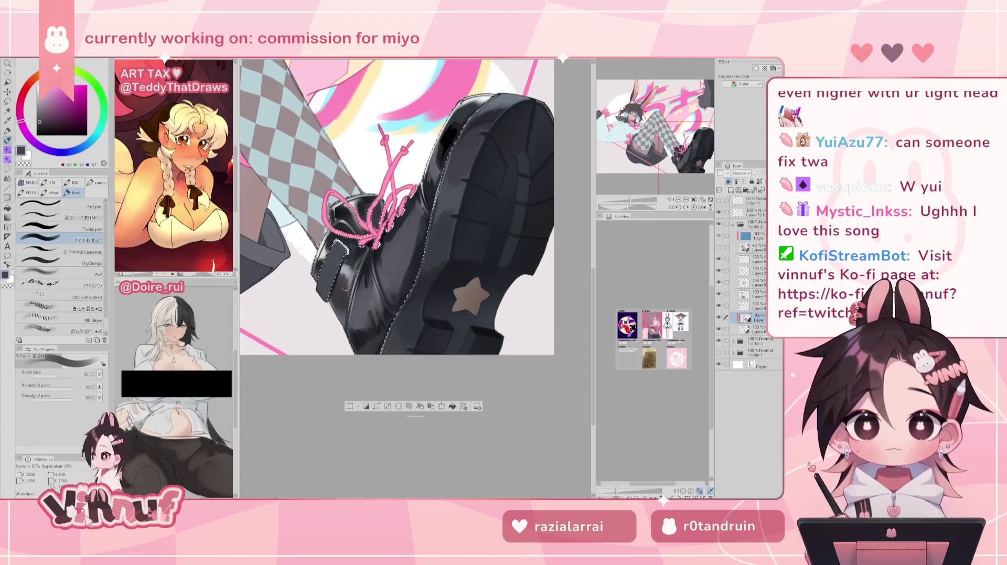
left_click(354, 269, "alt")
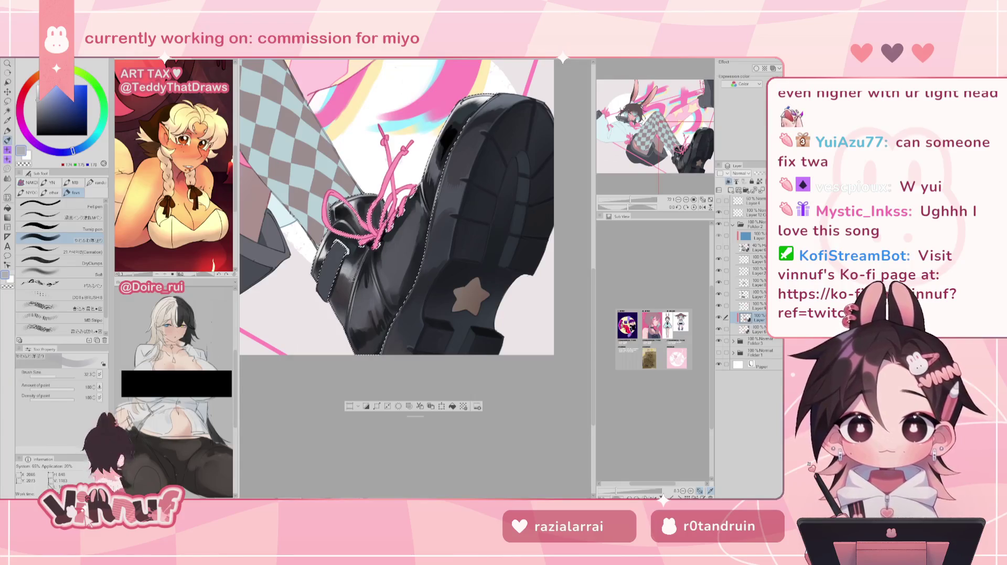
key("h")
key("h")
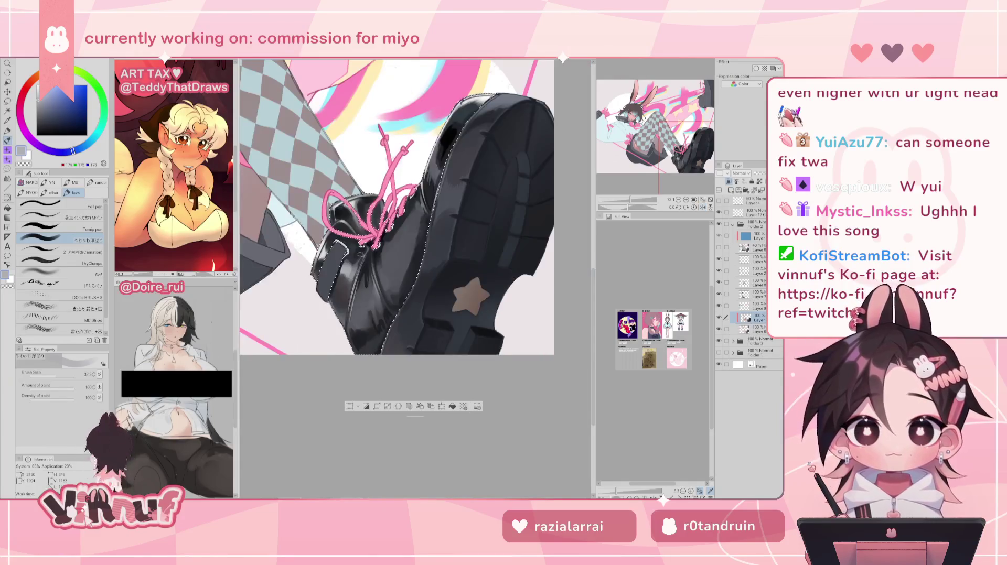
Alternate dark, mid and lighter greys for shadows and reflections along the toe and sole
left_click(351, 283, "alt")
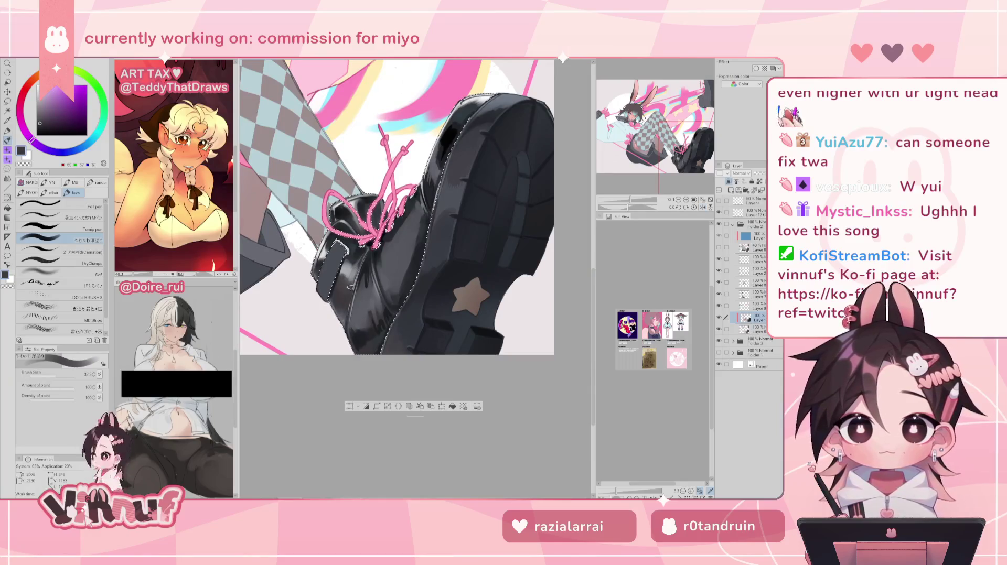
left_click(341, 321, "alt")
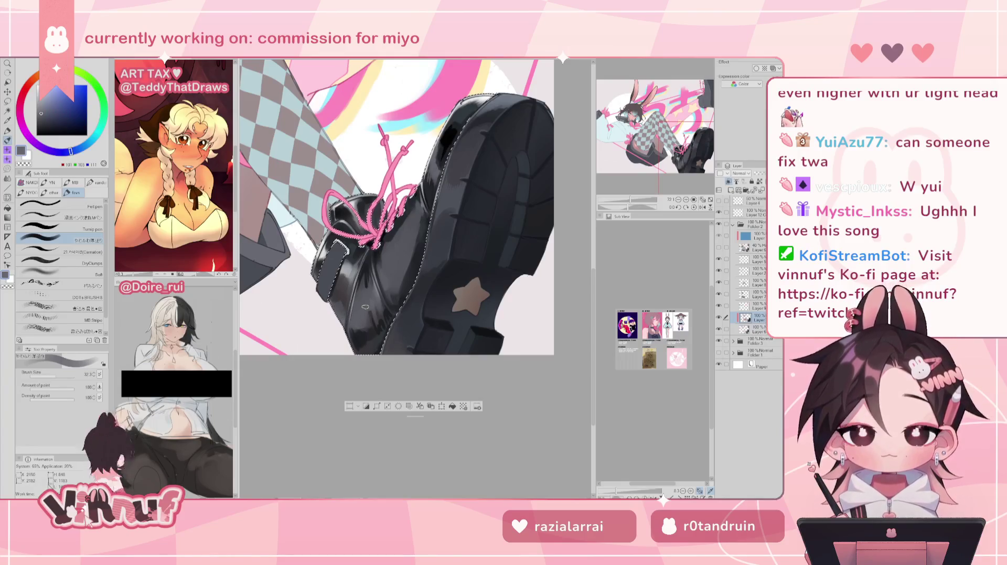
left_click(354, 283, "alt")
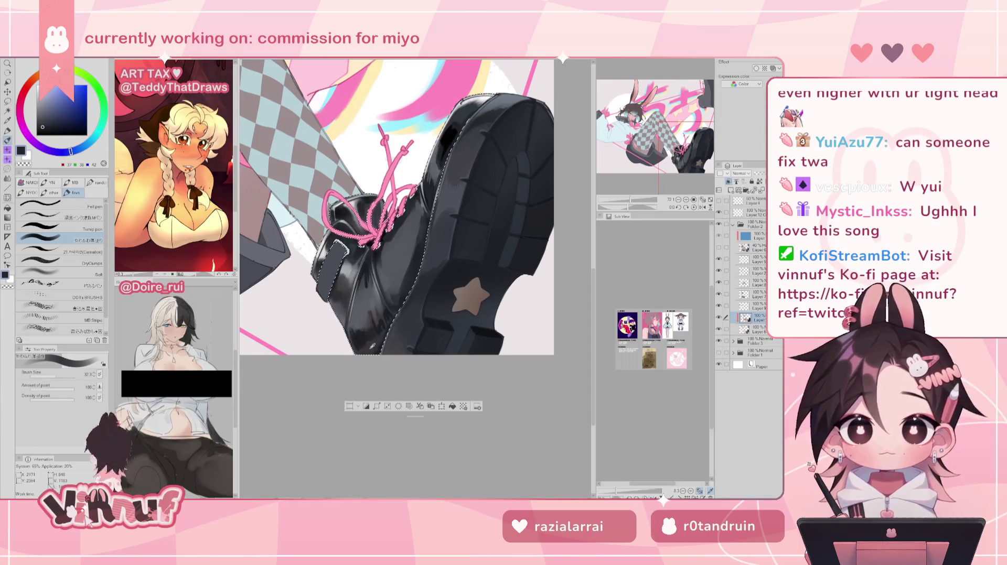
left_click(367, 317, "alt")
left_click(365, 279, "alt")
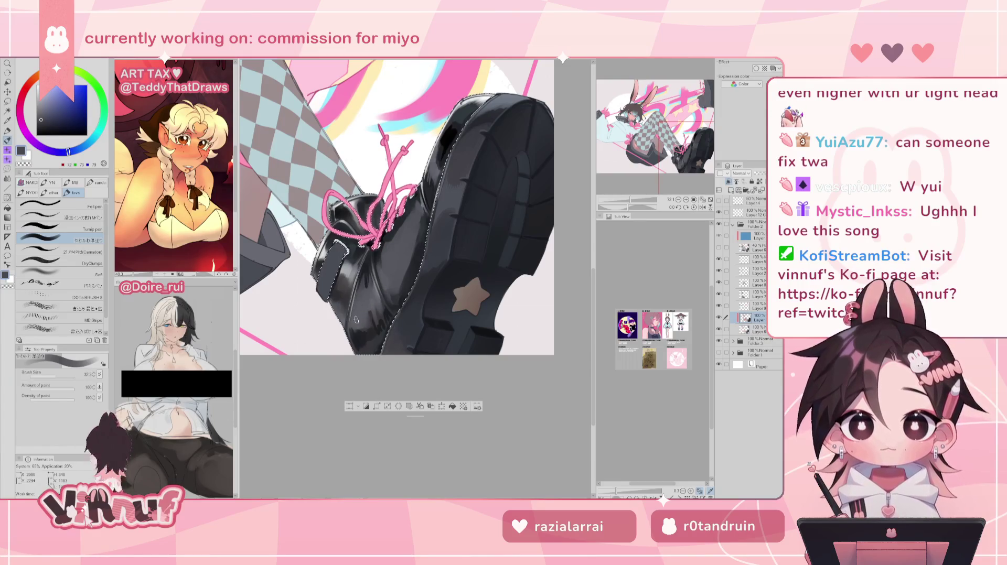
left_click(369, 346, "alt")
left_click(362, 343, "alt")
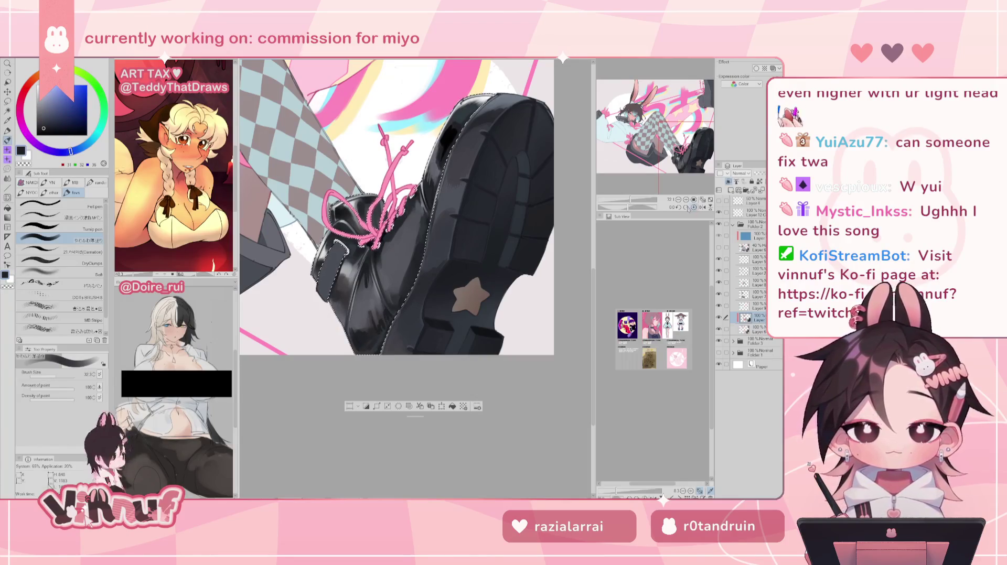
key("ctrl+minus")
key("h")
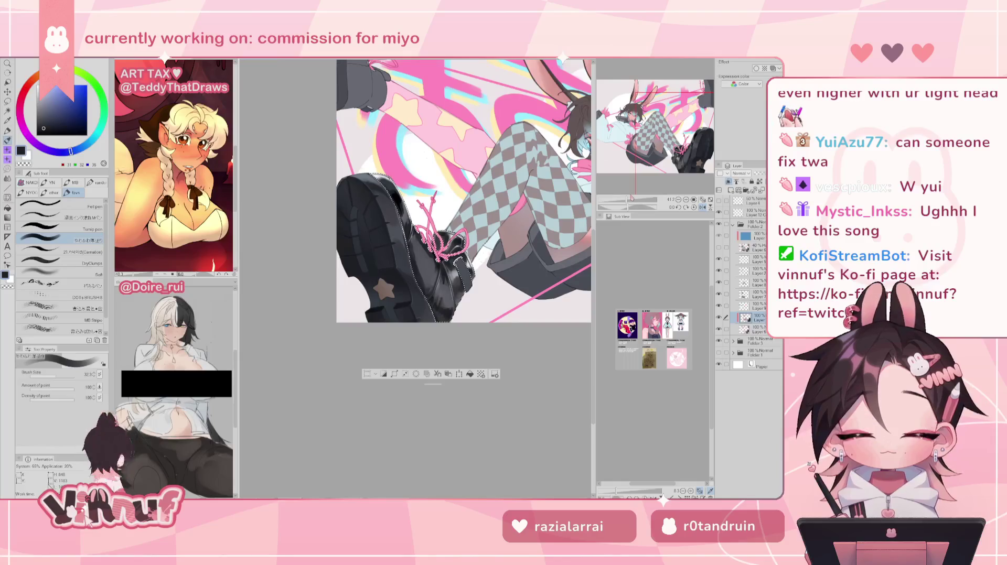
Sample a near-black and the shoe's dark blue-grey, enlarging the brush from about 60 to 97
left_click(451, 309, "alt")
left_click_drag(410, 215, 427, 230)
left_click(441, 315, "alt")
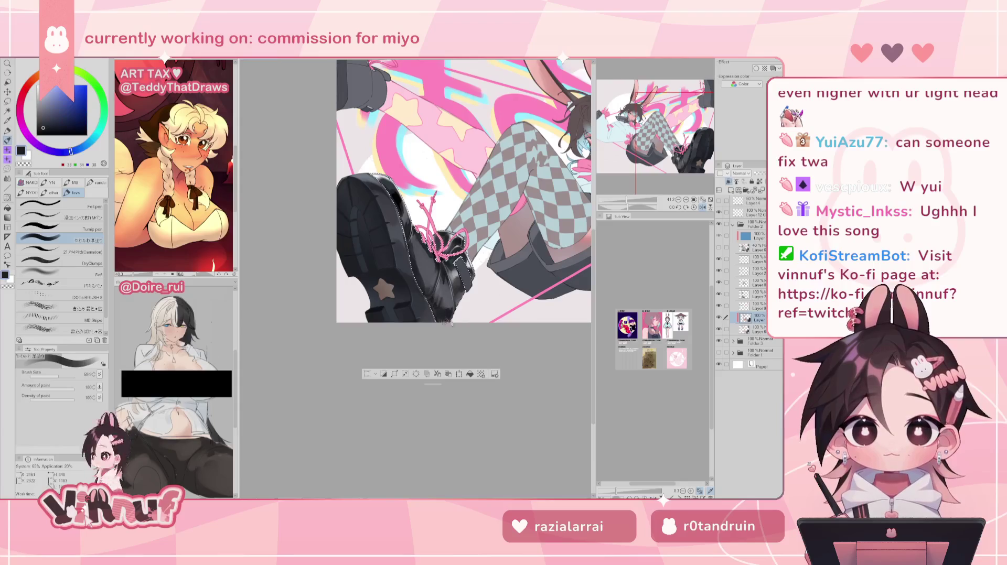
key("h")
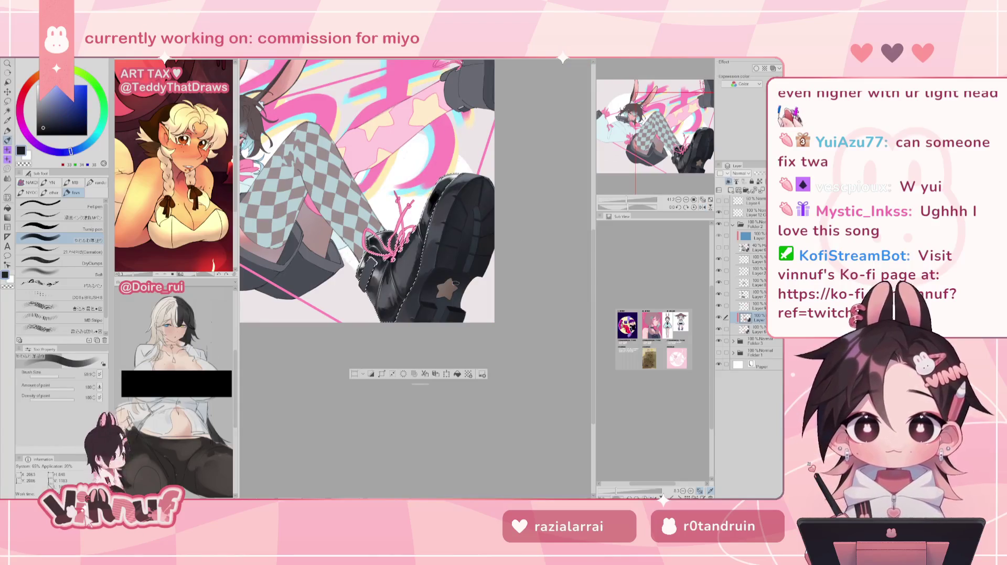
scroll(455, 283, "up", 2)
key("bracketright")
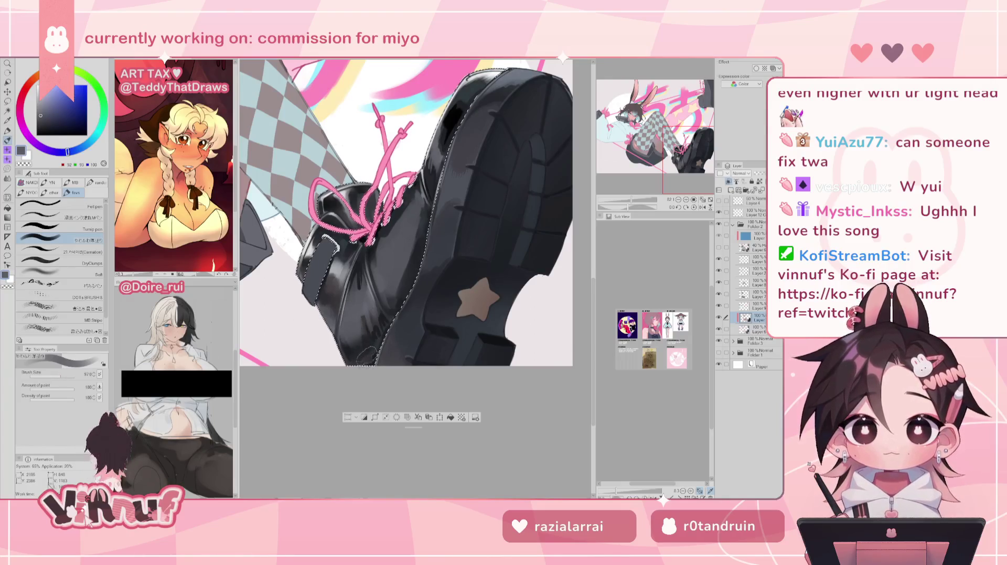
Blend shading over the boot's side with a series of closely matched dark greys
left_click(362, 357, "alt")
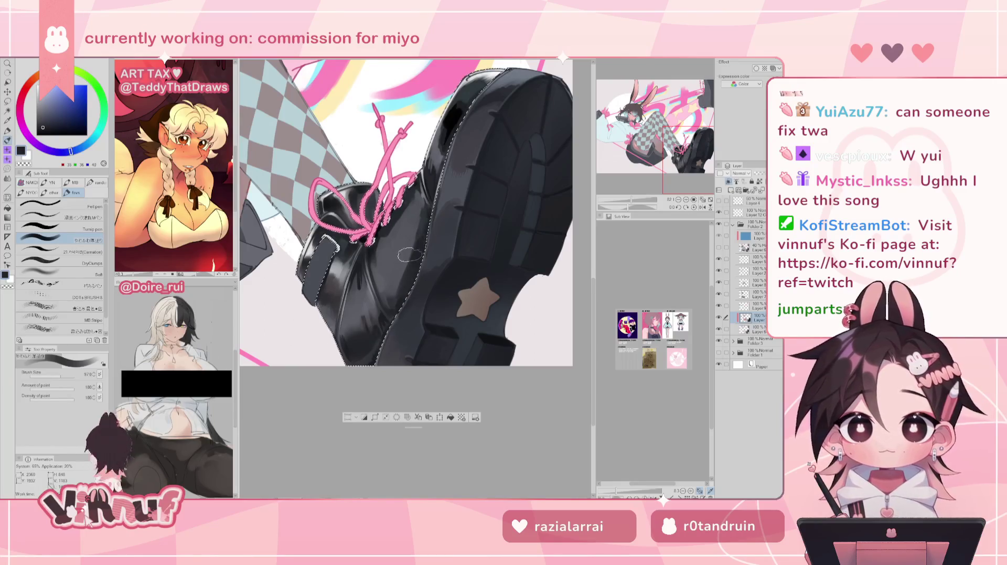
left_click(405, 265, "alt")
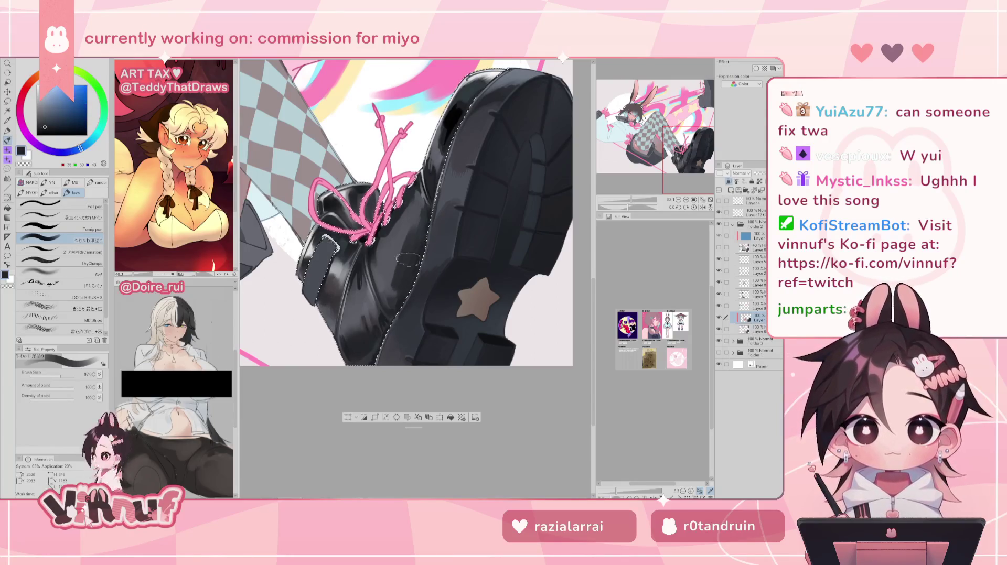
left_click(400, 282, "alt")
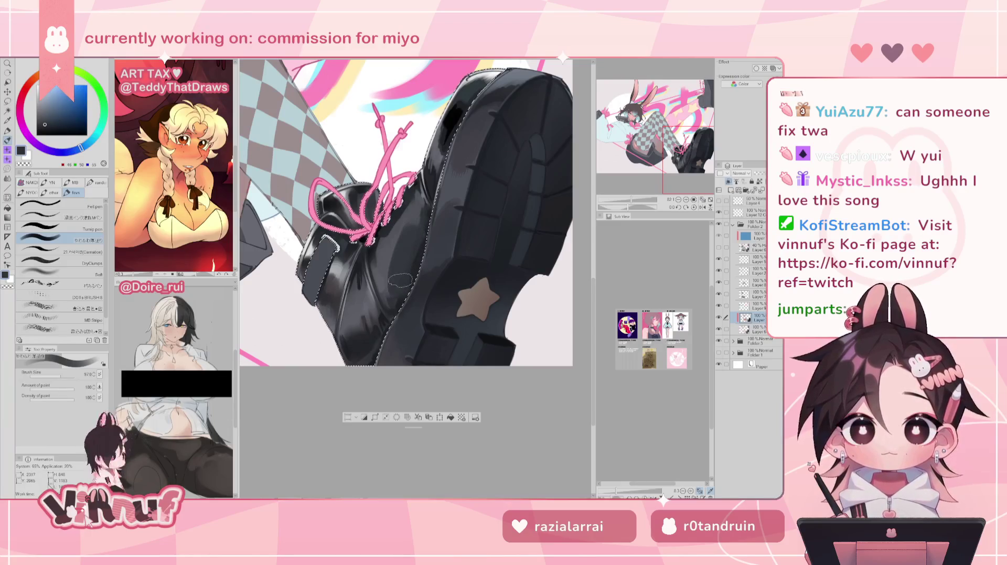
left_click(401, 278, "alt")
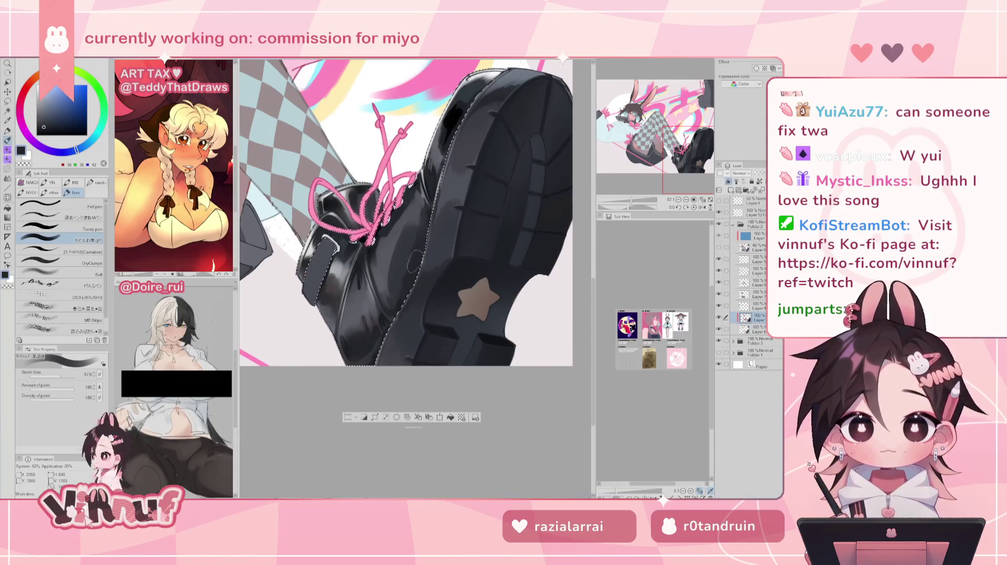
left_click(417, 256, "alt")
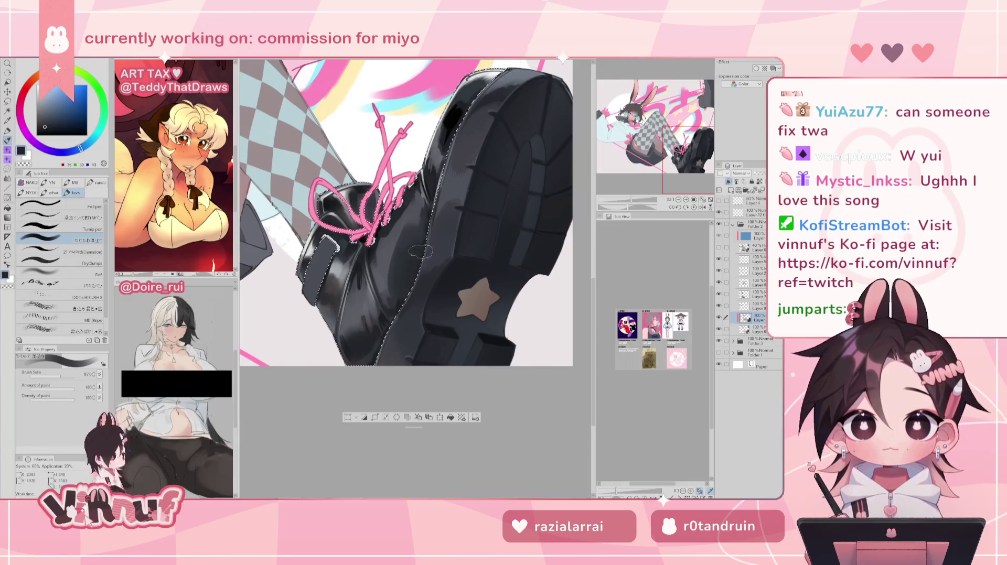
left_click(420, 284, "alt")
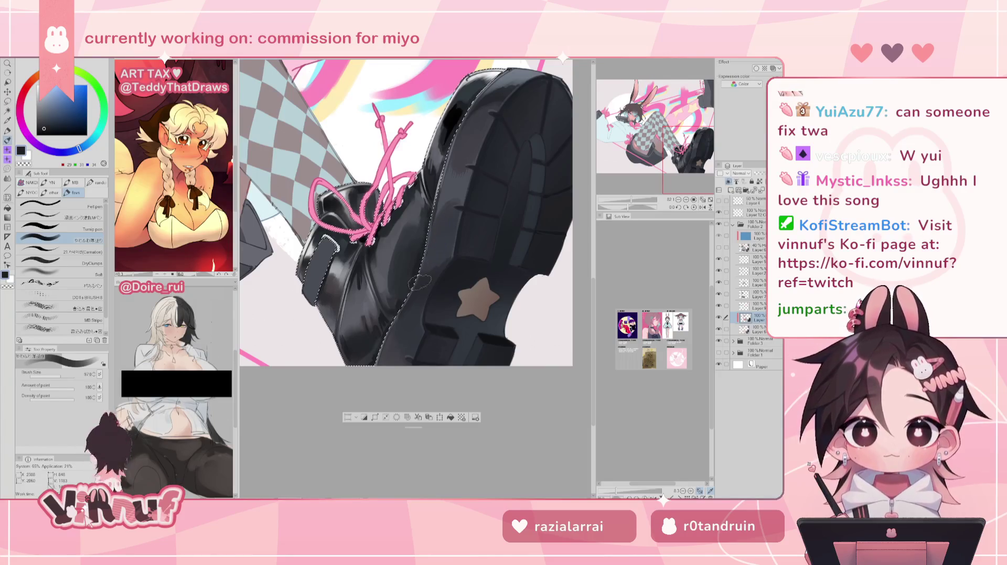
left_click_drag(630, 200, 634, 201)
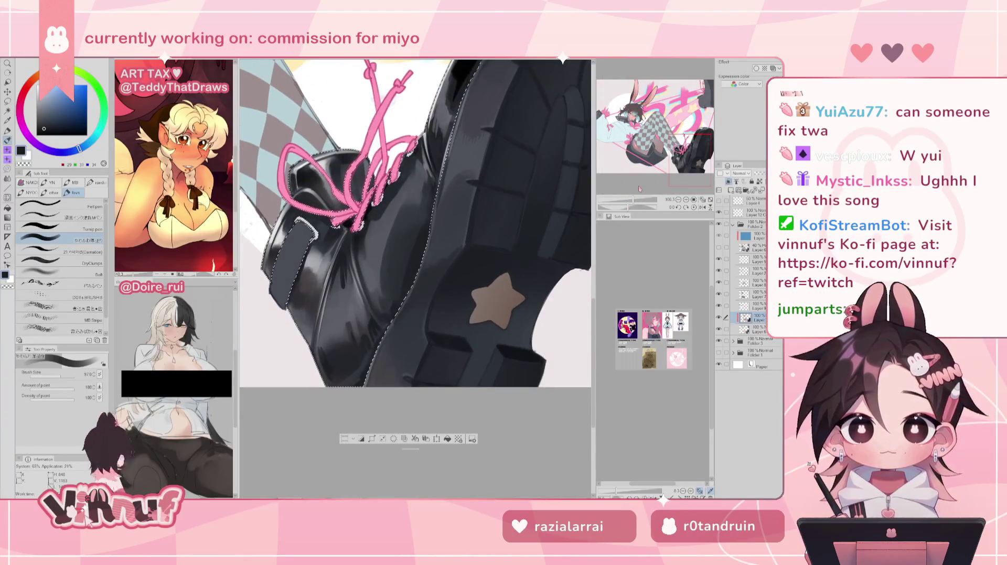
Pick dark teal, dark bluish grey, lighter grey and near-black teal tones to shade the boot
left_click_drag(348, 227, 315, 239)
left_click(335, 239, "alt")
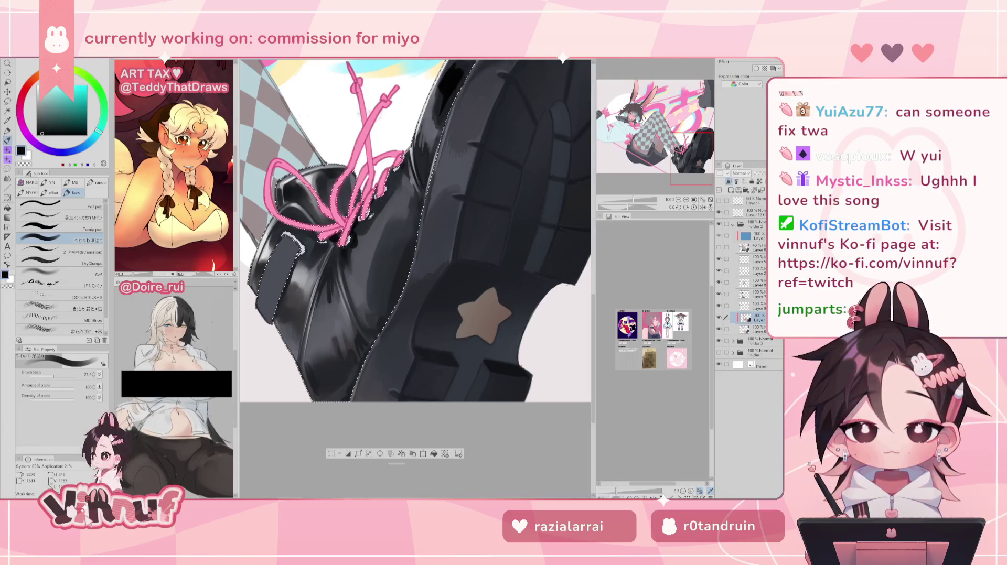
left_click(369, 230, "alt")
left_click(370, 236, "alt")
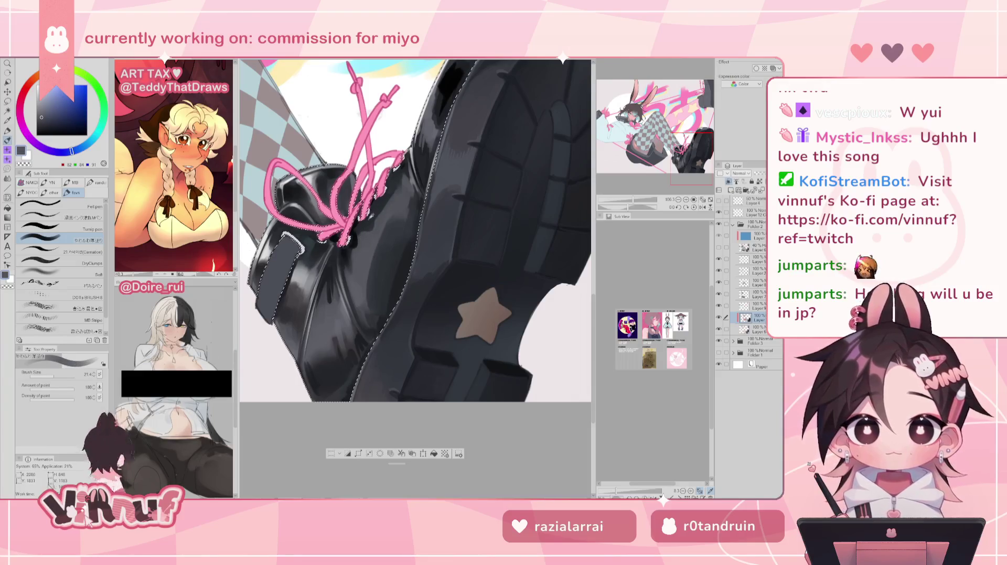
left_click(369, 224, "alt")
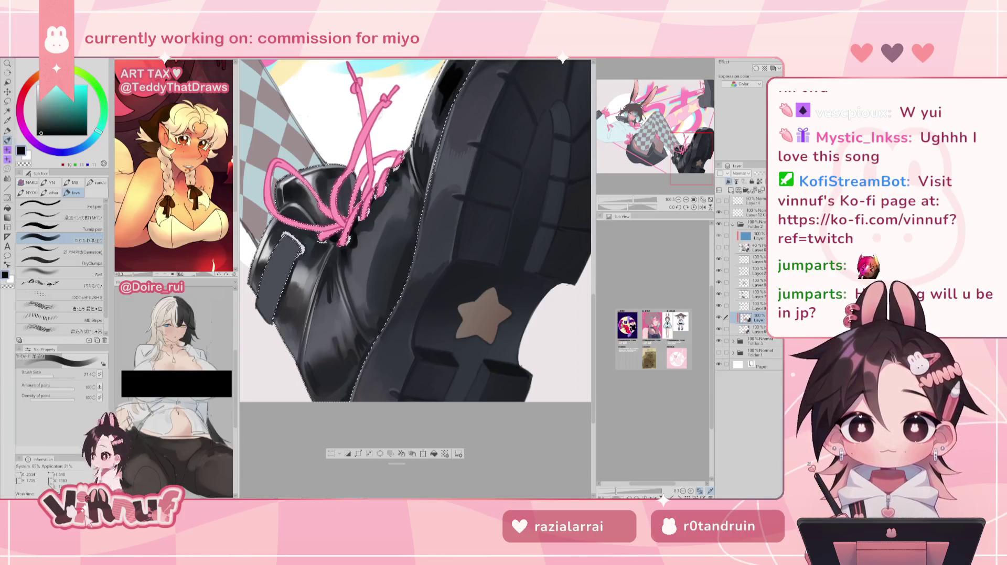
scroll(633, 190, "down", 5)
scroll(633, 190, "up", 3)
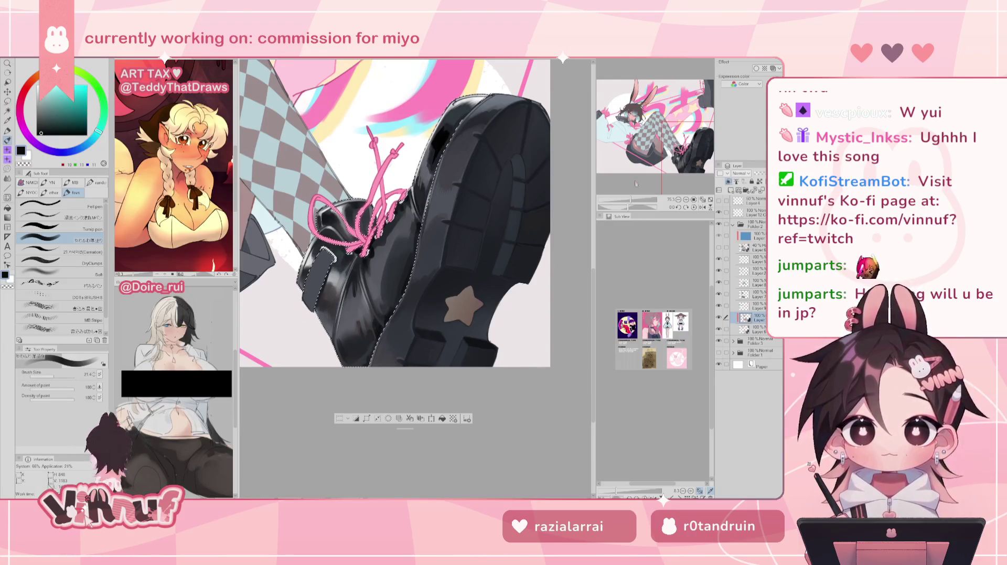
Sample boot tones from the painting, from dark grey-blue up to a pale grey highlight
left_click_drag(631, 200, 628, 203)
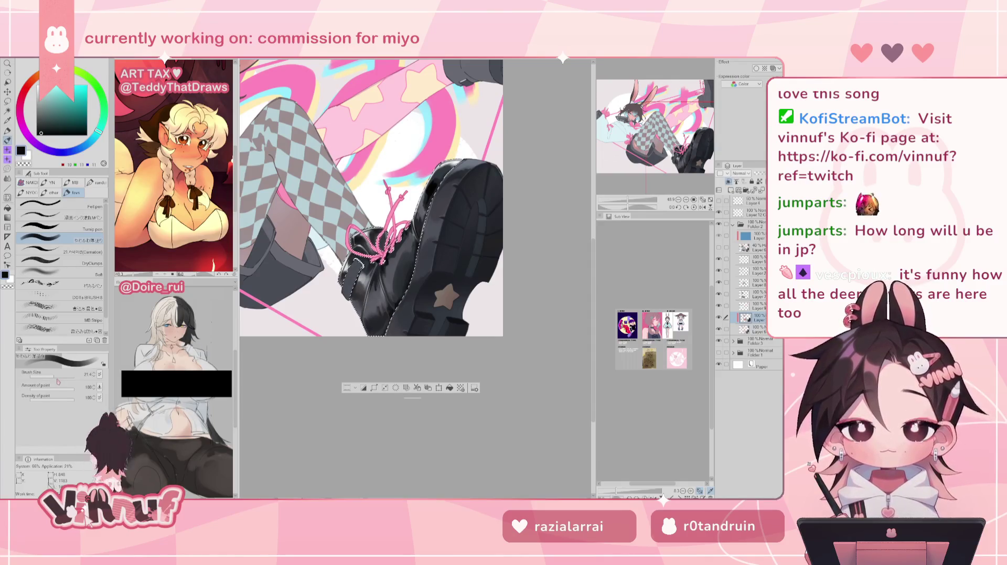
scroll(636, 187, "up", 2)
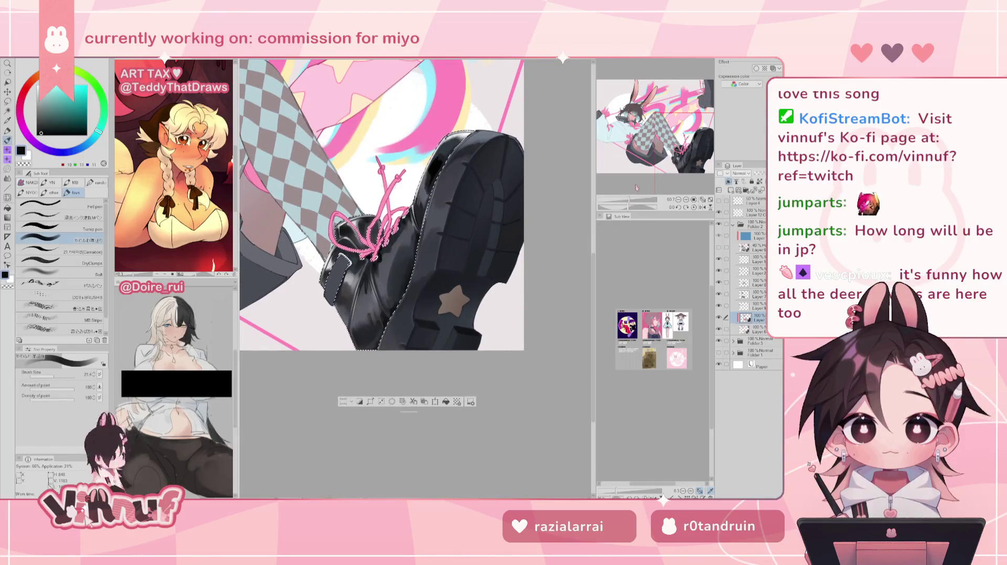
left_click(382, 283, "alt")
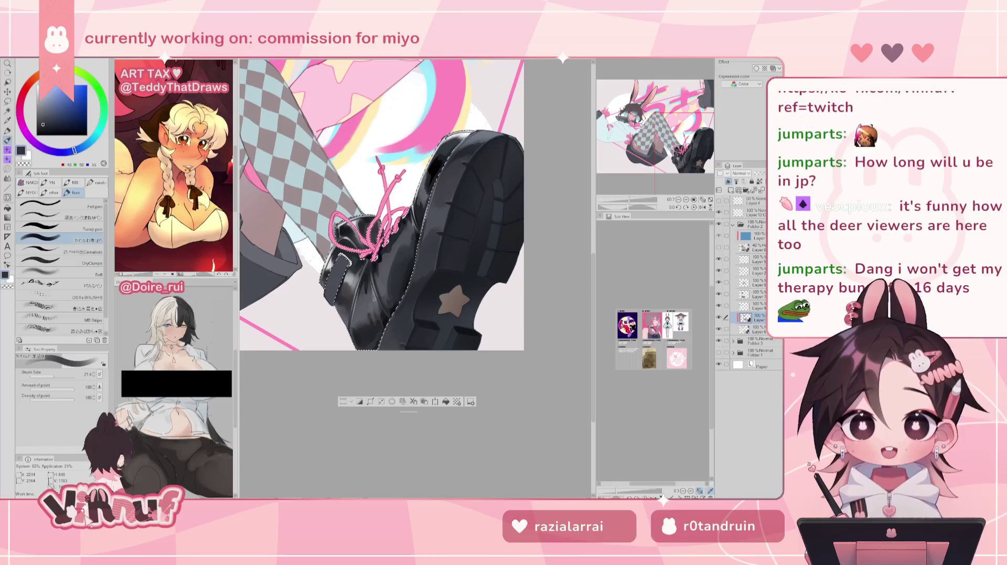
left_click(376, 292, "alt")
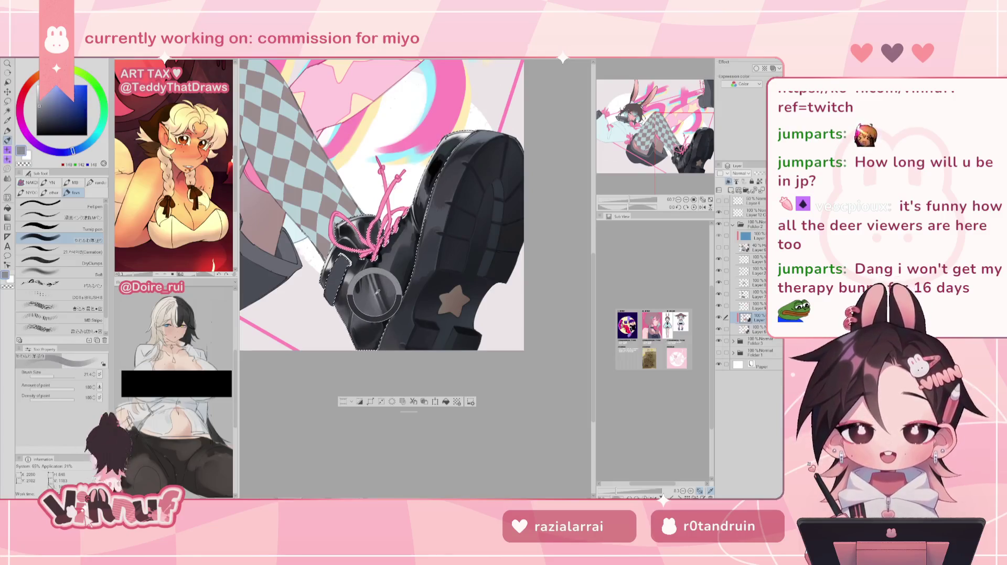
left_click(376, 292, "alt")
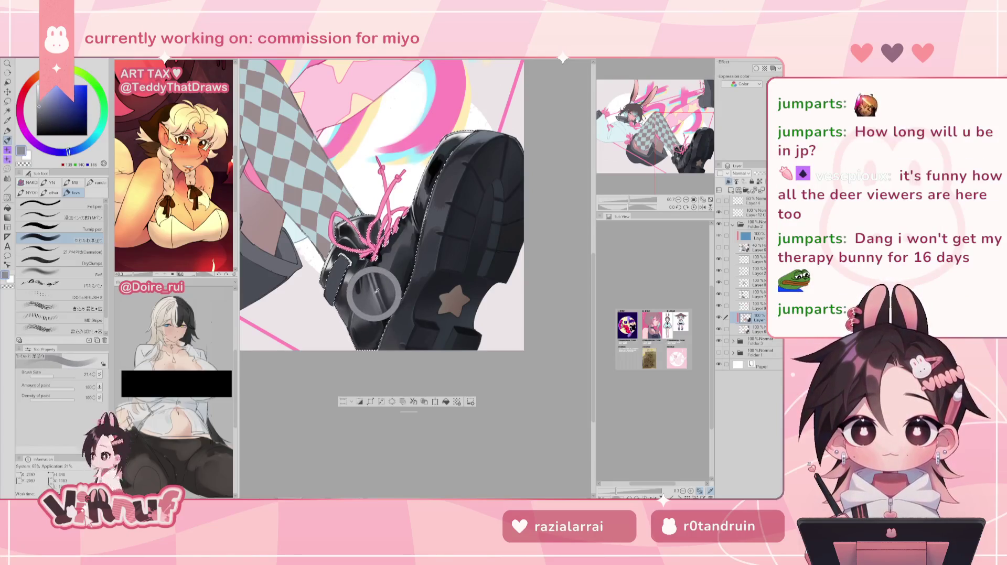
left_click_drag(376, 292, 375, 300)
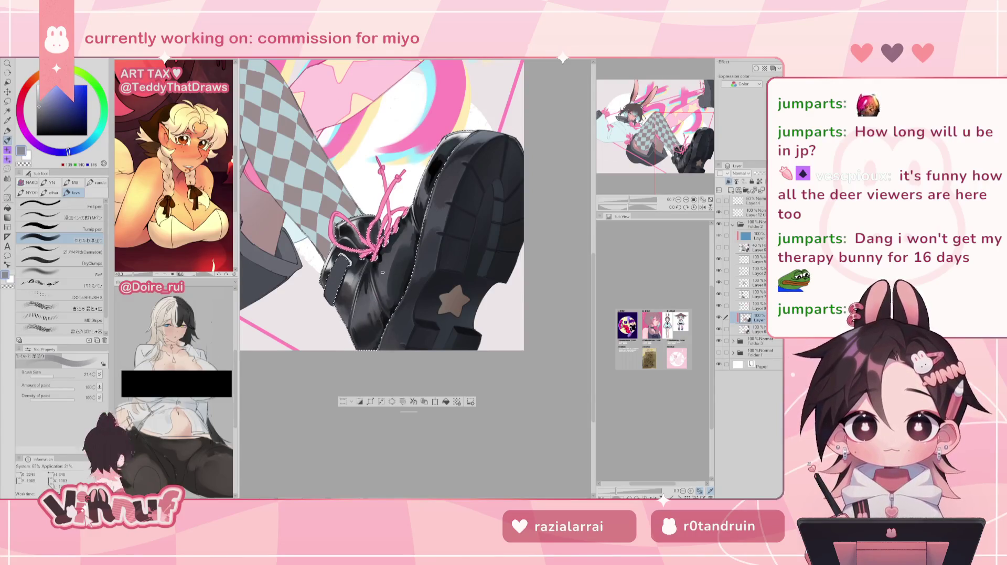
Check the boot mirrored, zoom in and recentre it, and switch to the Carnation brush
key("h")
key("h")
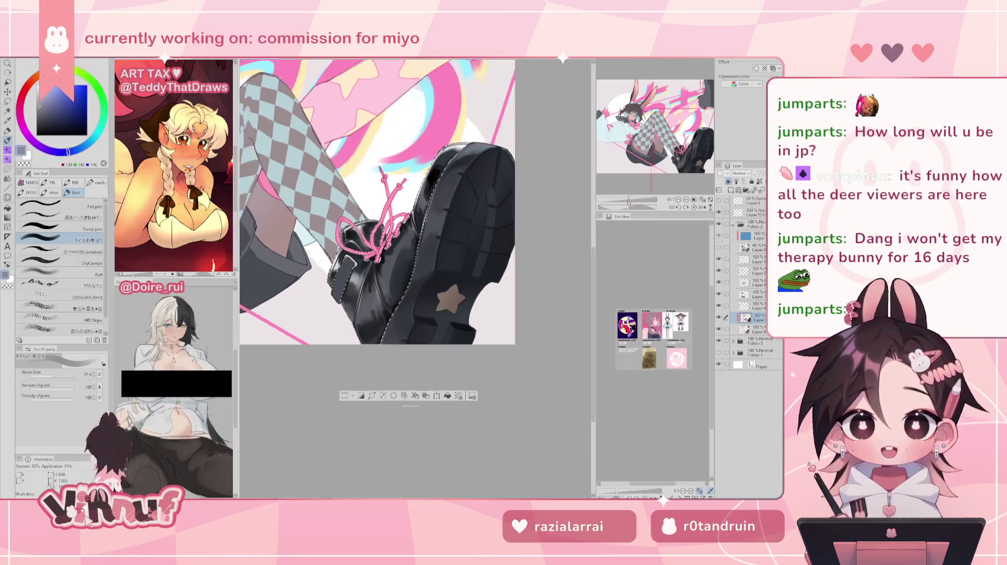
left_click_drag(628, 200, 631, 199)
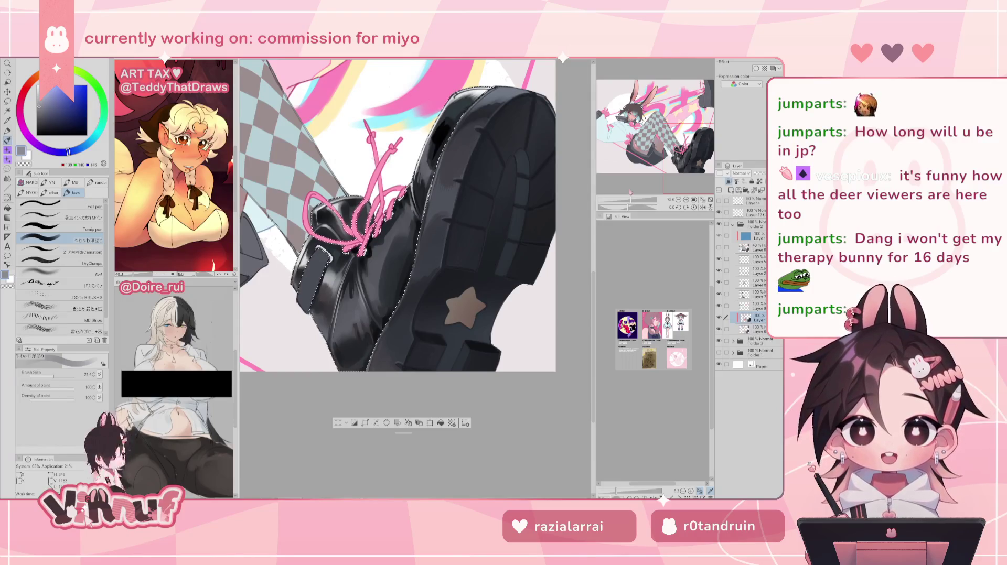
left_click_drag(340, 319, 299, 327)
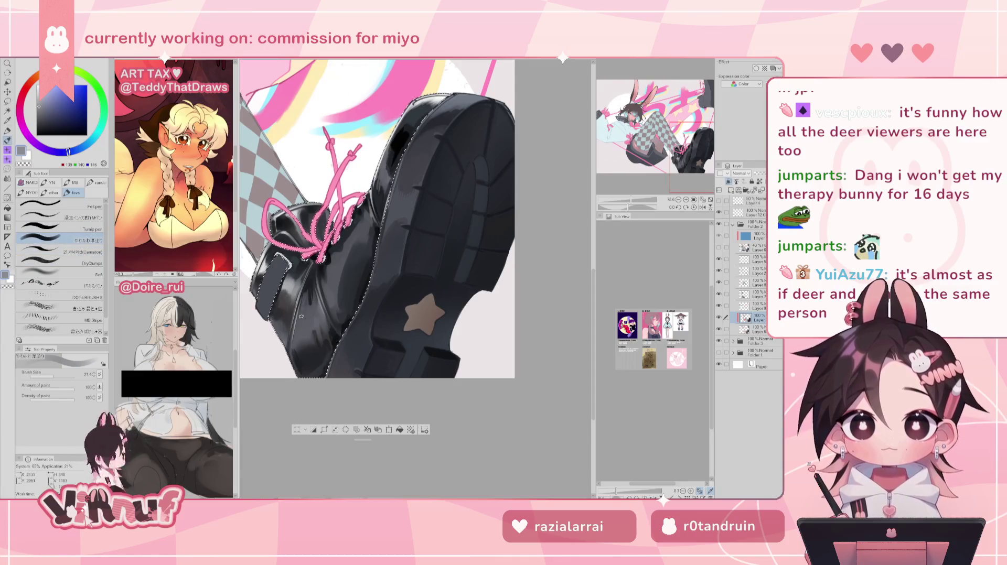
left_click(58, 251)
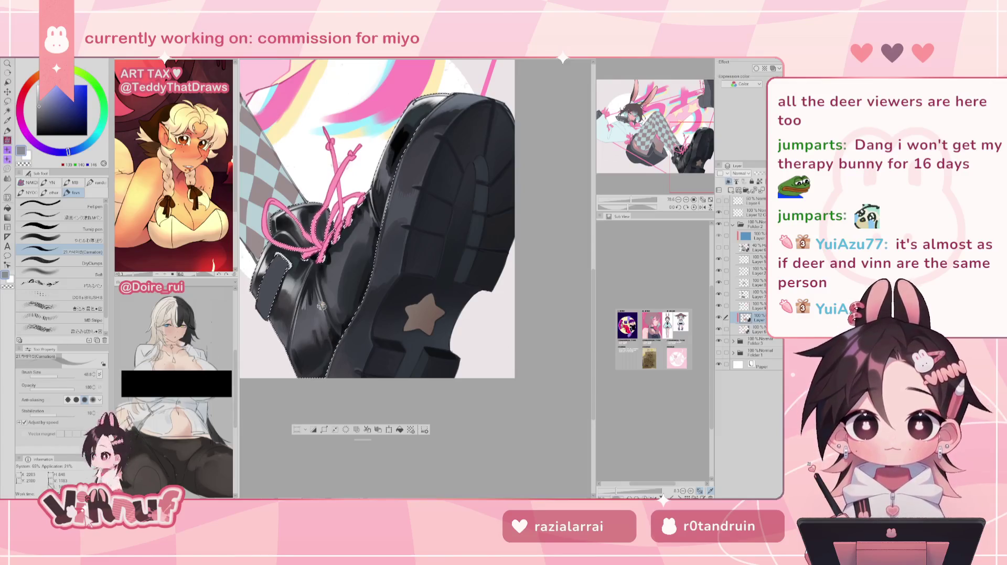
Check the boot mirrored, zoom in close on it, and pick near-black for its shadows
key("h")
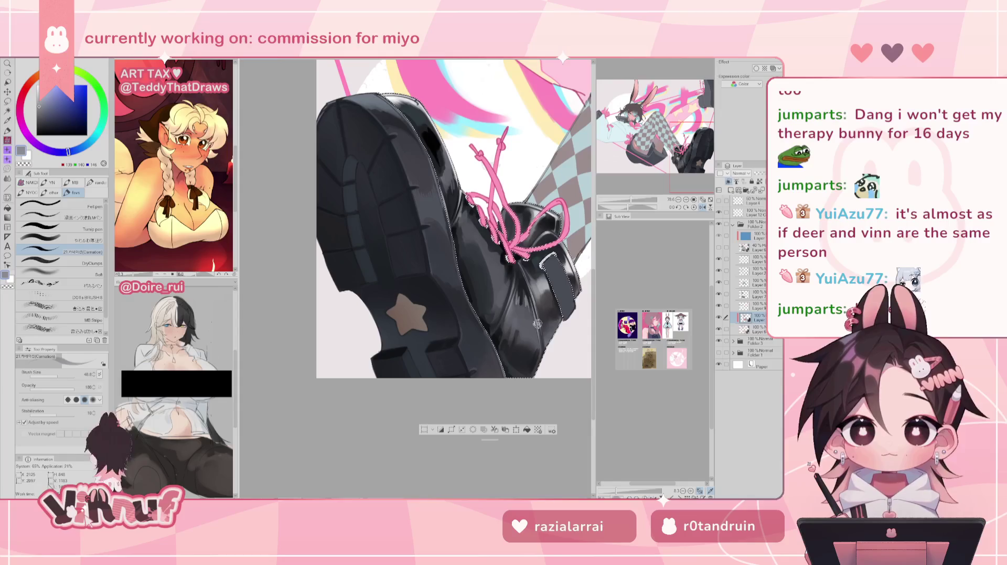
key("h")
left_click_drag(627, 206, 635, 207)
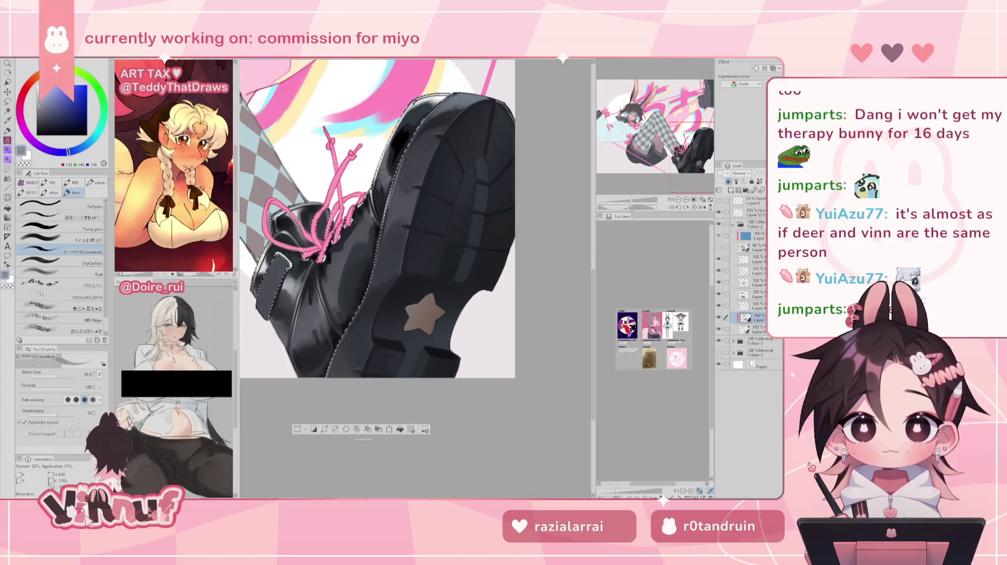
left_click_drag(633, 207, 638, 207)
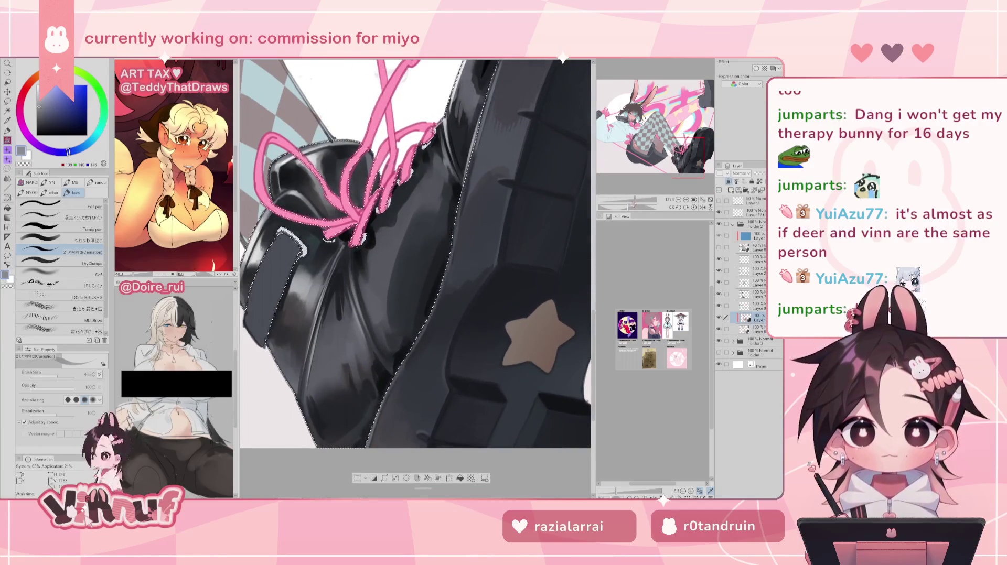
scroll(502, 288, "down", 2)
left_click(343, 262, "alt")
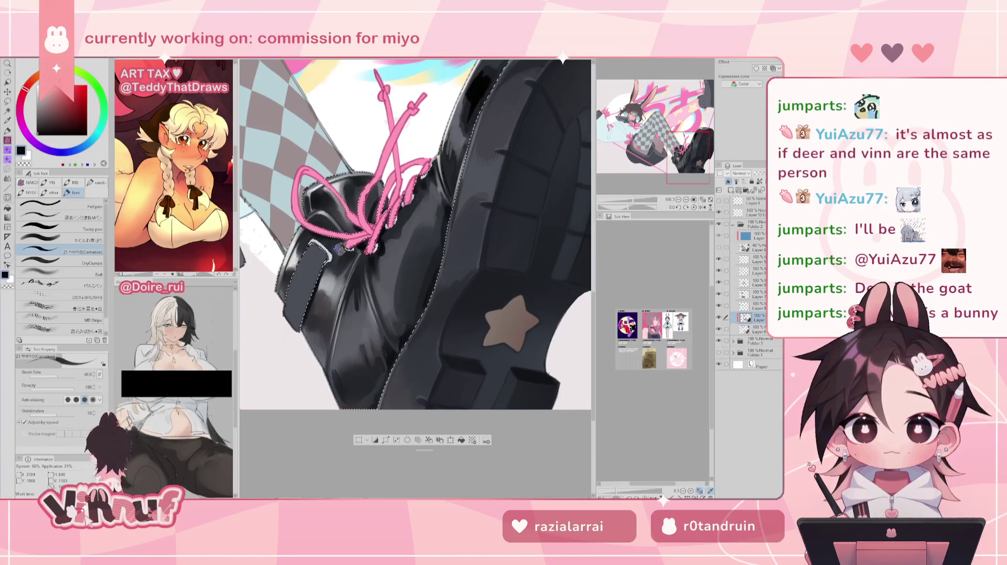
Sample light grey and near-black tones from the boot and strap edge, checking the mirrored view
left_click(322, 275, "alt")
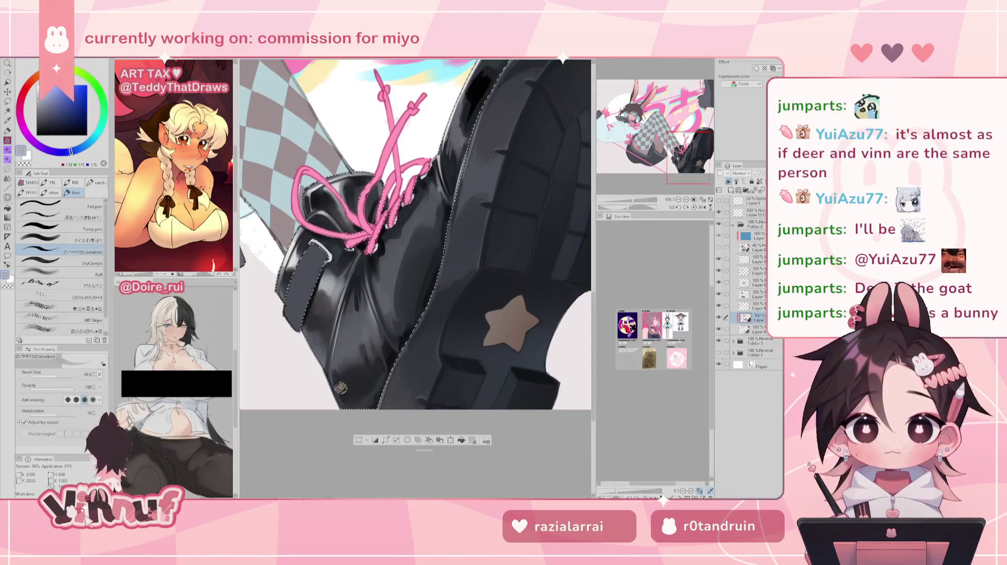
key("h")
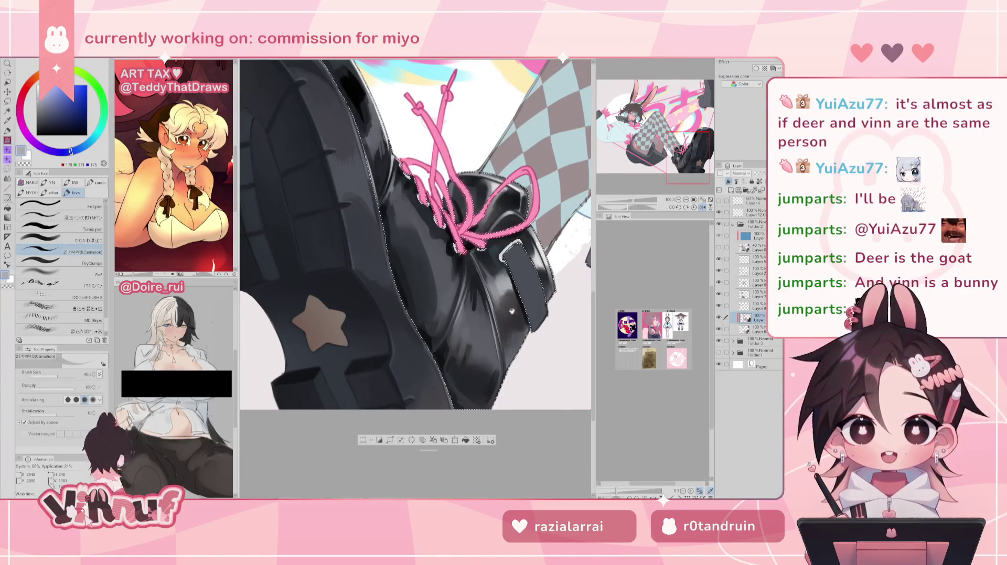
left_click_drag(518, 283, 502, 278)
left_click(481, 257, "alt")
left_click(470, 241, "alt")
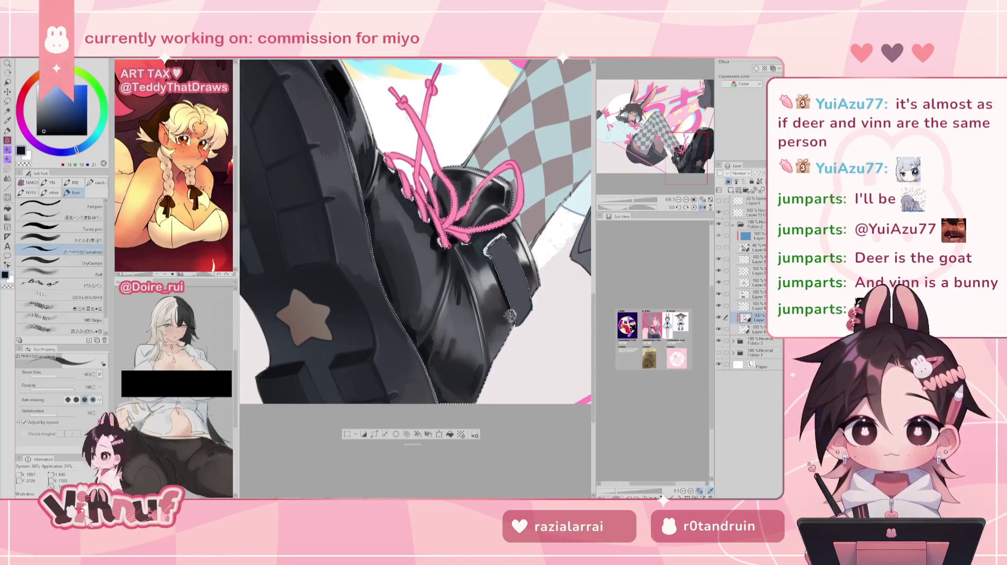
left_click(496, 285, "alt")
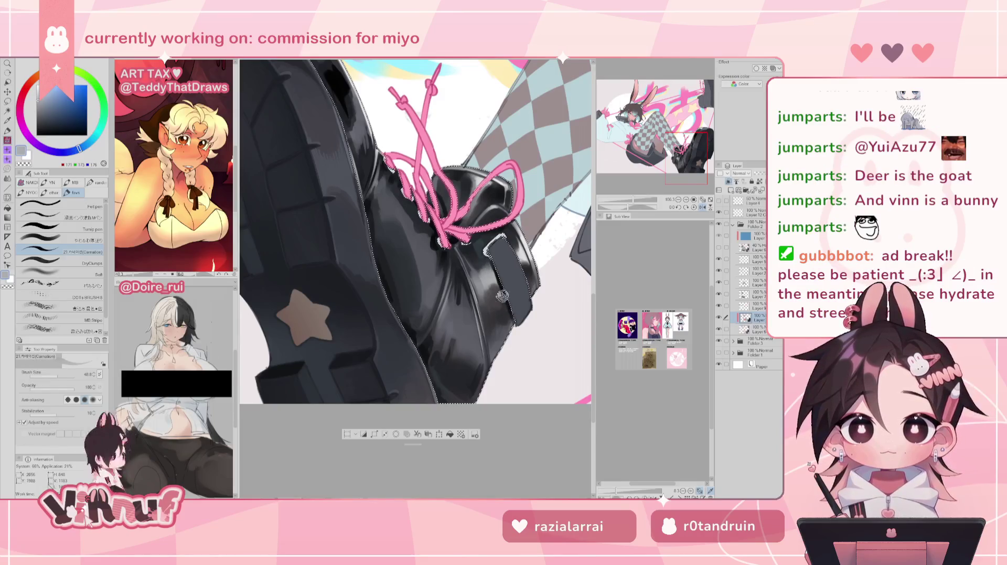
scroll(434, 286, "down", 3)
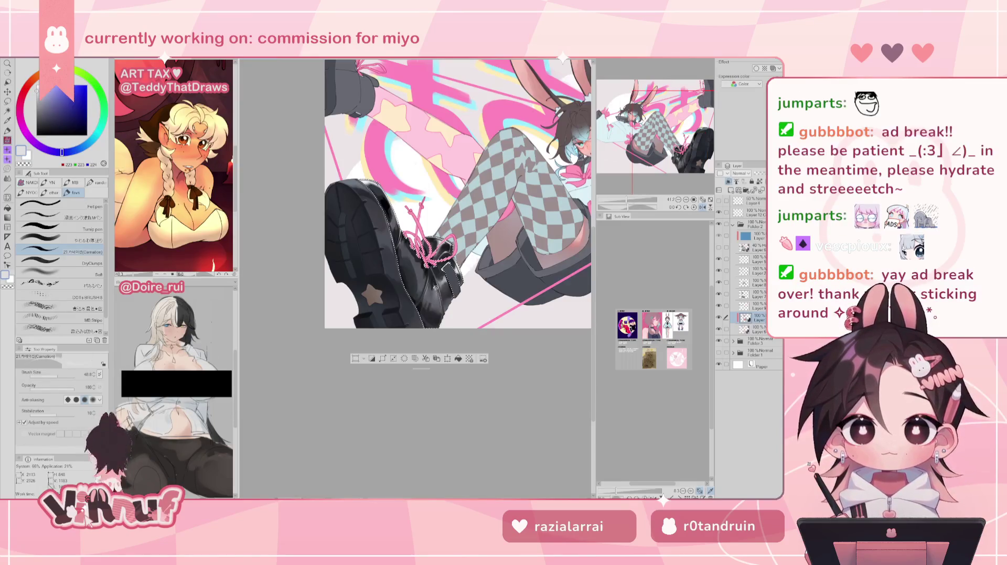
Paint over the strap in a darker grey, then check it mirrored twice
scroll(280, 286, "up", 2)
left_click_drag(279, 286, 305, 329)
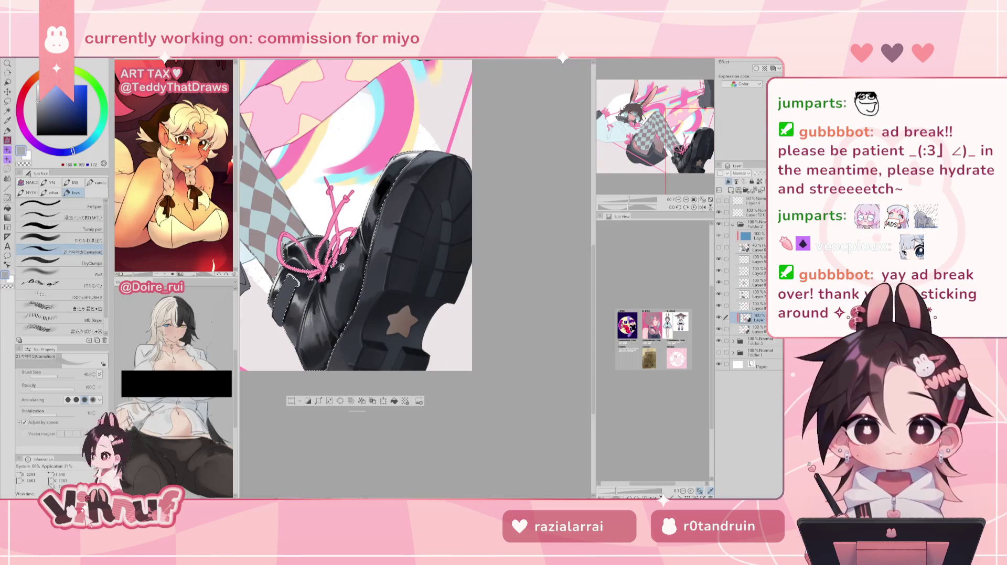
key("h")
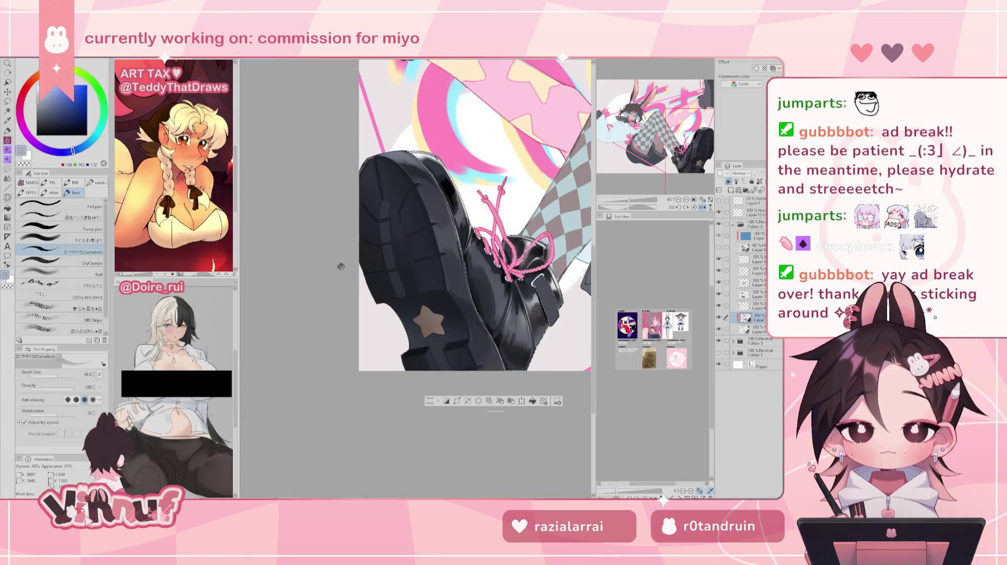
key("h")
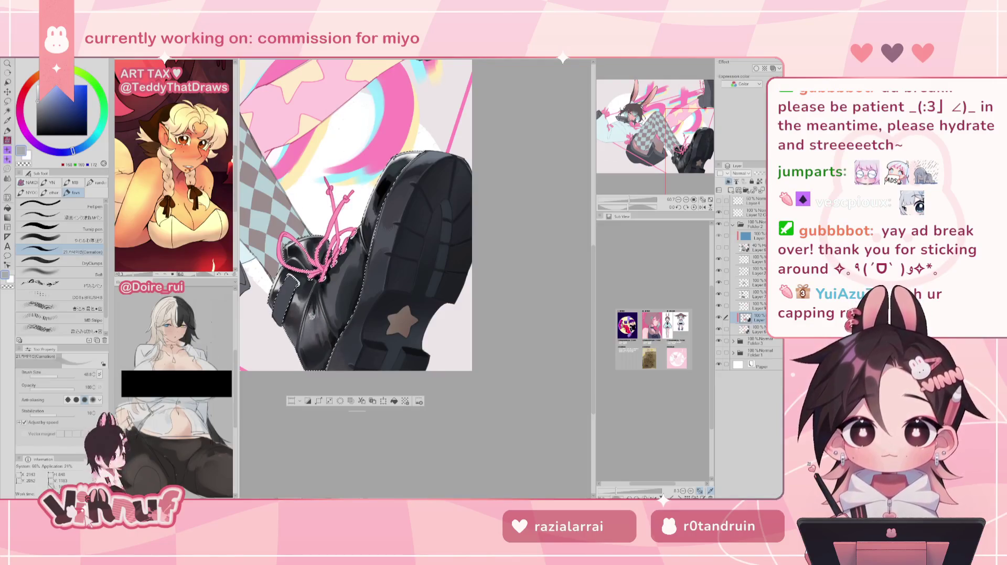
key("h")
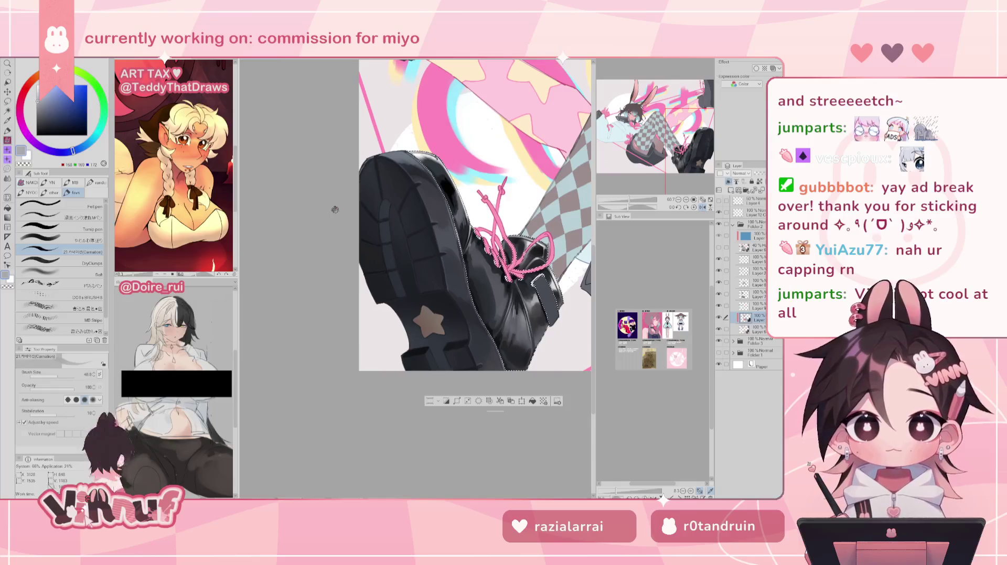
key("h")
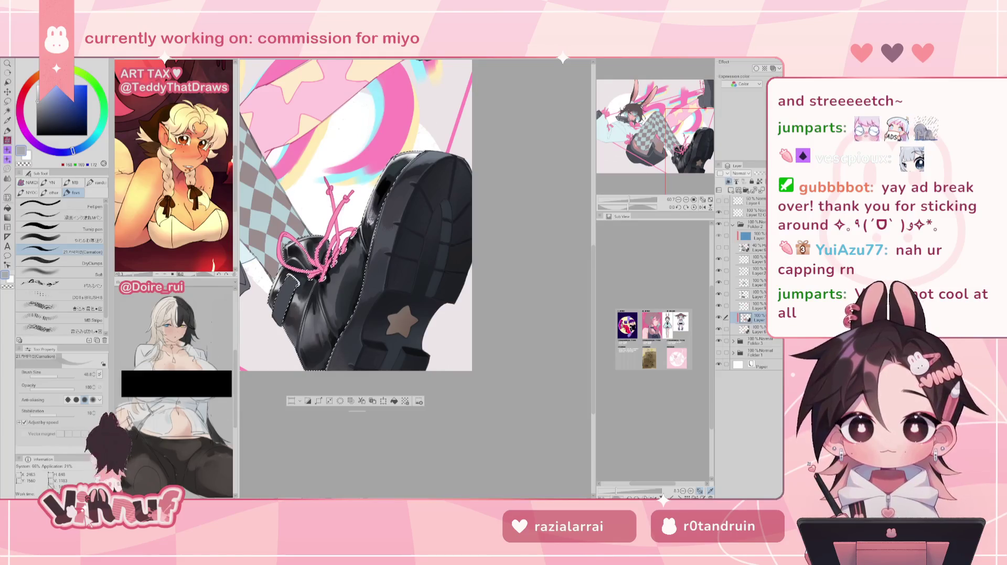
key("h")
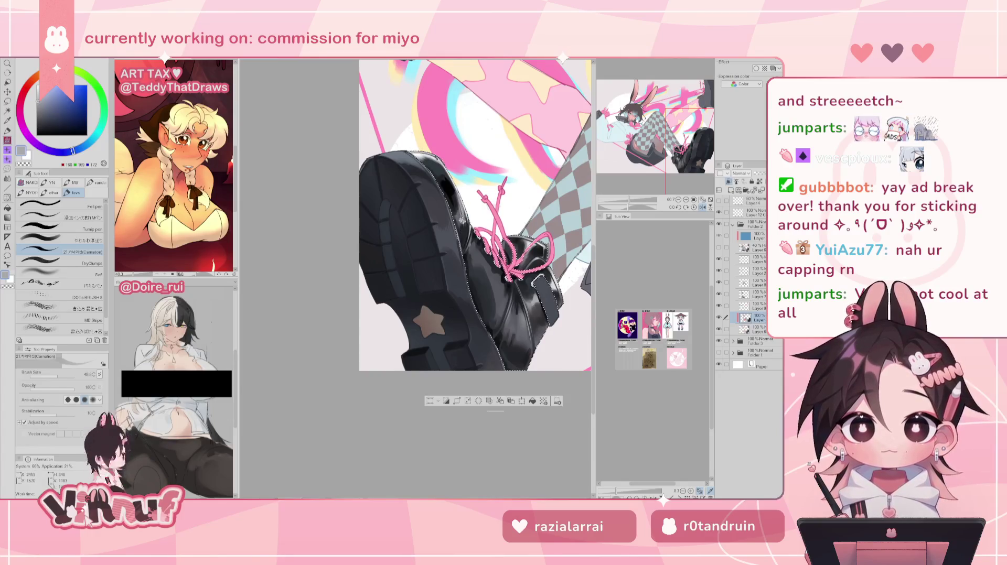
key("h")
key("ctrl+minus")
left_click_drag(627, 202, 632, 192)
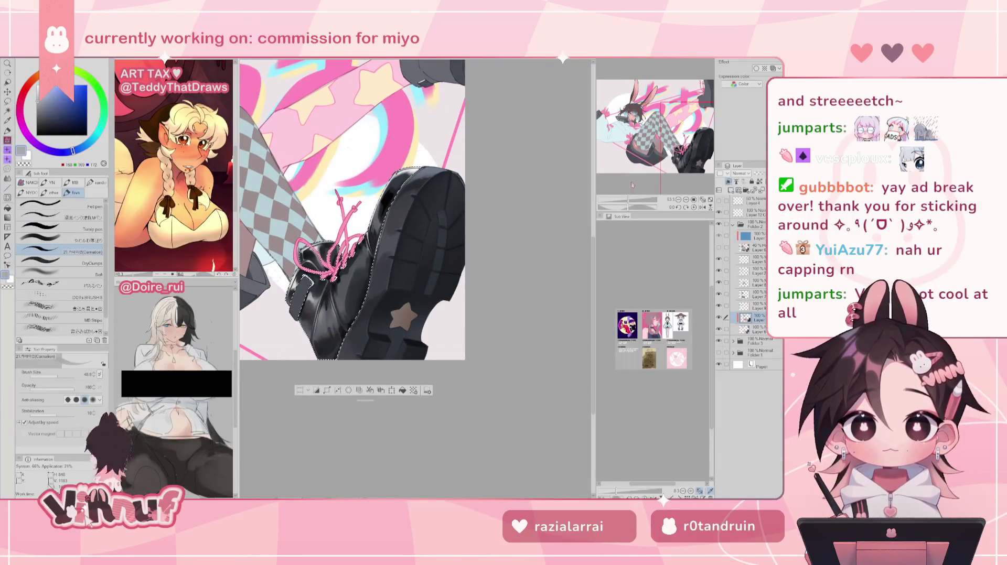
key("h")
key("h")
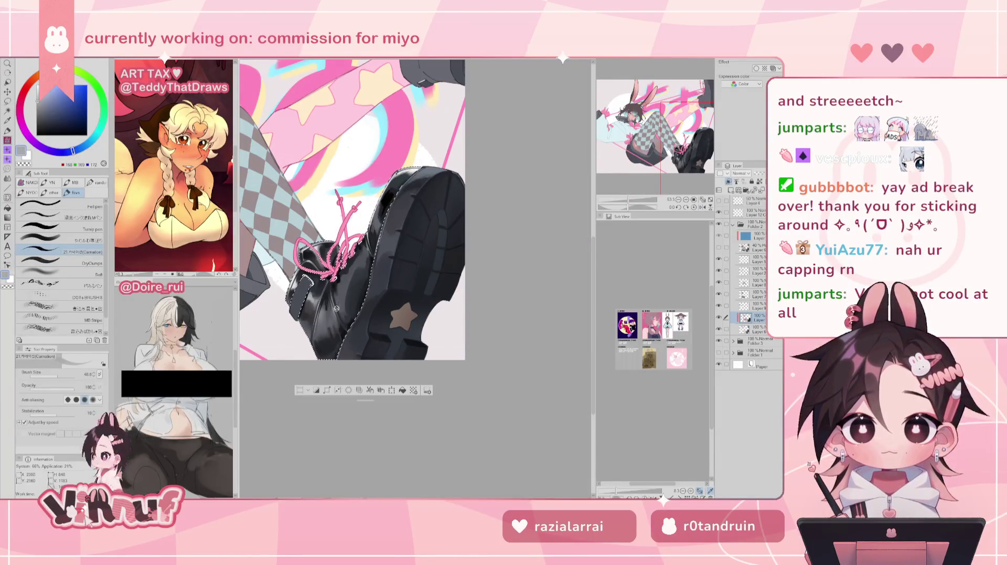
key("ctrl+minus")
left_click_drag(623, 202, 627, 202)
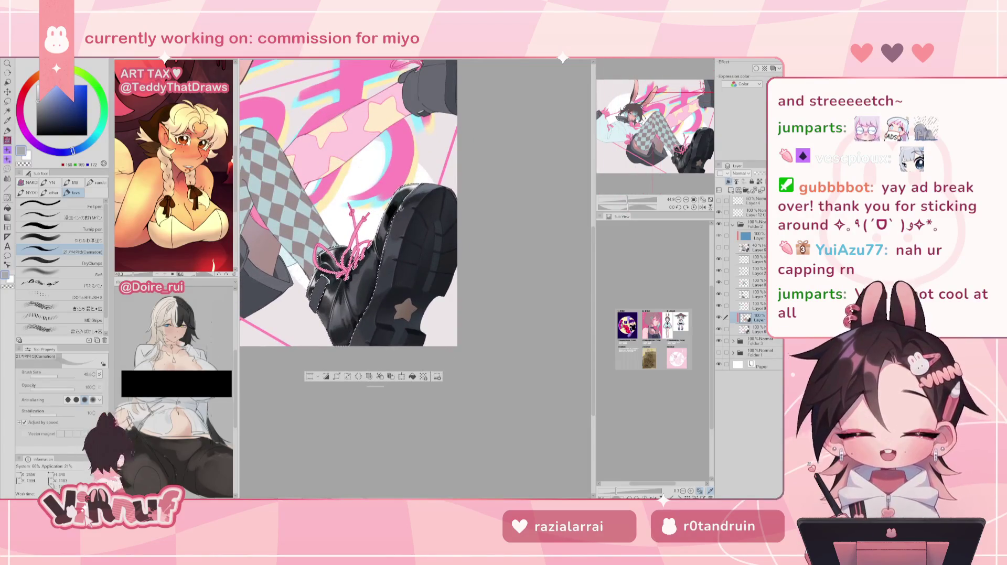
left_click_drag(628, 202, 630, 202)
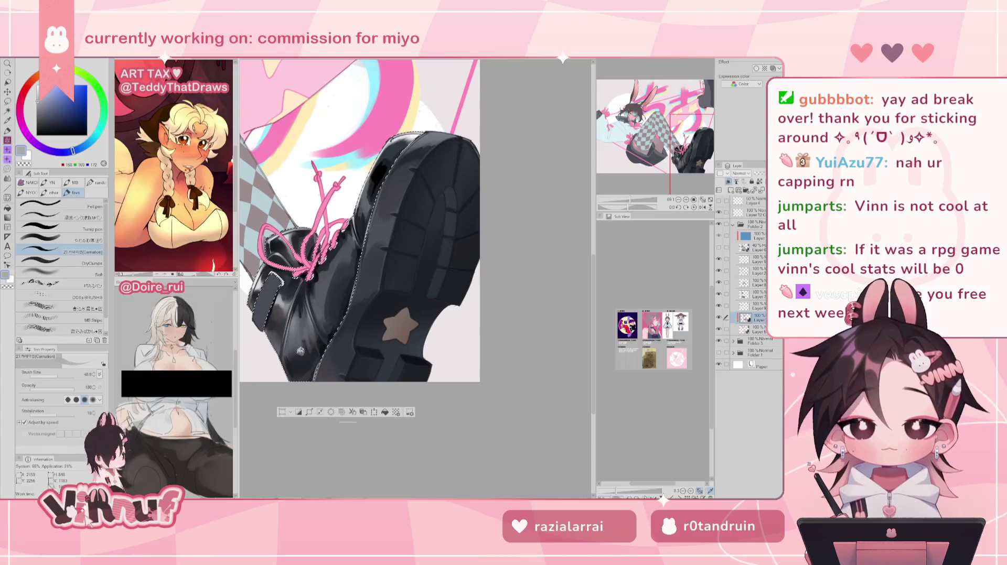
Paint another pink stroke on the shoelace and check it in the mirrored view
left_click_drag(323, 247, 341, 229)
key("h")
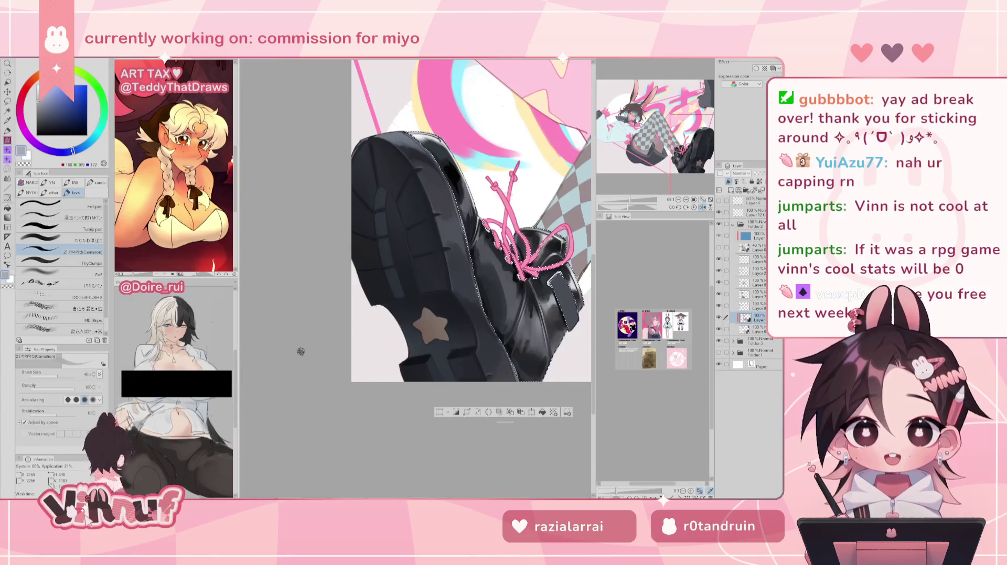
scroll(367, 314, "right", 5)
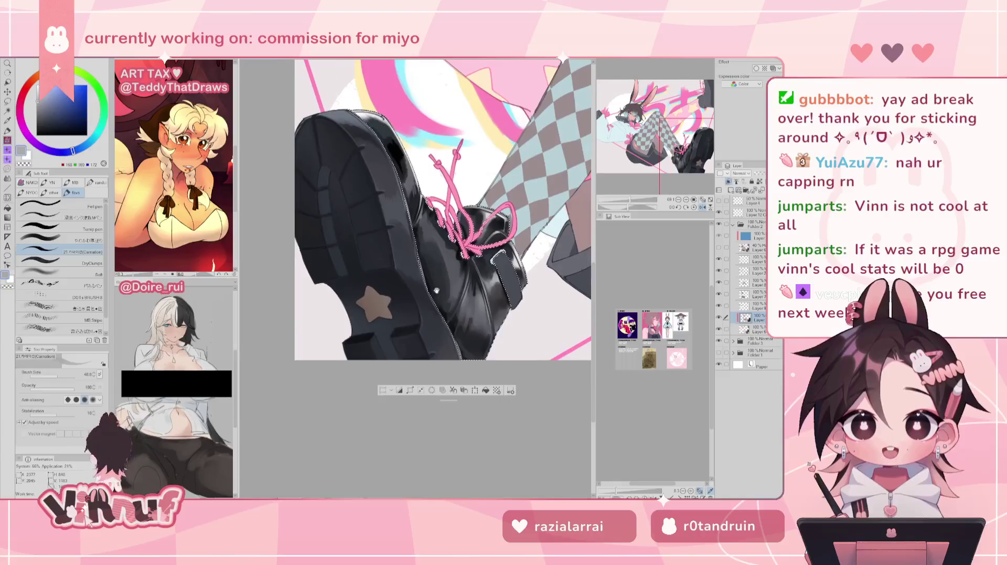
scroll(432, 278, "right", 2)
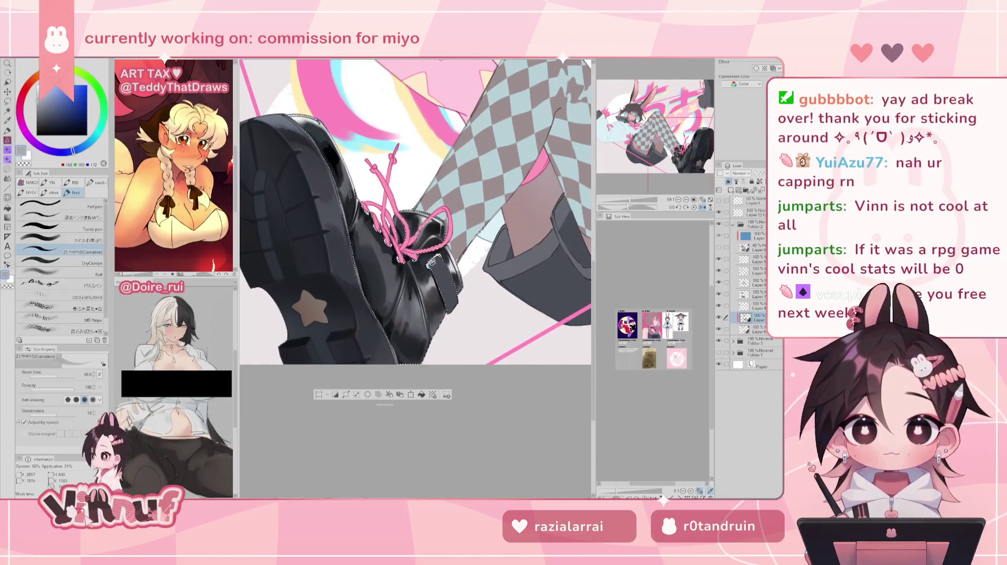
key("h")
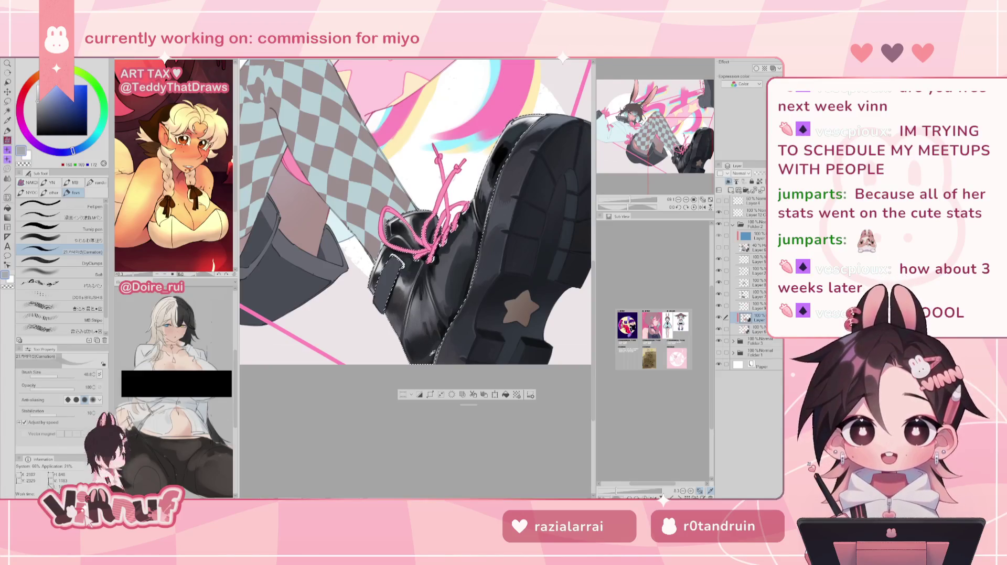
Pick near-black, frame the boot, and paint additional lace strokes above the knot
left_click(417, 348, "alt")
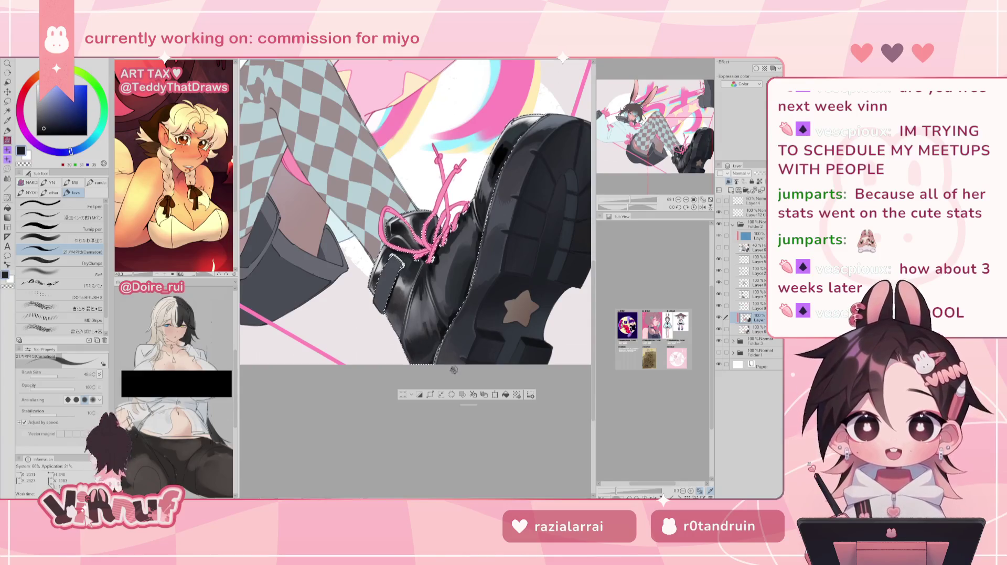
left_click_drag(446, 370, 409, 348)
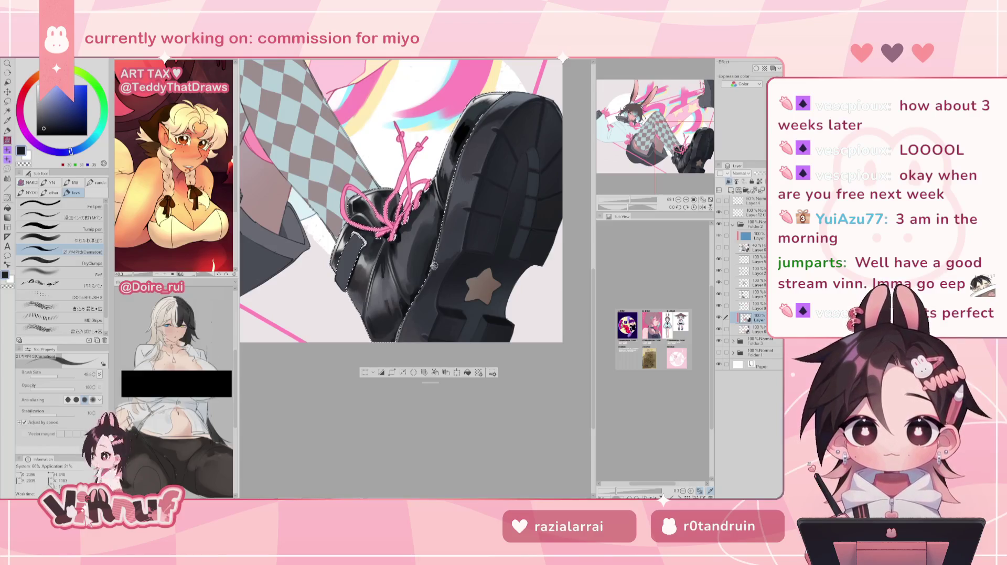
left_click_drag(377, 226, 414, 199)
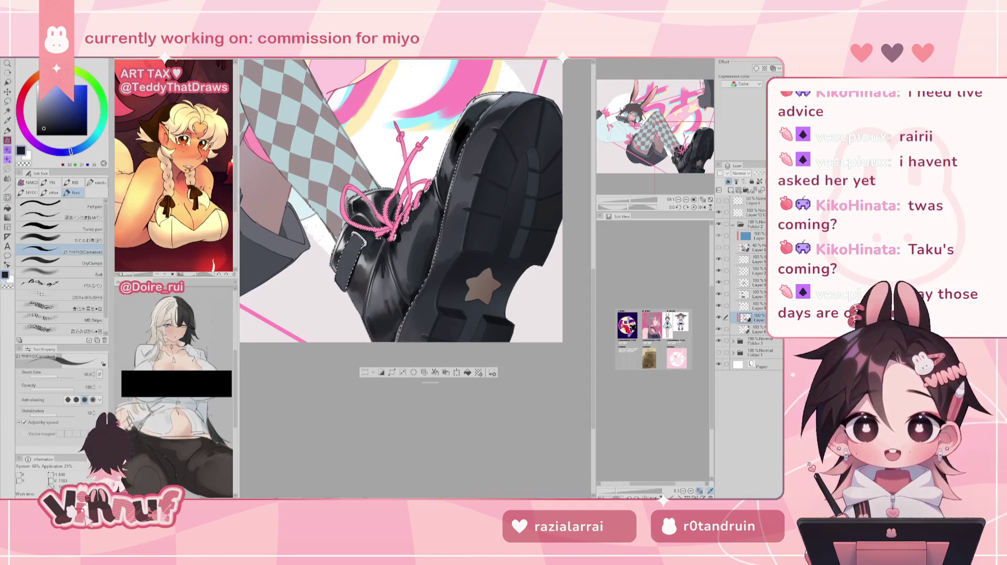
left_click_drag(675, 158, 685, 156)
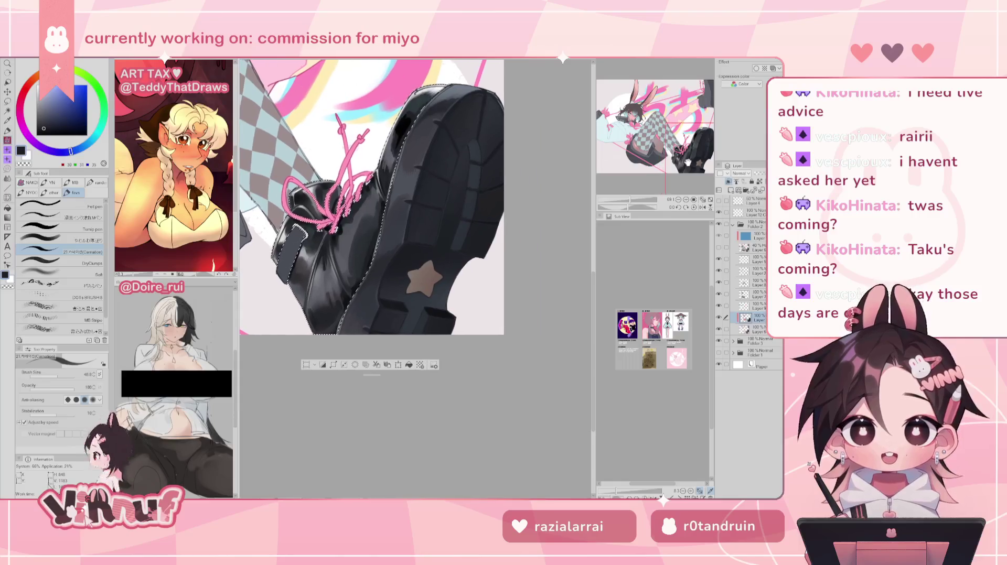
Briefly hide and show the shading layer, pick light grey, and select the やわらか厚塗り brush
left_click(719, 317)
left_click(719, 317)
left_click_drag(662, 138, 666, 138)
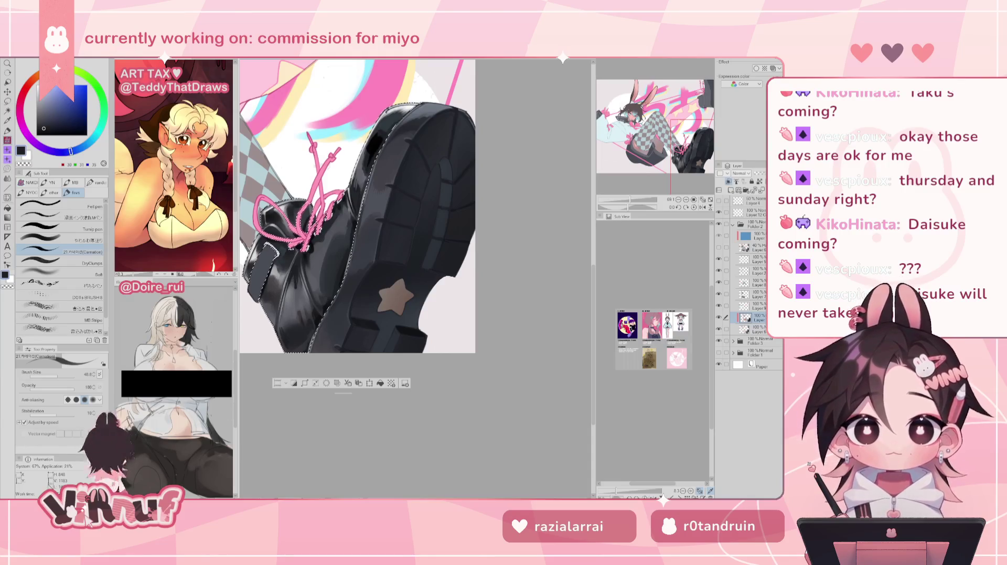
scroll(356, 208, "down", 1)
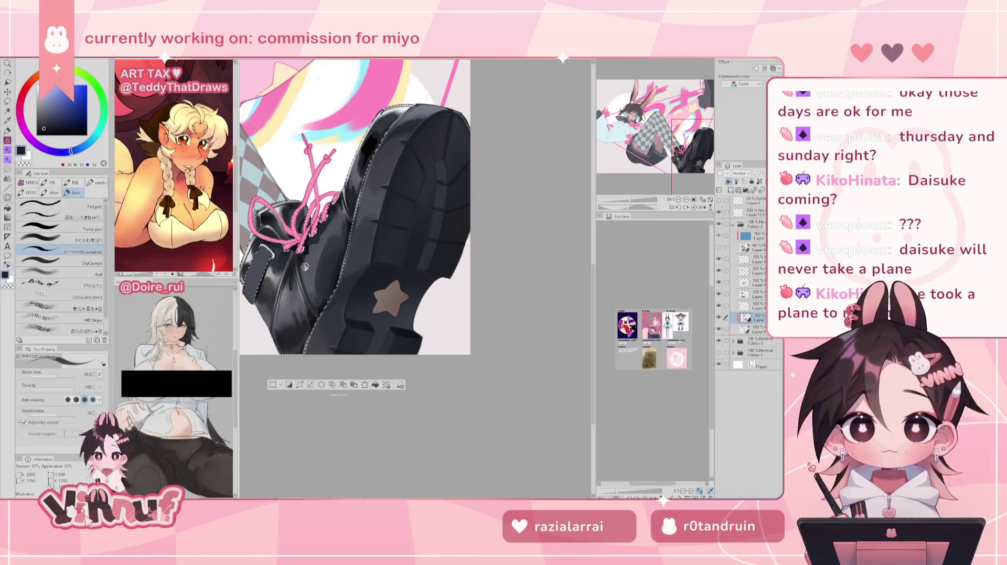
left_click(286, 283, "alt")
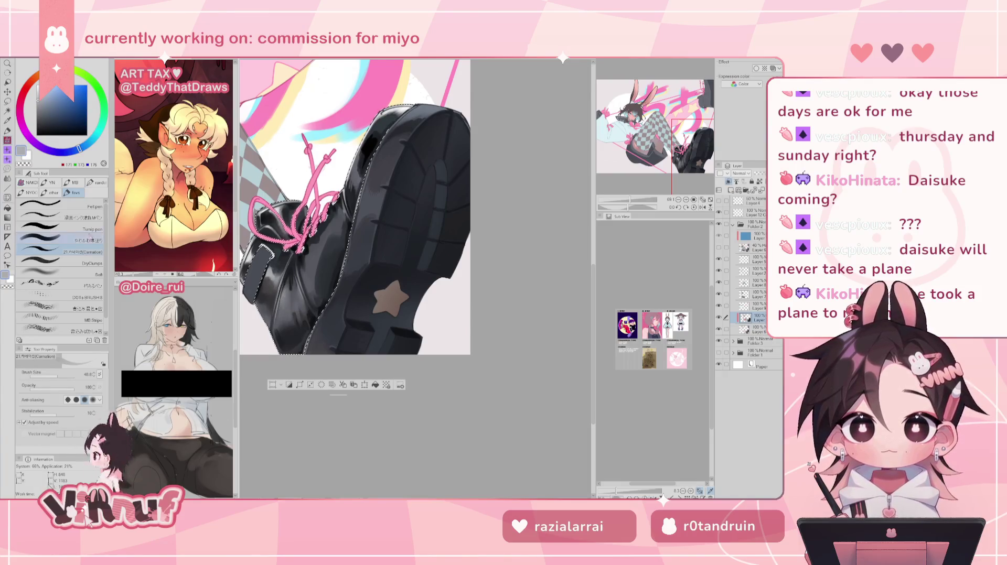
left_click(57, 241)
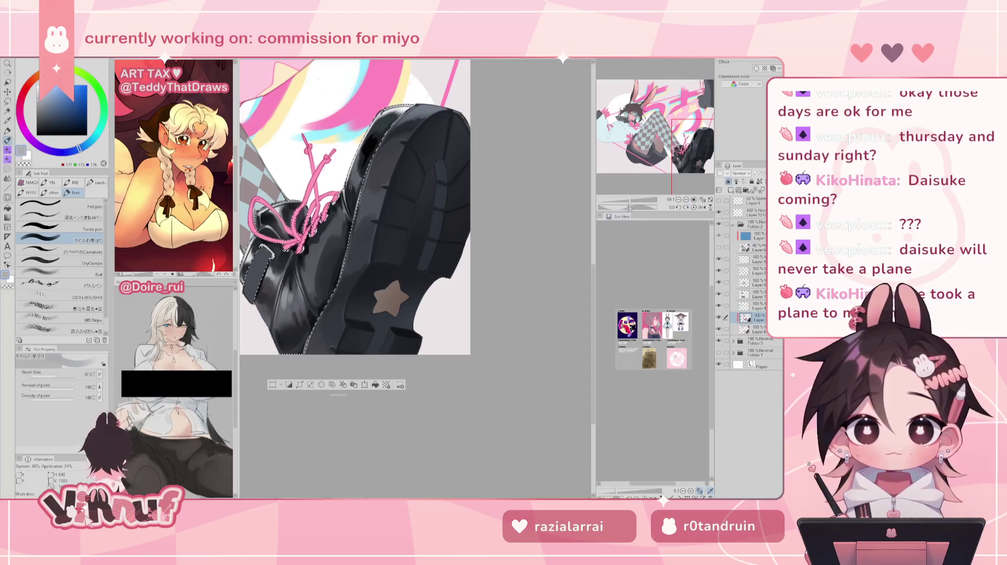
Zoom out and pan to the boots and checkered stockings, checking them mirrored
key("ctrl+minus")
key("ctrl+minus")
key("h")
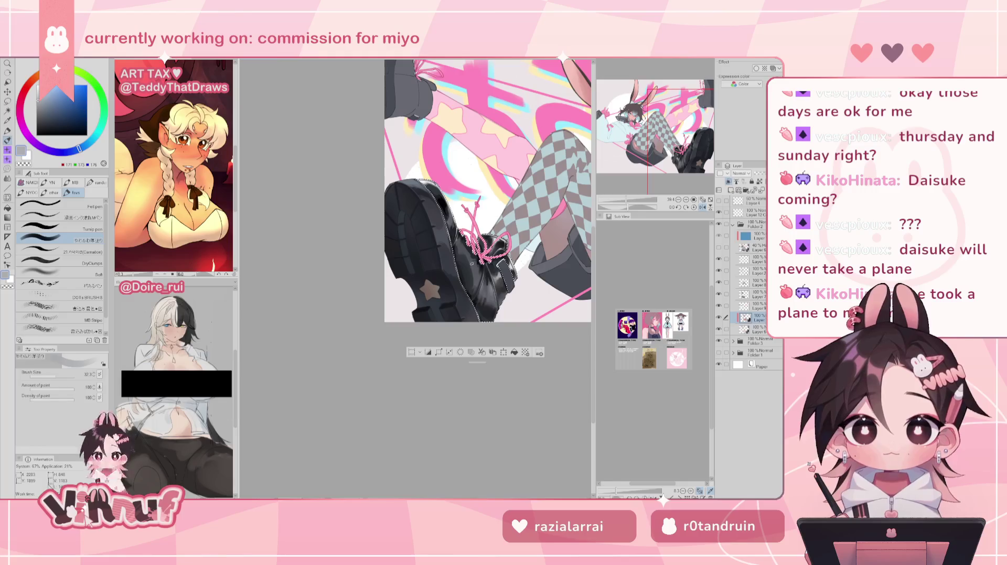
key("h")
left_click_drag(440, 301, 388, 342)
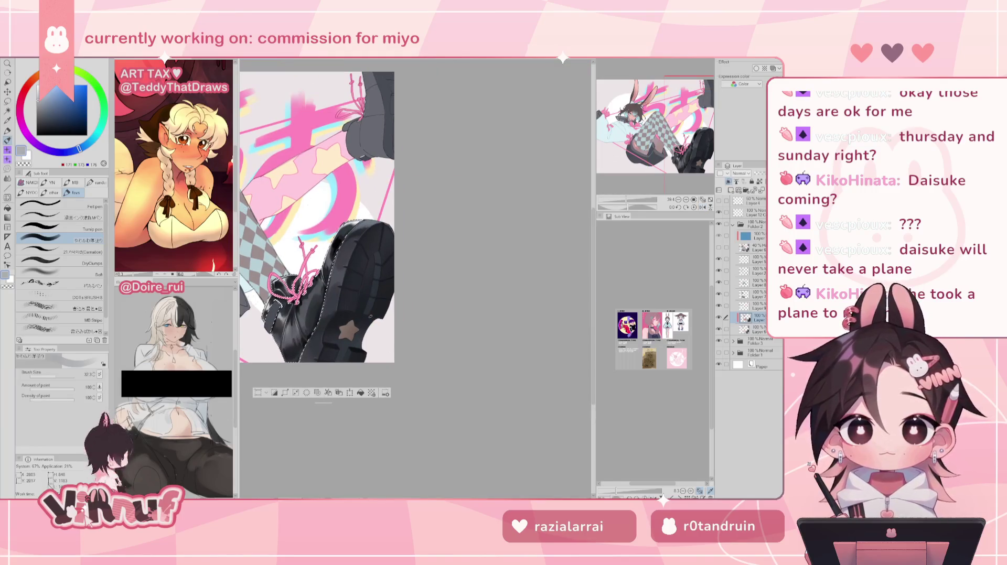
Adjust the brush size to around 30, rechecking the composition mirrored
left_click_drag(59, 374, 74, 372)
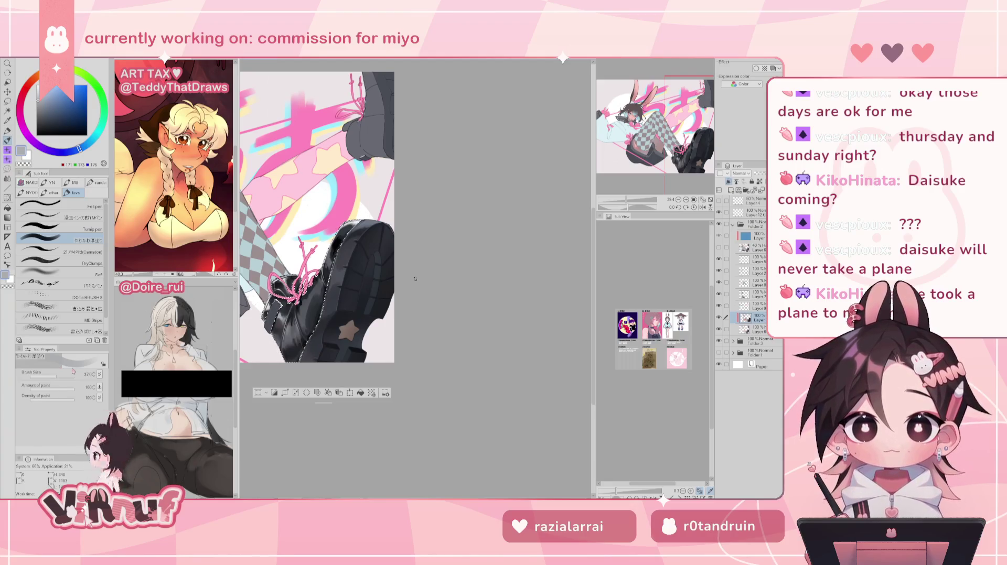
left_click_drag(61, 376, 54, 375)
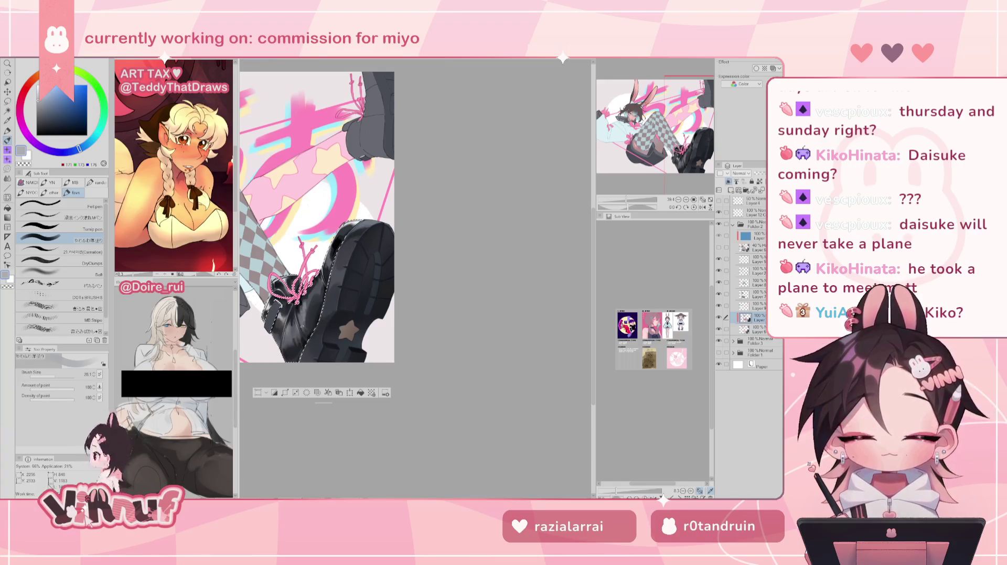
key("h")
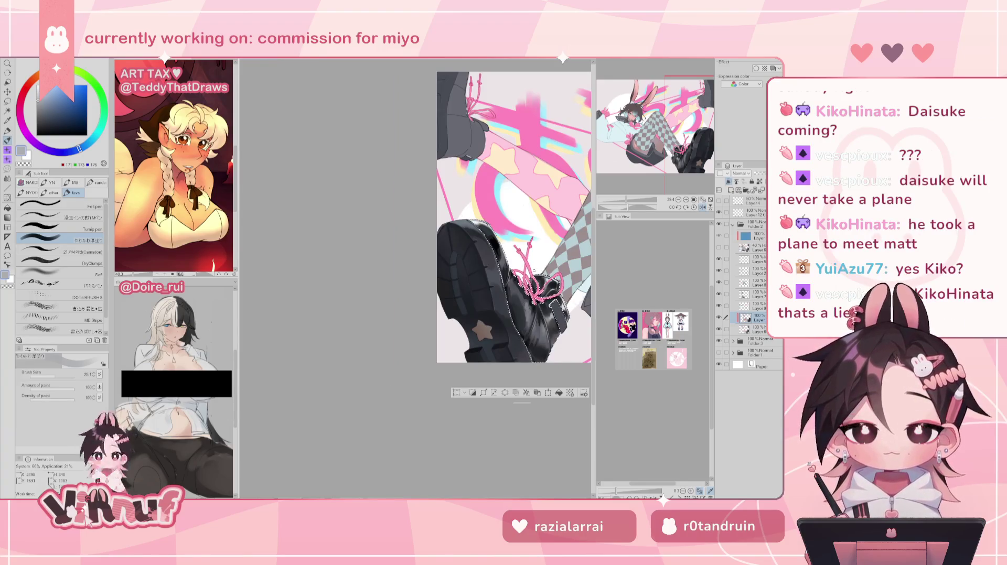
key("h")
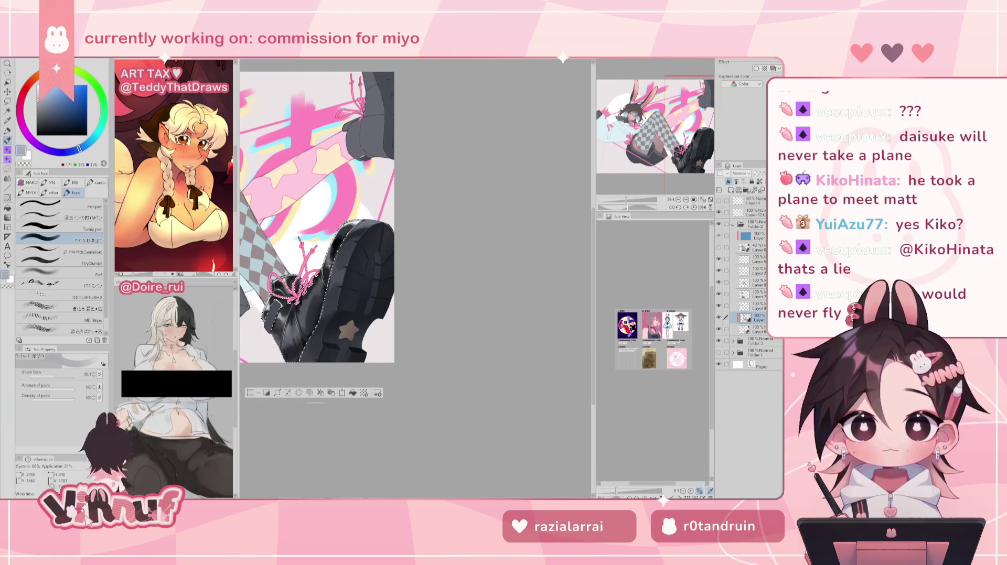
key("bracketright")
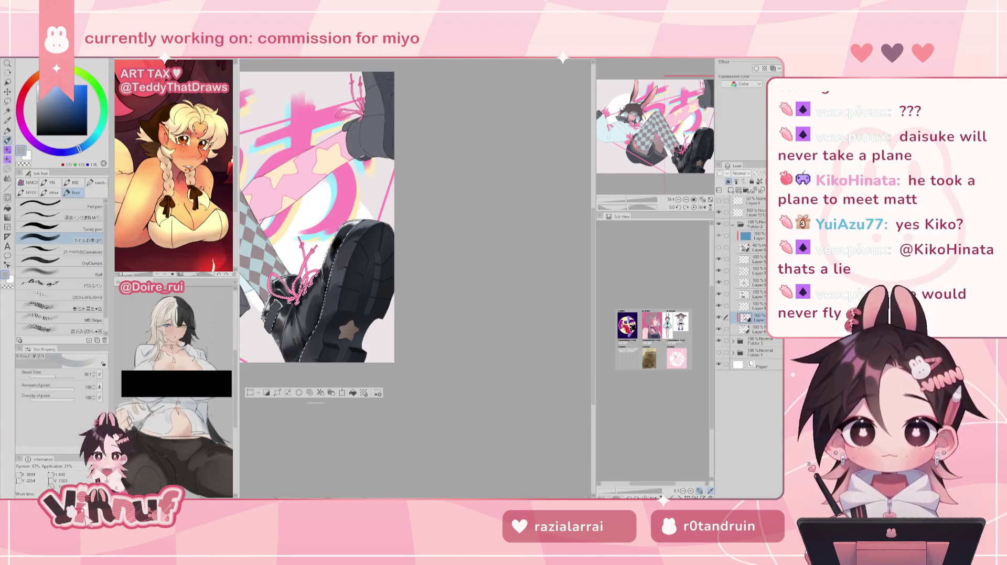
scroll(414, 278, "up", 3)
scroll(414, 278, "up", 3)
Bring the other boot into view, enlarge the brush slightly, and check it mirrored
left_click_drag(472, 393, 294, 220)
key("bracketright")
key("bracketright")
key("bracketright")
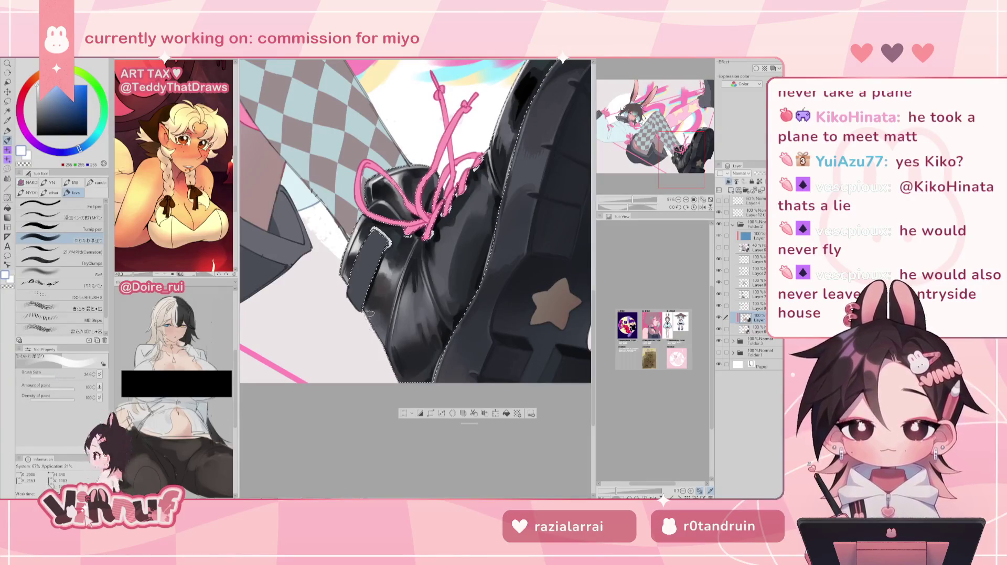
key("h")
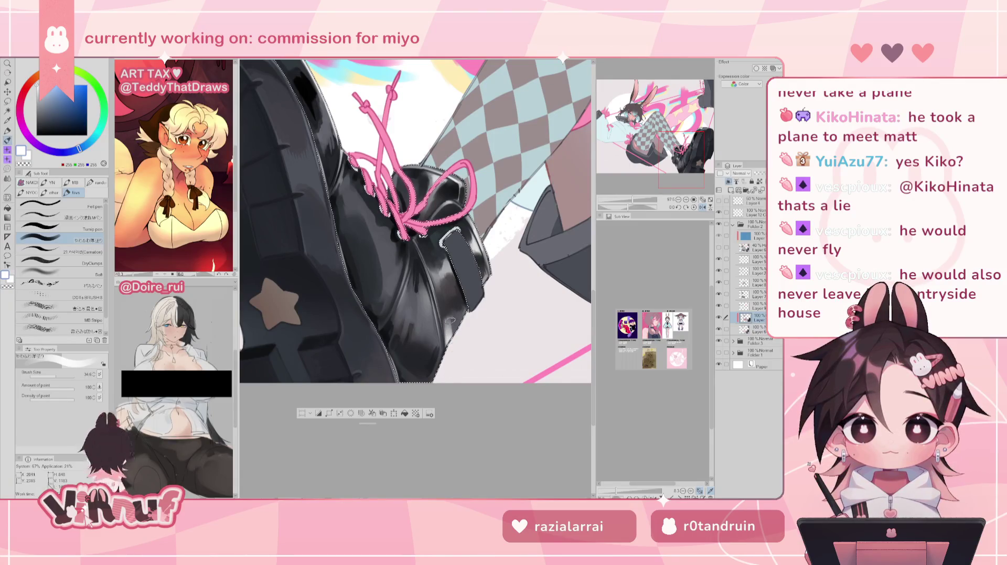
key("h")
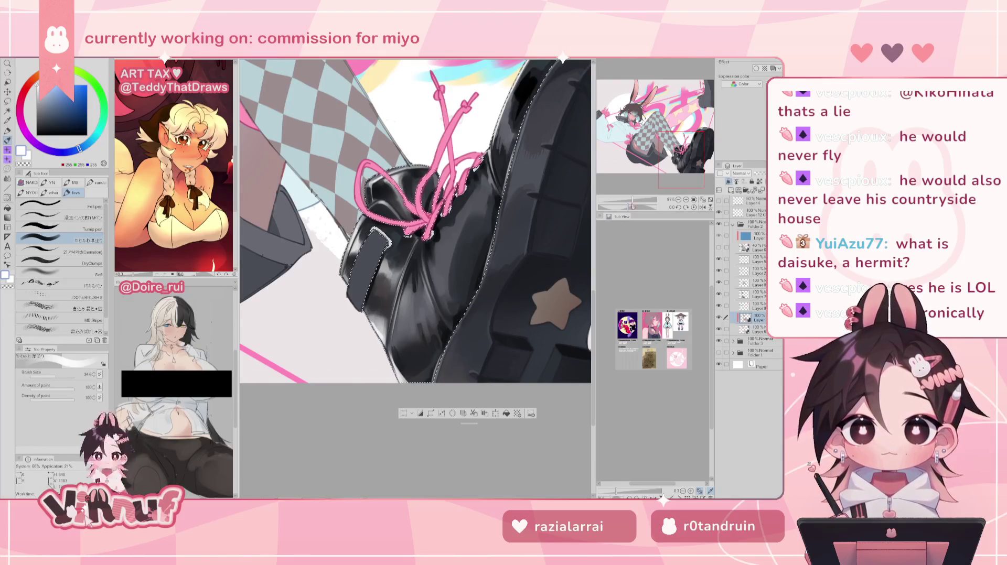
scroll(419, 257, "down", 3)
scroll(420, 257, "up", 2)
scroll(402, 323, "up", 1)
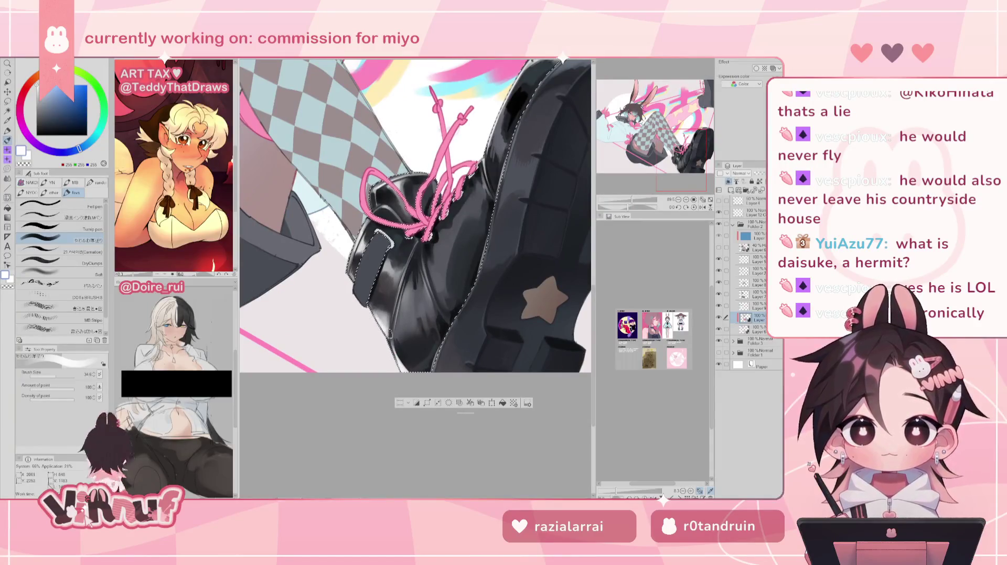
Sample dark grey, near-black and bluish dark tones from the shoe, checking it mirrored
left_click(382, 315, "alt")
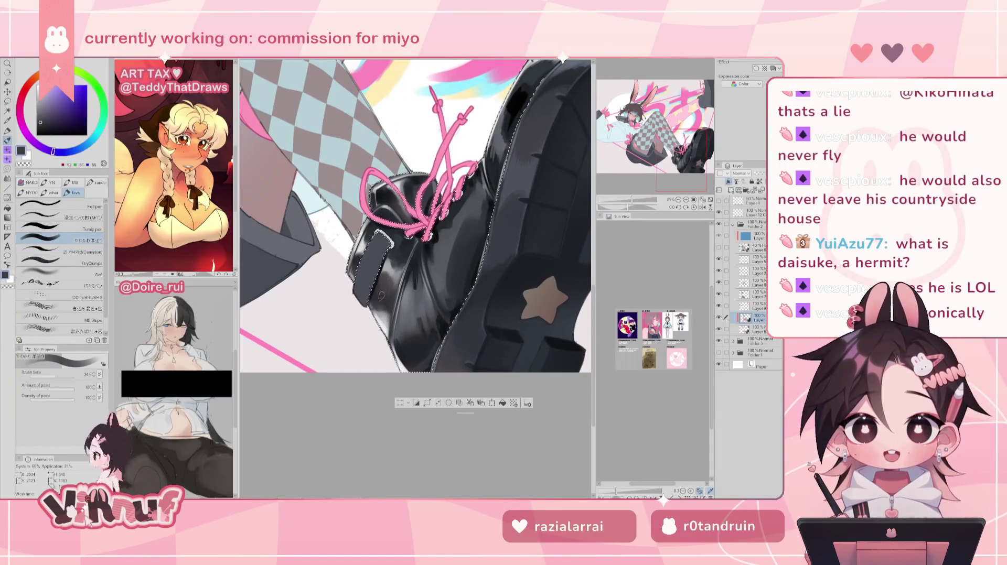
left_click(389, 296, "alt")
left_click(391, 295, "alt")
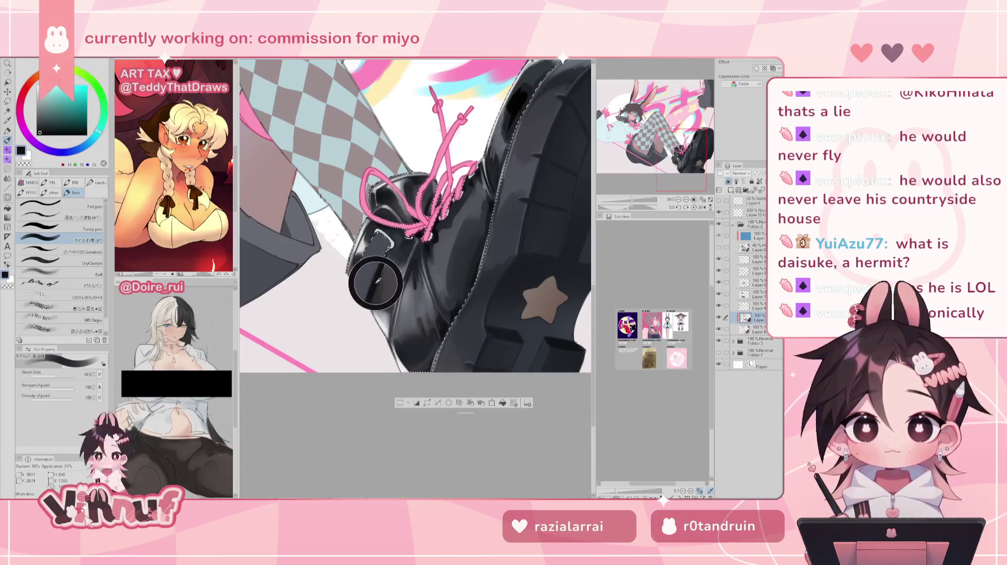
left_click(374, 305, "alt")
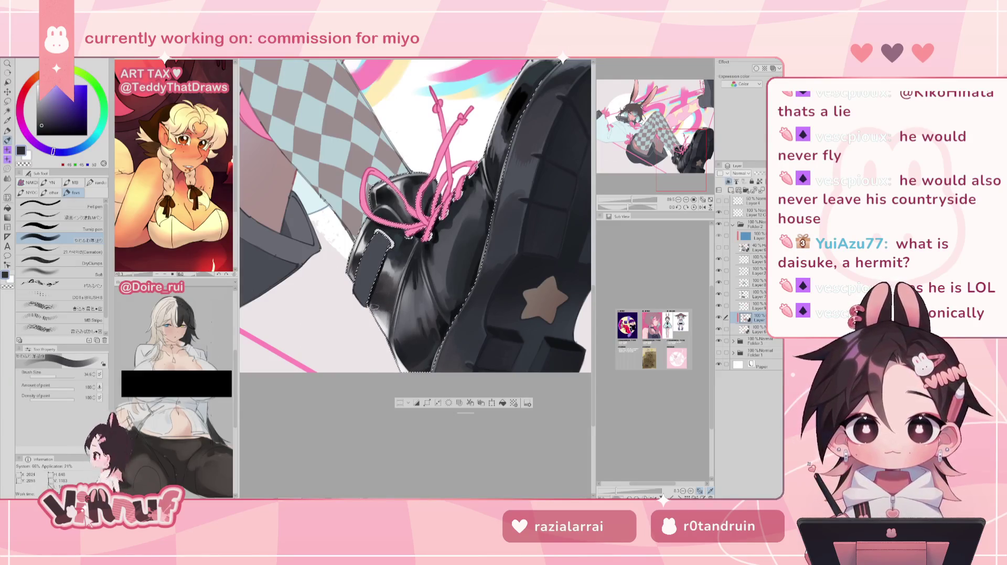
key("h")
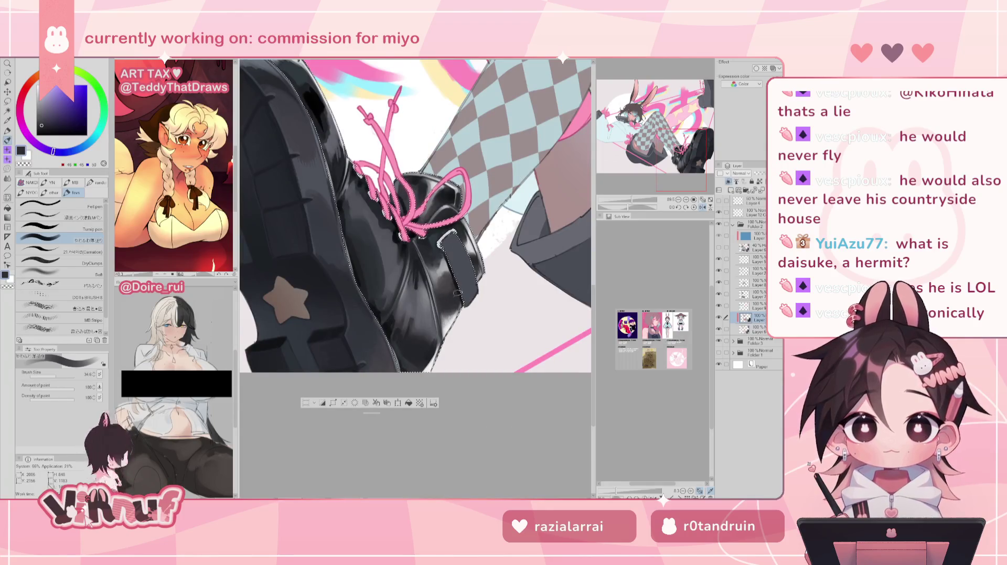
key("h")
Paint over a shoe highlight with the dark colour, resampling greys and blacks
left_click(380, 339, "alt")
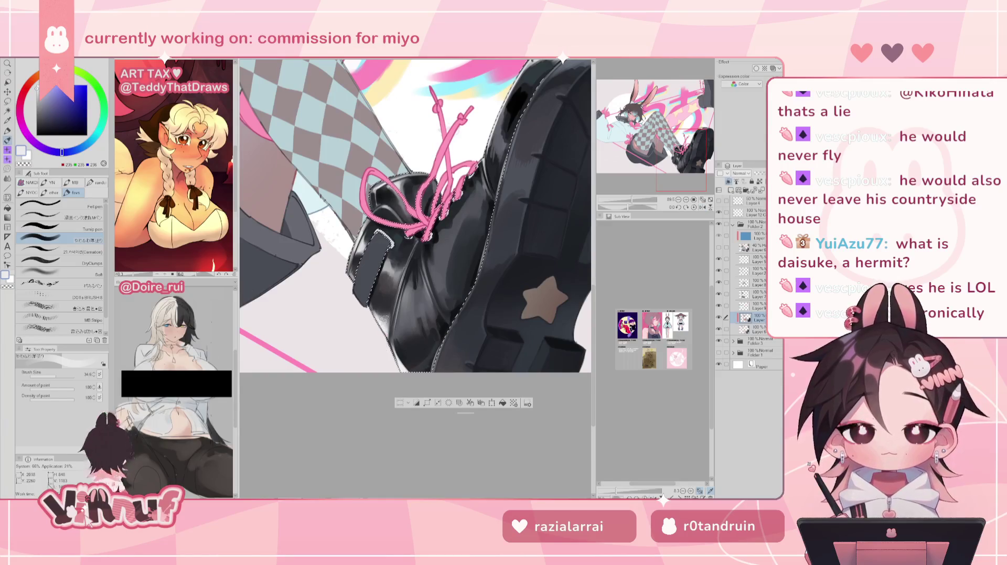
left_click(377, 300, "alt")
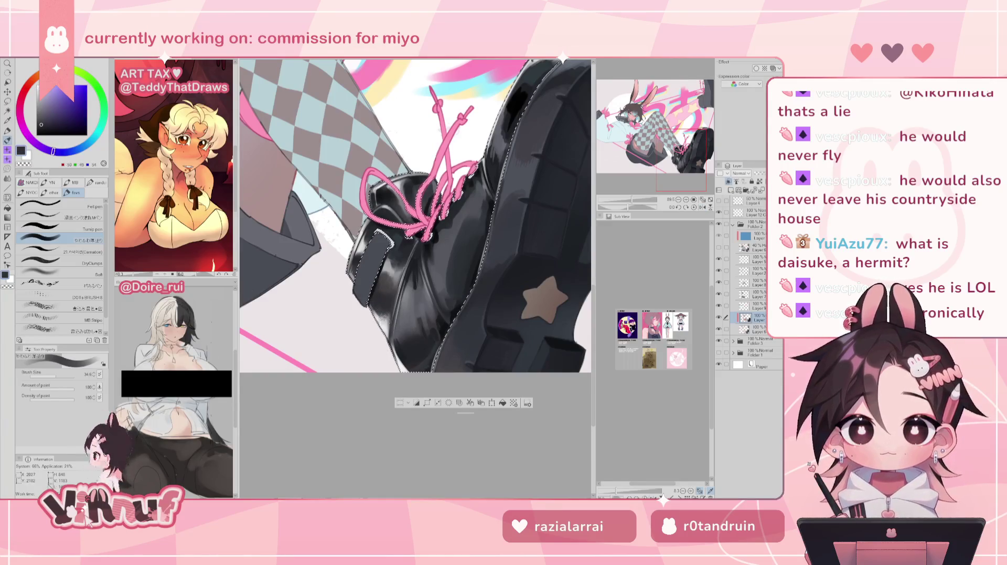
left_click_drag(382, 314, 380, 311)
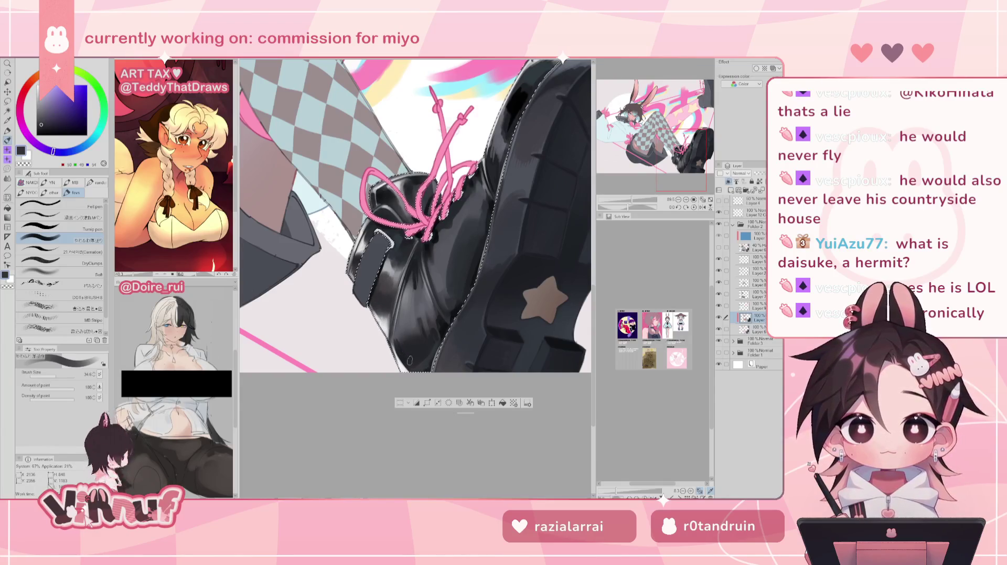
left_click(394, 359, "alt")
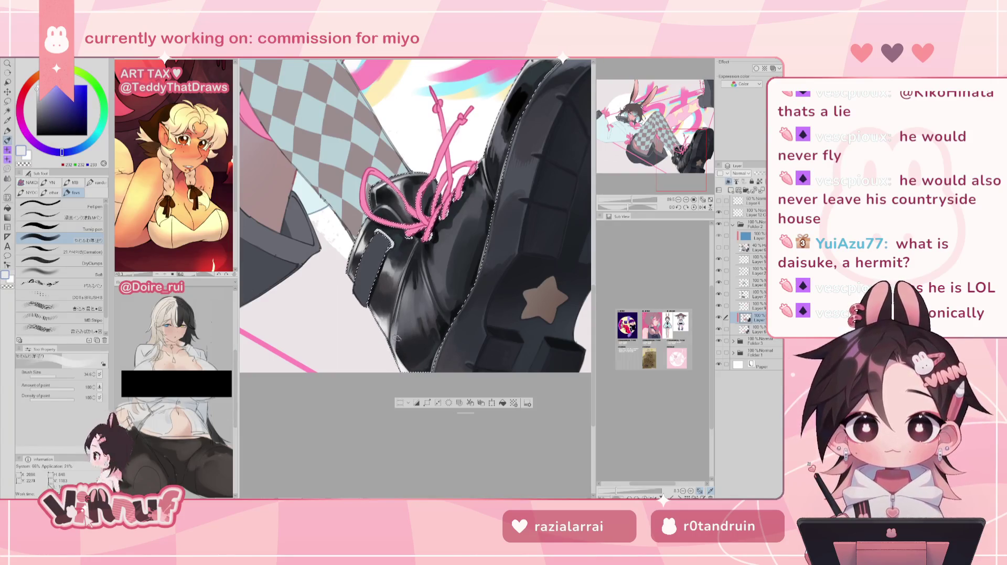
left_click(398, 348, "alt")
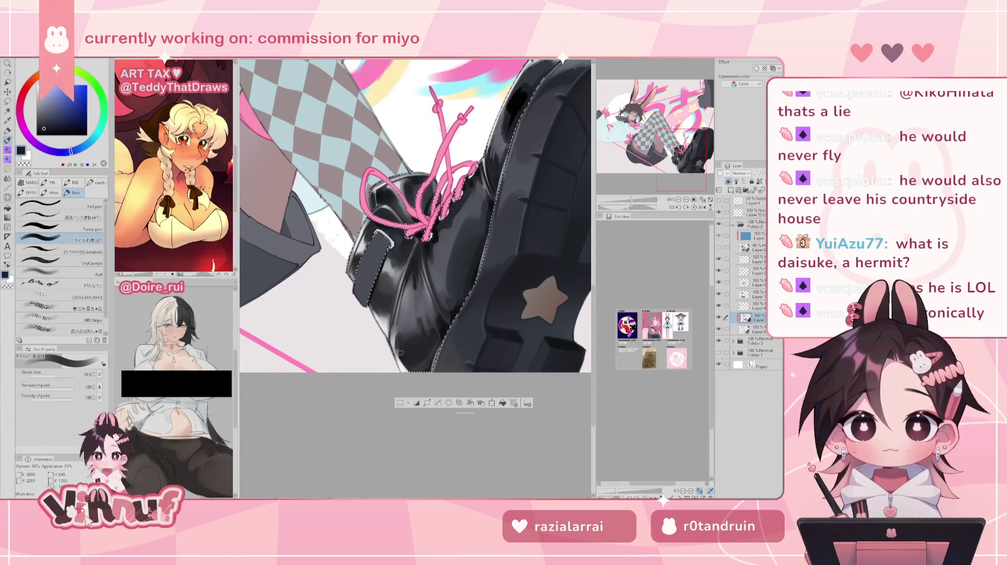
left_click(399, 336, "alt")
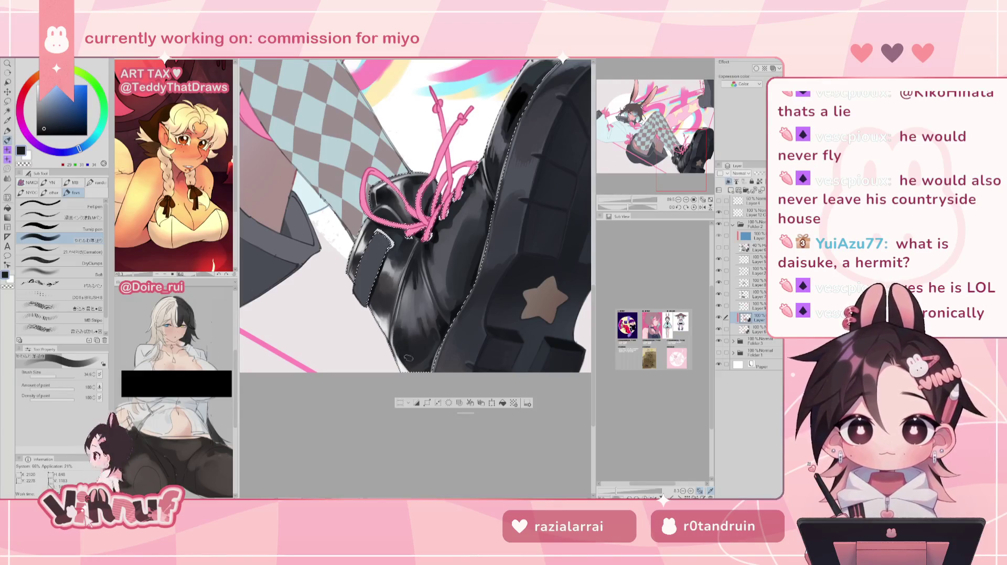
scroll(414, 215, "down", 5)
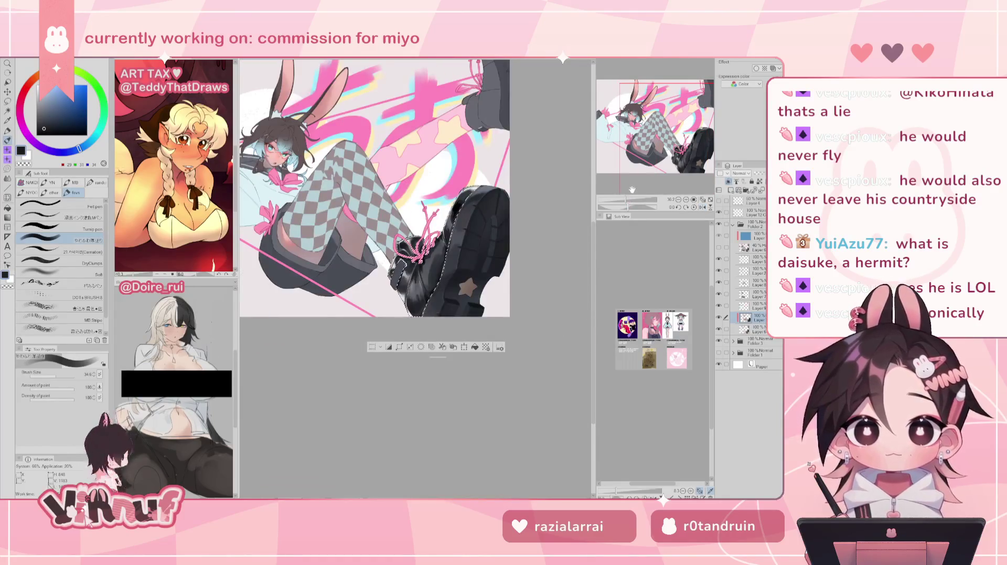
Zoom in on the boot, switch to pure white for highlights, and check them mirrored
left_click_drag(628, 201, 632, 199)
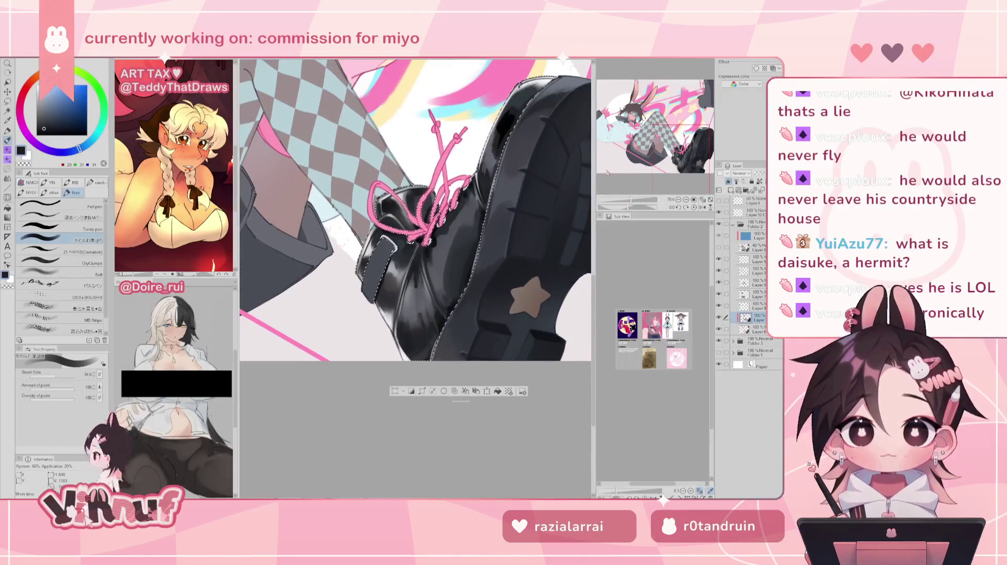
left_click_drag(502, 303, 455, 311)
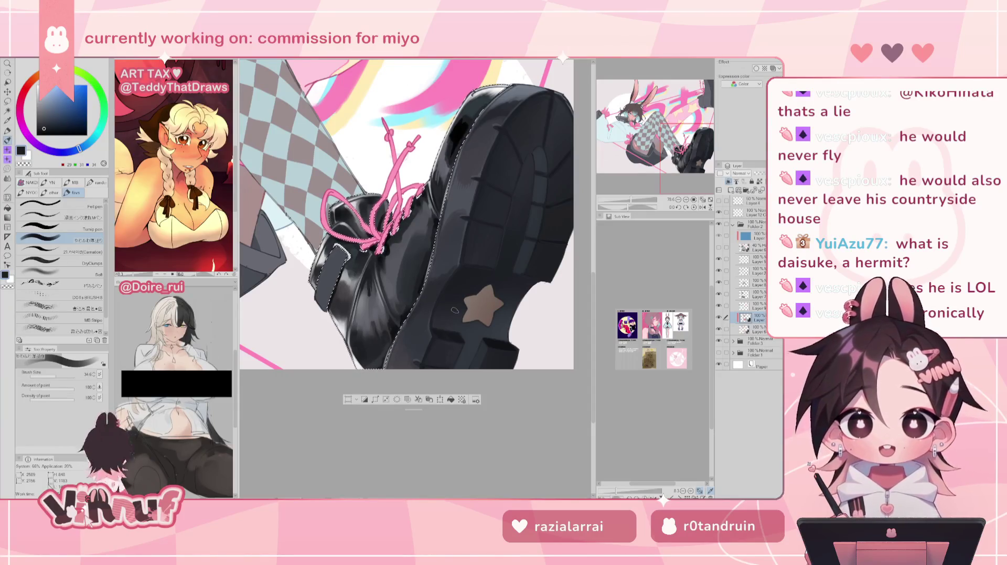
left_click_drag(455, 310, 451, 315)
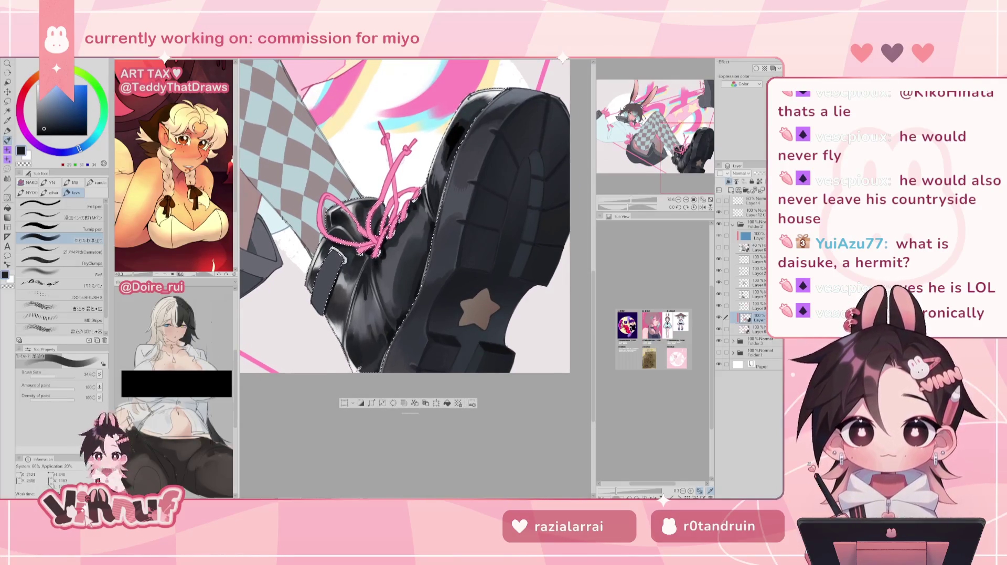
left_click(355, 370, "alt")
left_click(338, 339, "alt")
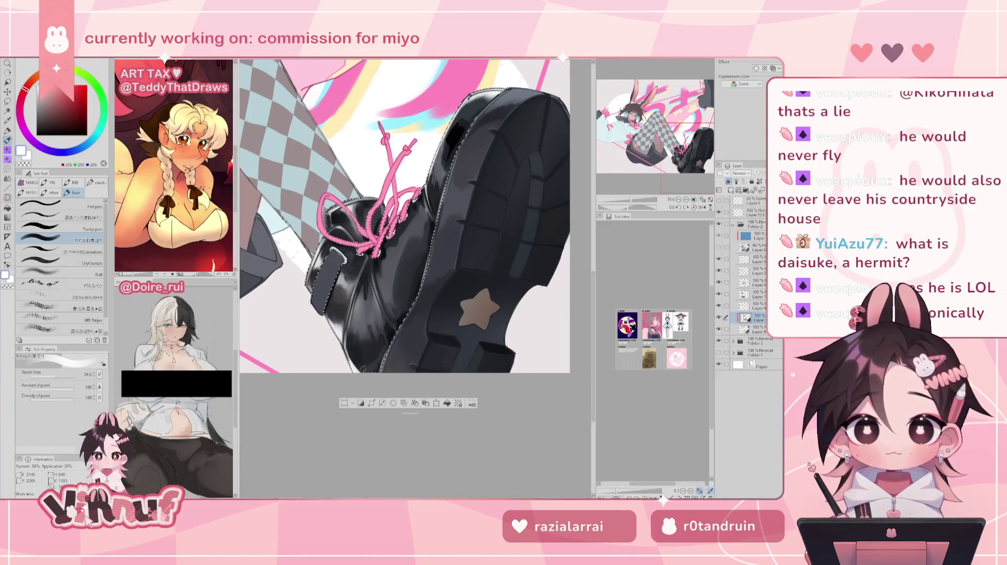
key("h")
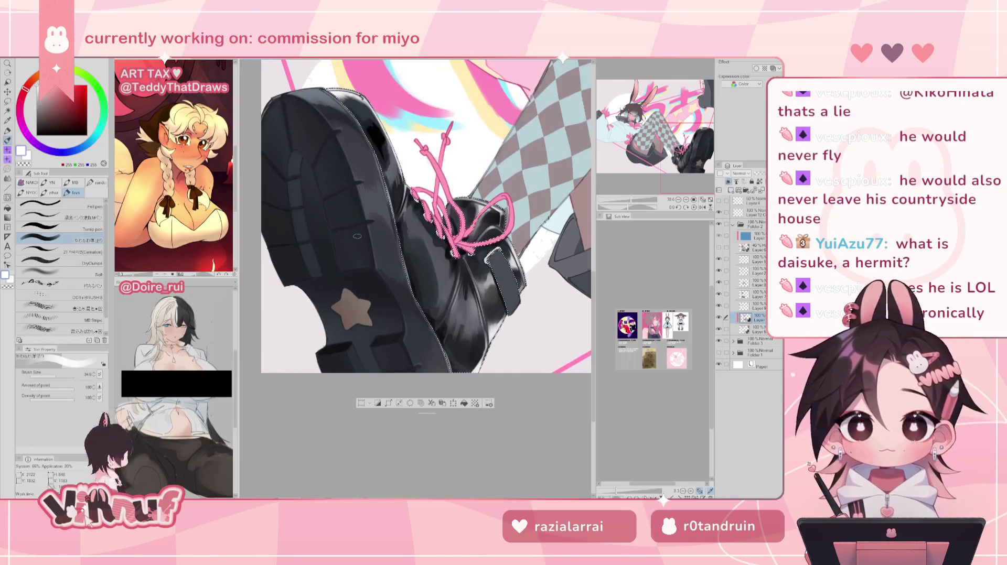
left_click(483, 266, "alt")
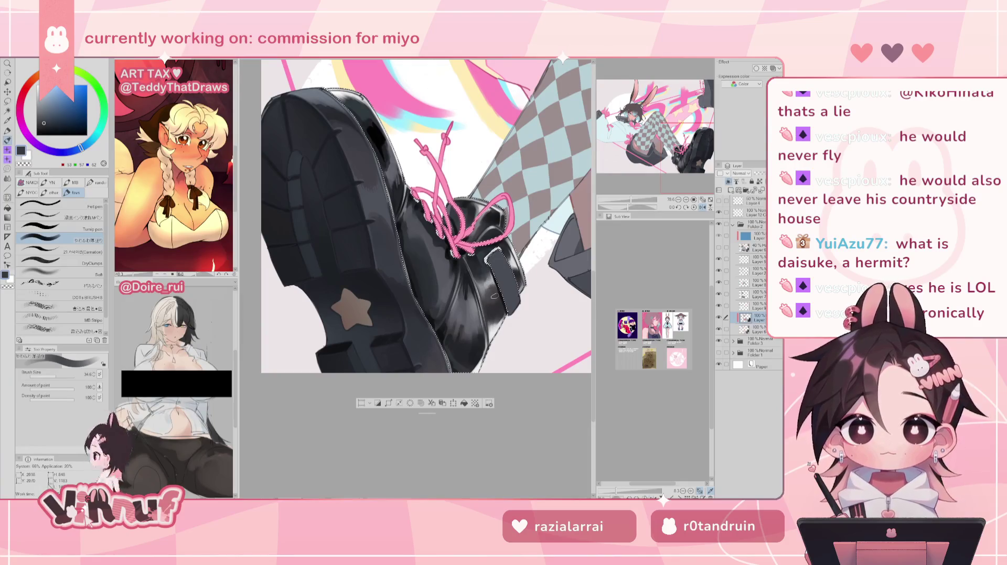
key("h")
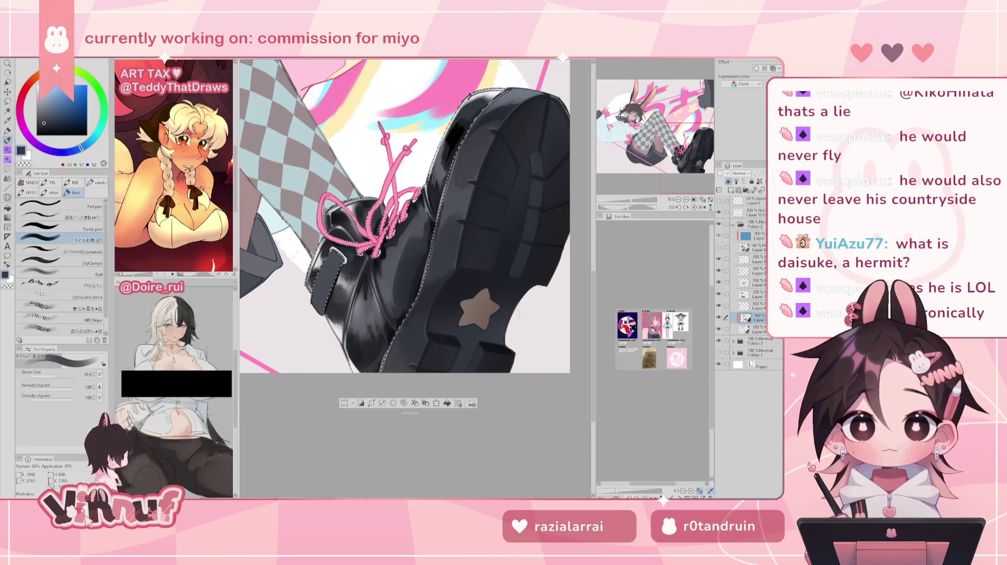
Alternate light grey and near-black paint on the boot, checking it mirrored
left_click(340, 291, "alt")
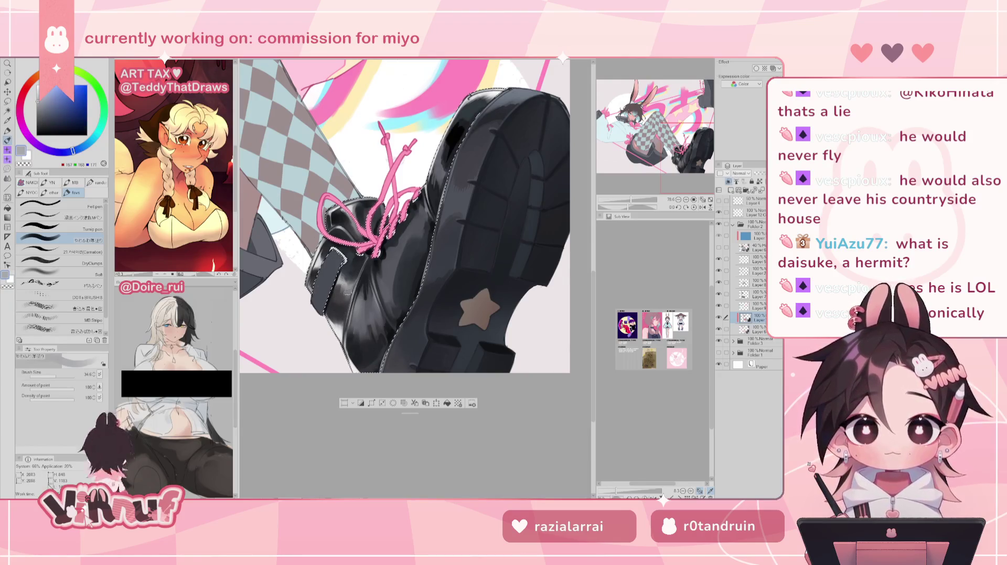
left_click(346, 309, "alt")
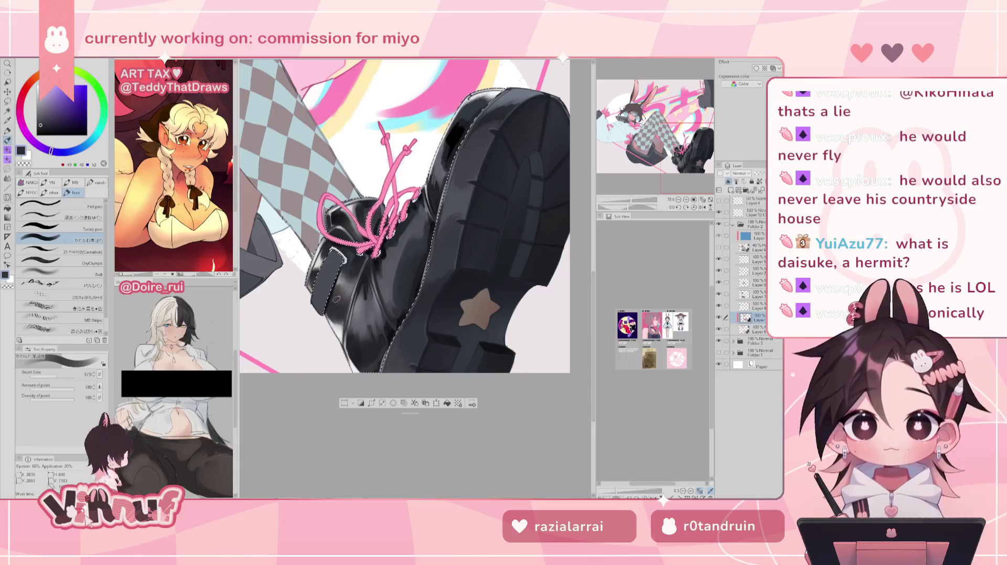
key("h")
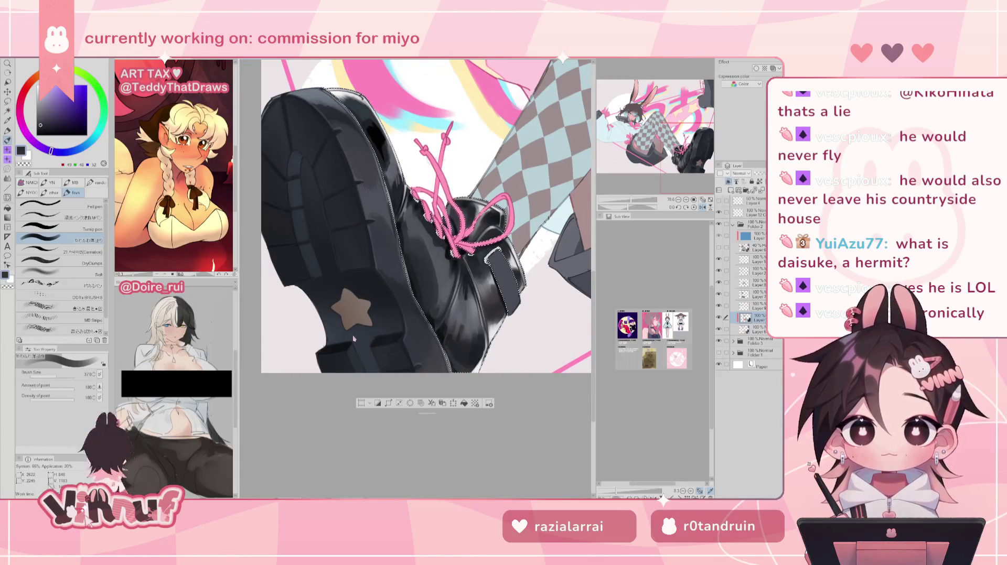
key("h")
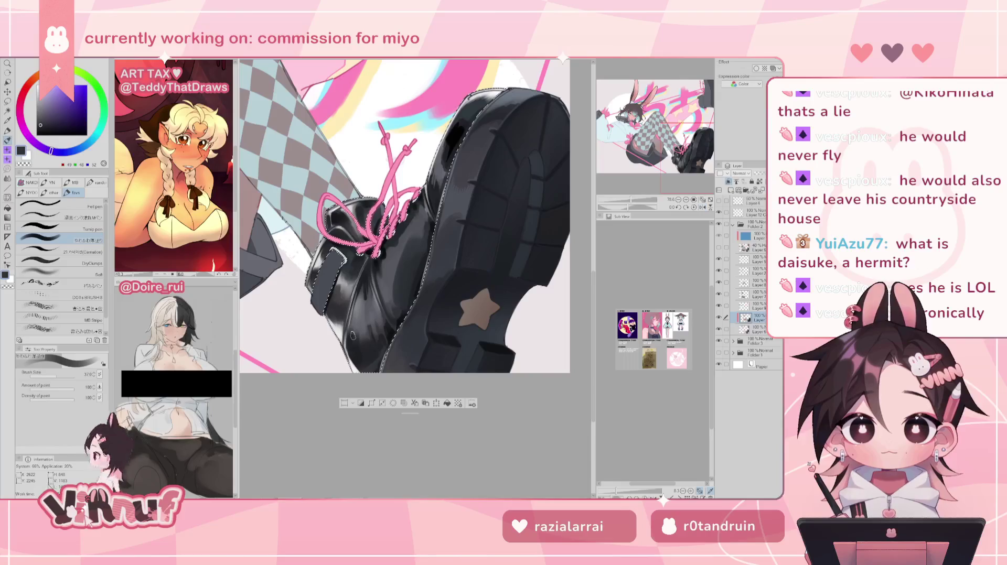
scroll(352, 336, "down", 5)
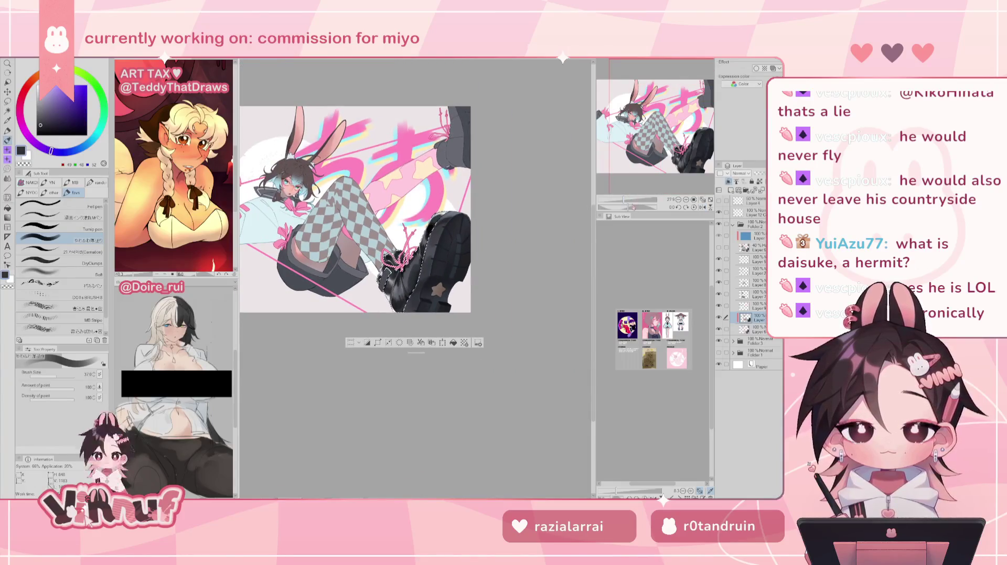
Pick a near-white colour, reselect the soft brush and set its size to 15.1
scroll(407, 262, "up", 2)
left_click_drag(347, 268, 325, 284)
left_click(325, 283, "alt")
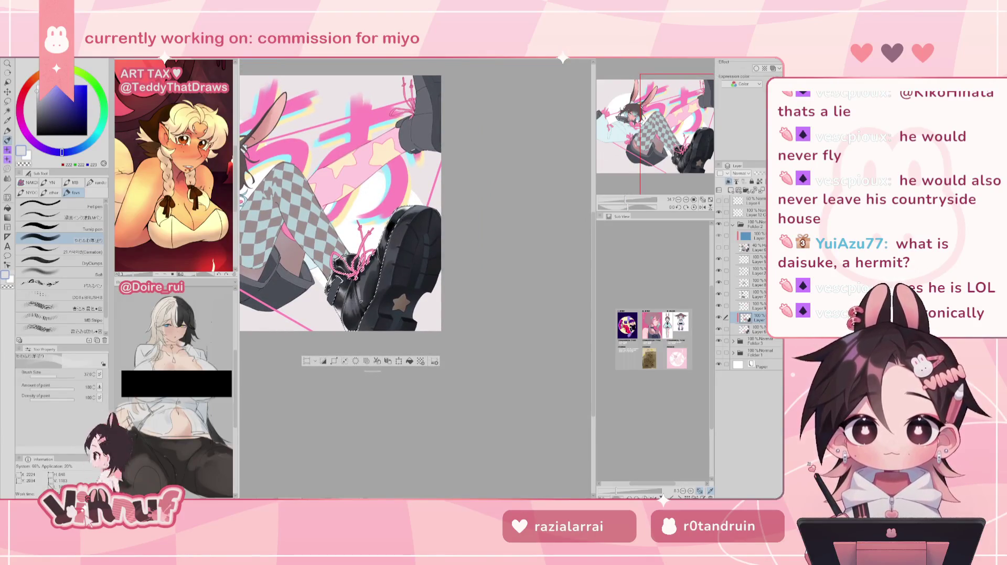
left_click(79, 252)
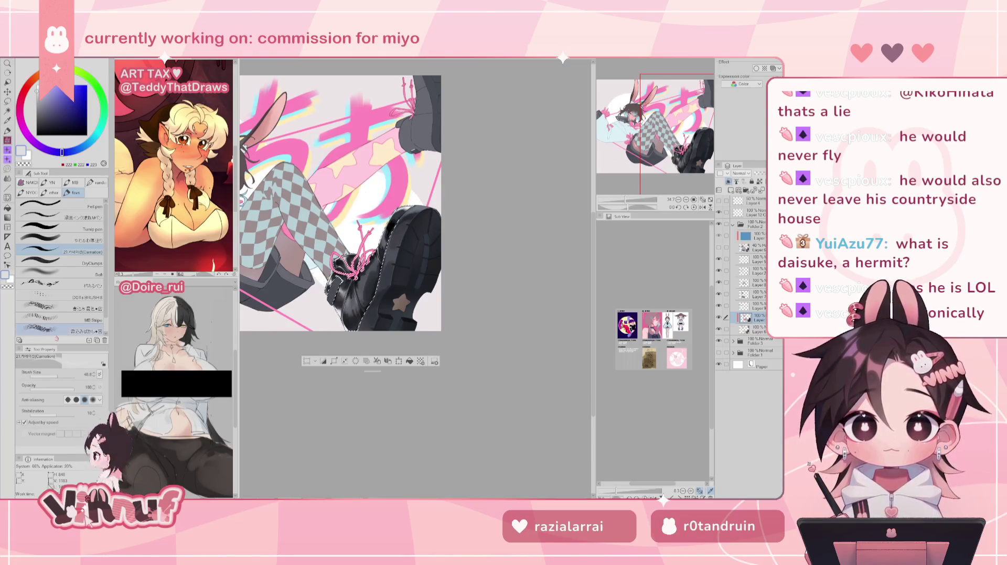
left_click(79, 240)
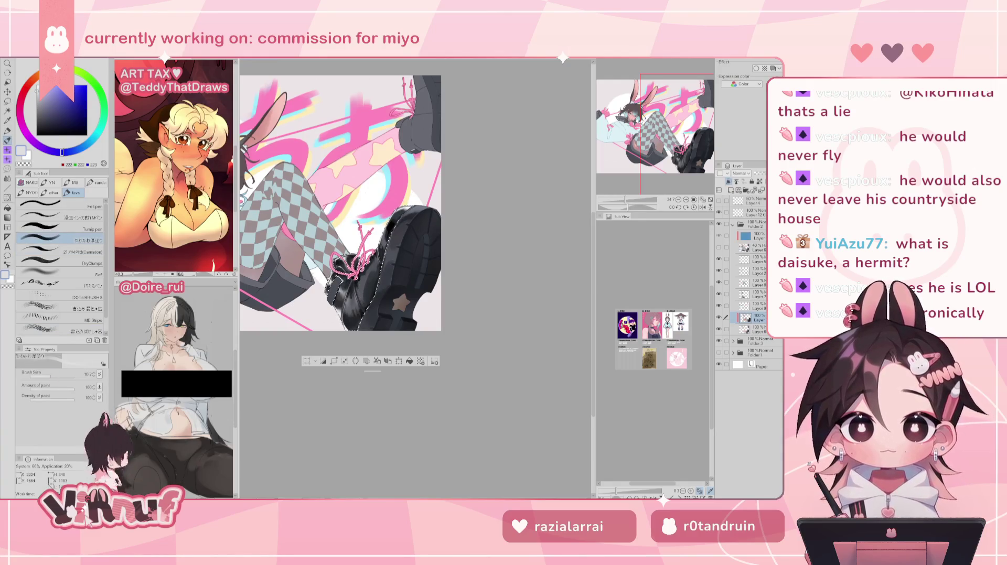
key("bracketright")
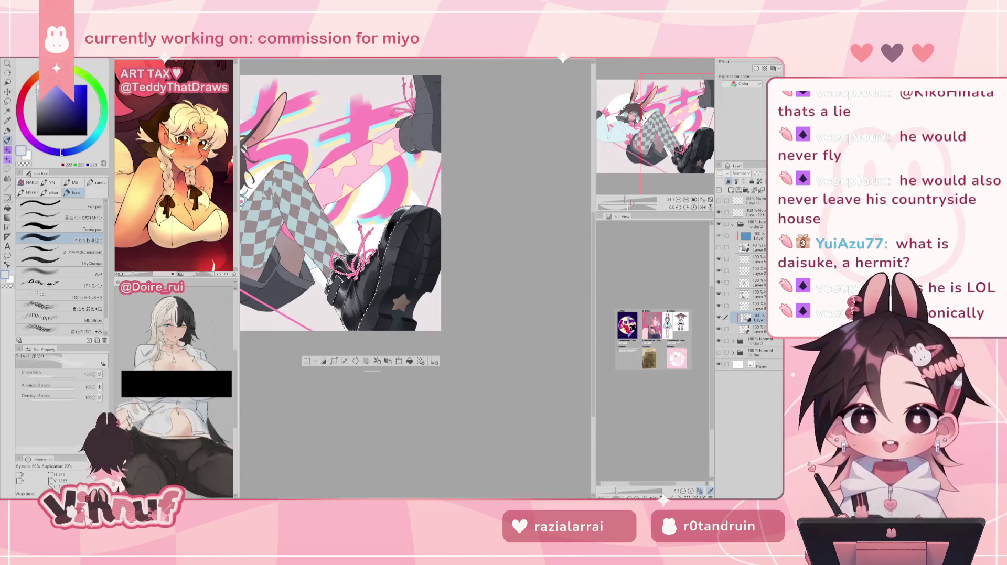
scroll(348, 271, "up", 2)
scroll(347, 270, "up", 1)
left_click(53, 377)
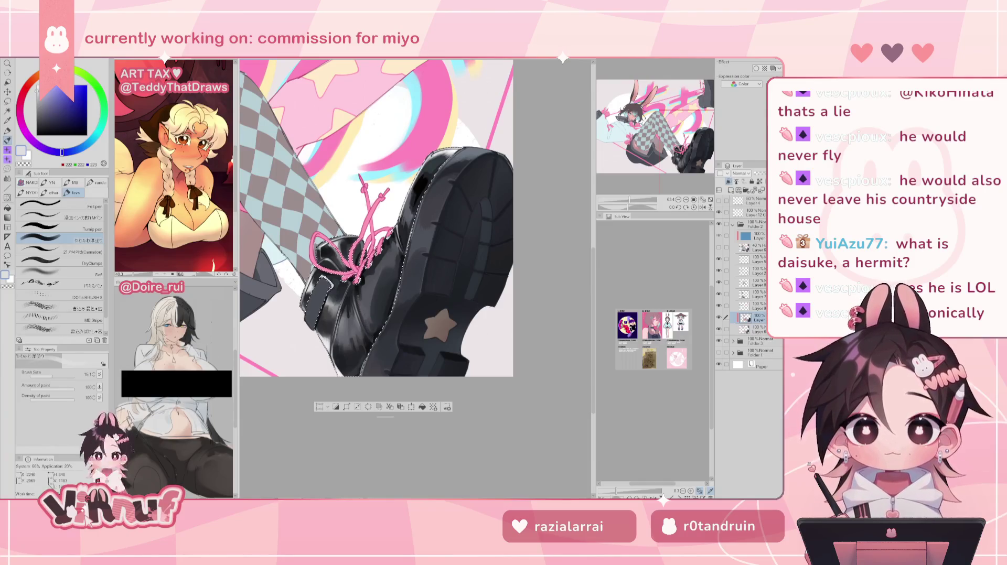
Pick a mid grey on the colour wheel, mirror-check the boot twice, then zoom out to the full illustration
key("h")
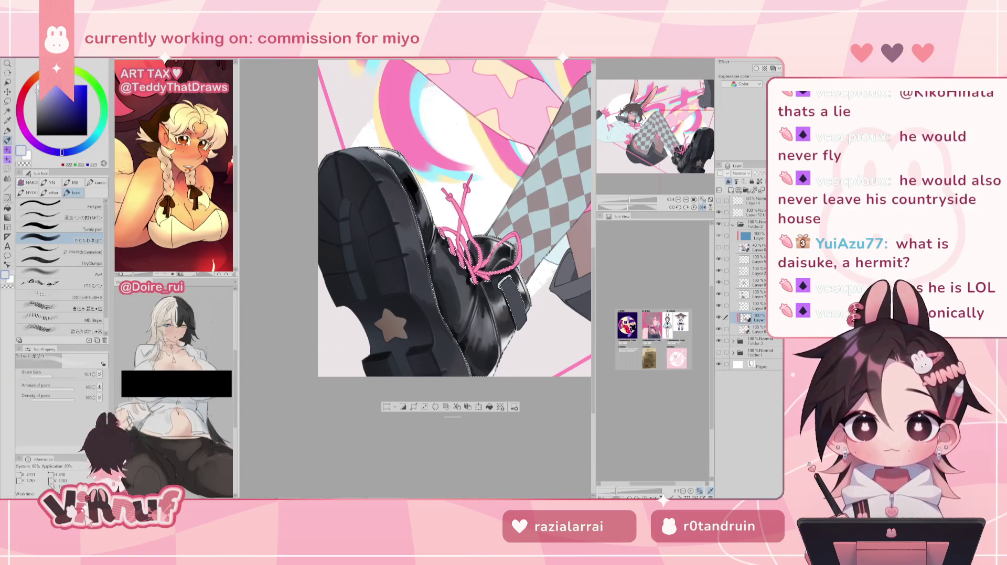
key("h")
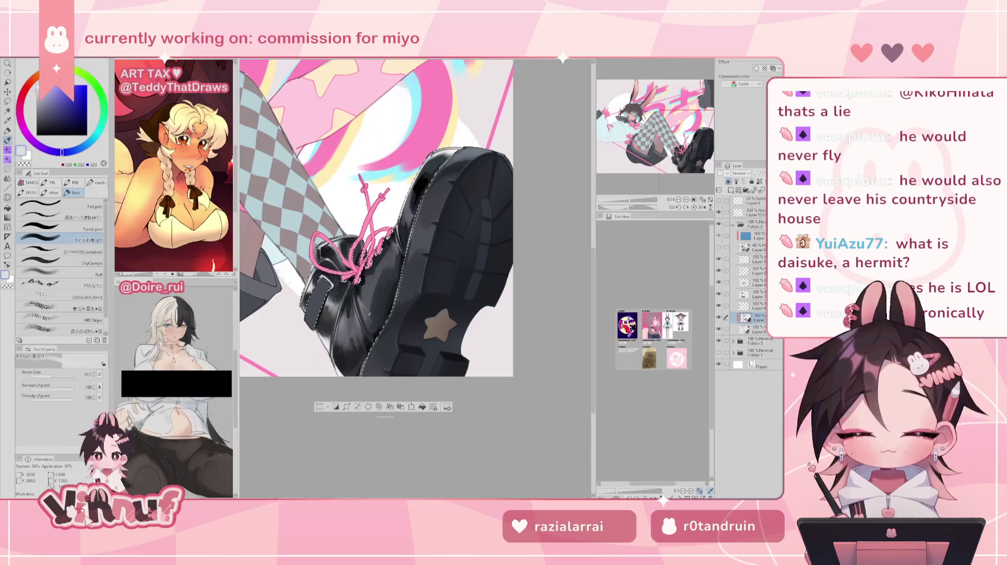
left_click(323, 278, "alt")
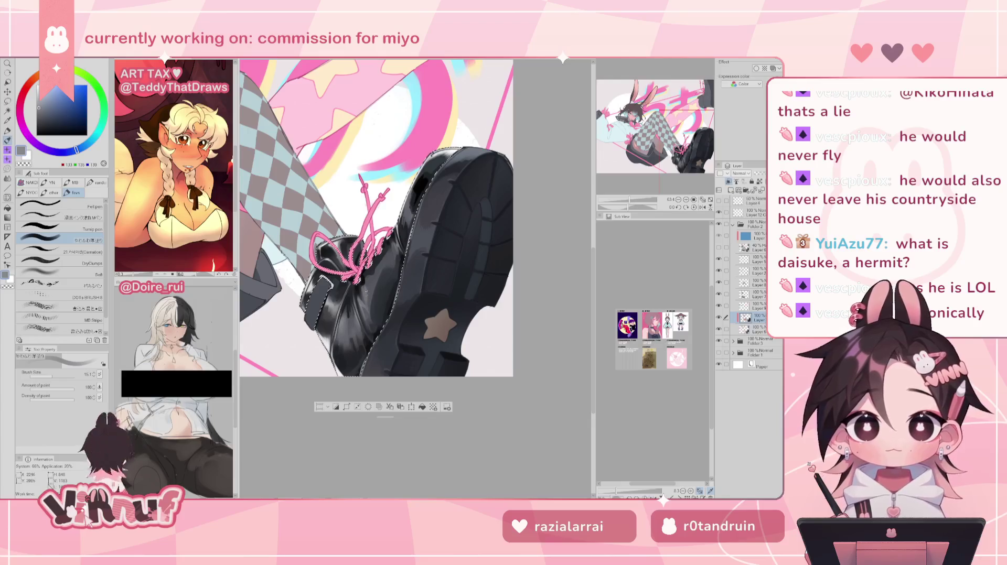
key("h")
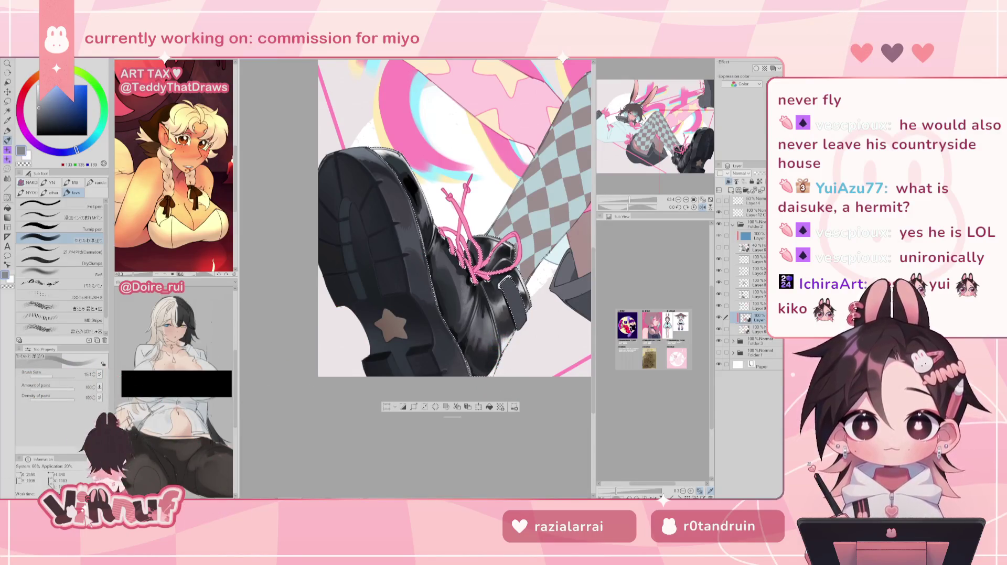
key("h")
key("ctrl+minus")
key("ctrl+minus")
key("ctrl+minus")
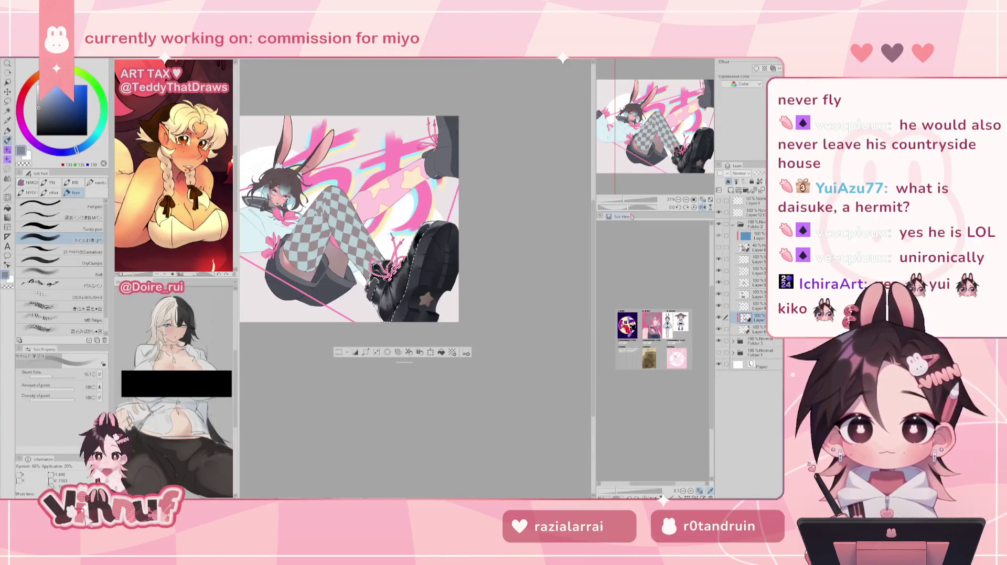
left_click_drag(623, 199, 629, 199)
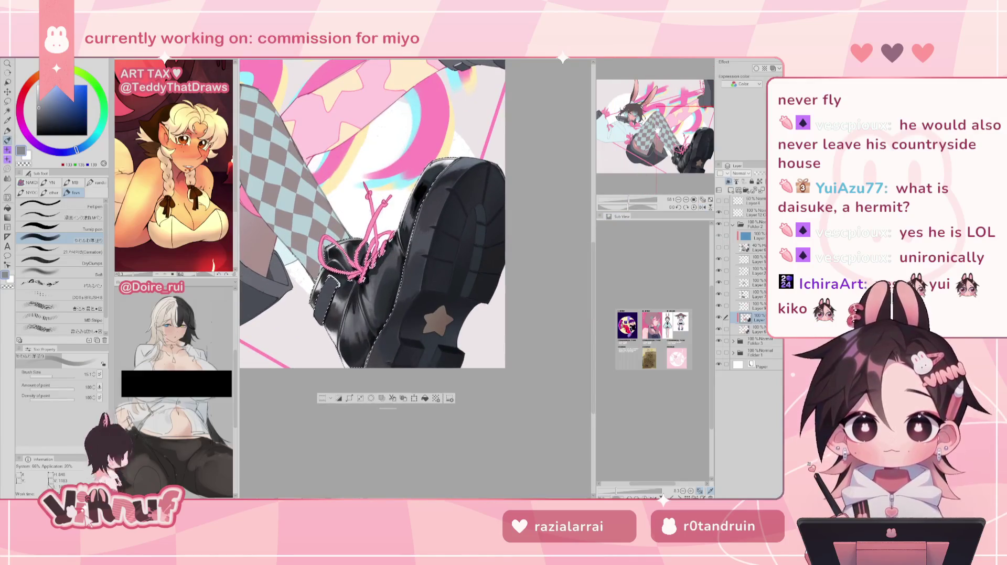
Sample the boot's dark tones, change brush, and add a soft white sheen to the boot's upper left
key("ctrl+plus")
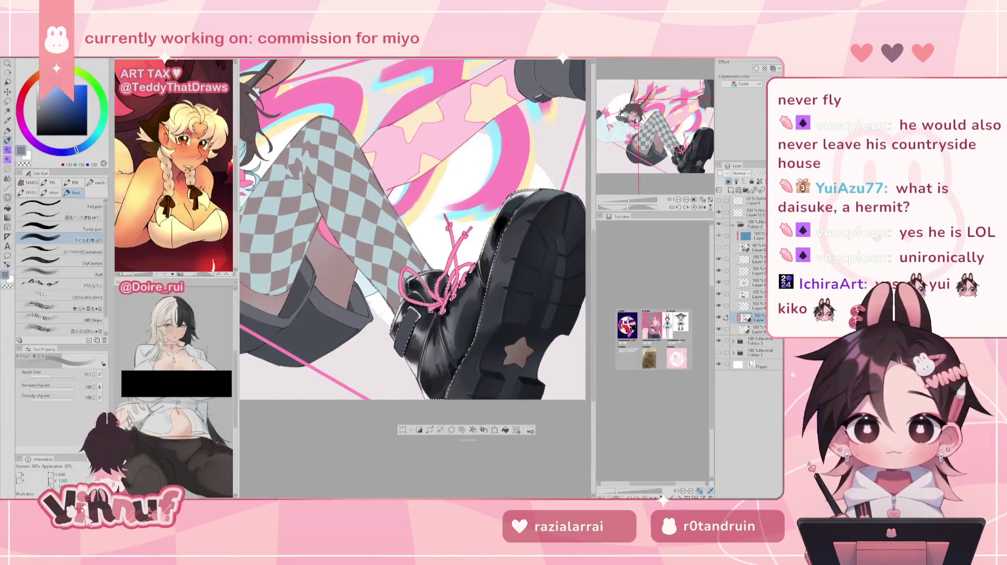
left_click_drag(658, 139, 669, 142)
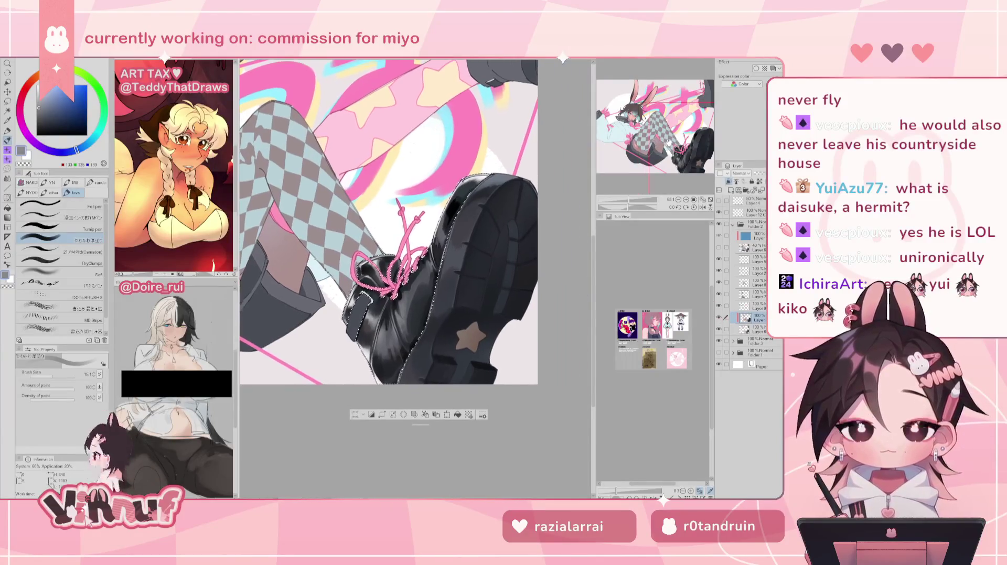
left_click(449, 341, "alt")
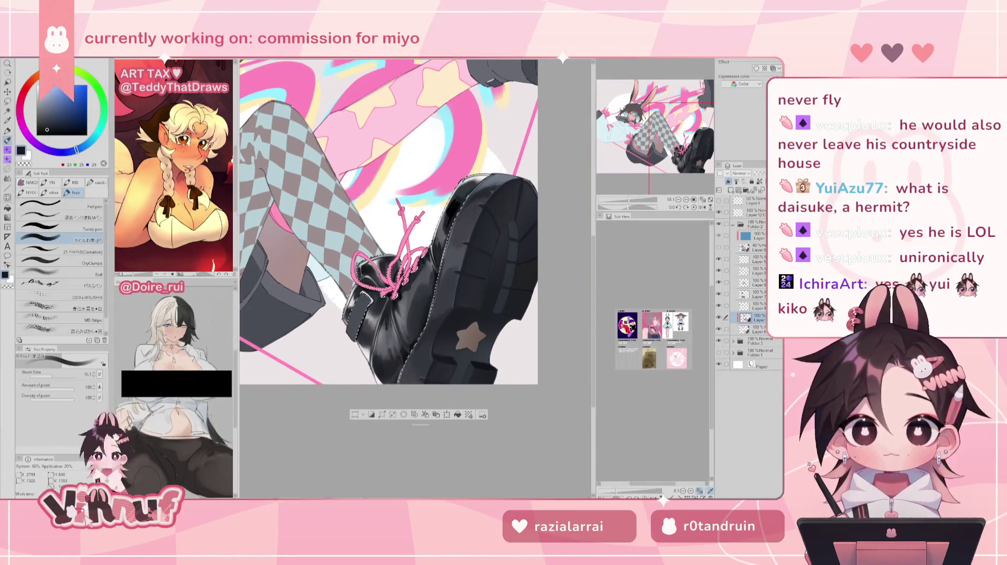
left_click(379, 194, "alt")
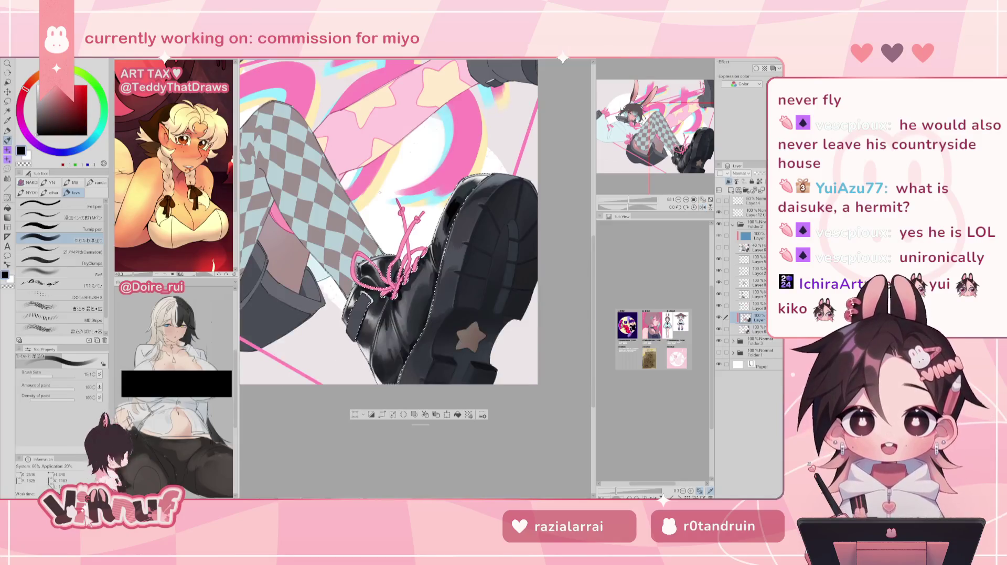
left_click(79, 229)
left_click(81, 253)
key("x")
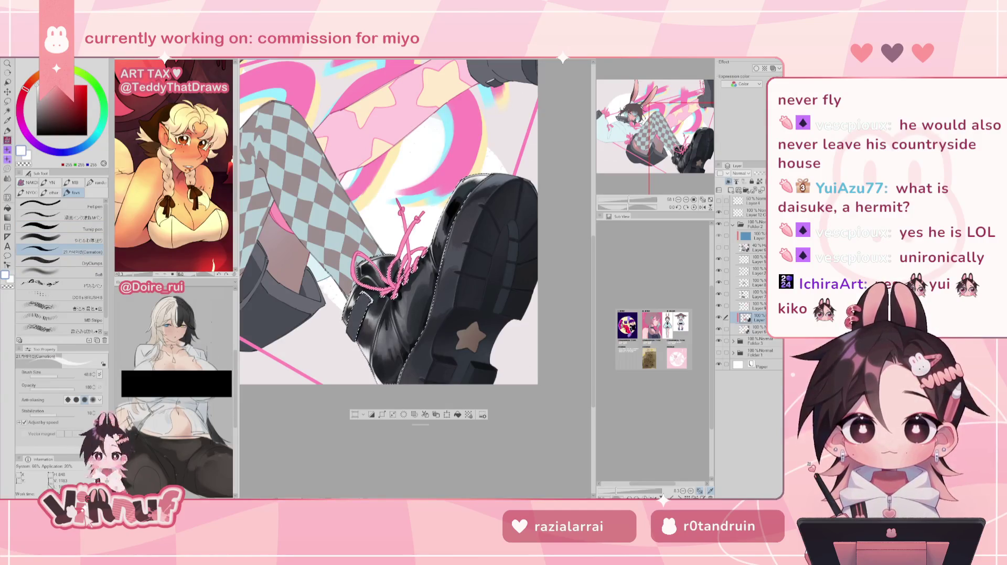
left_click_drag(442, 230, 447, 200)
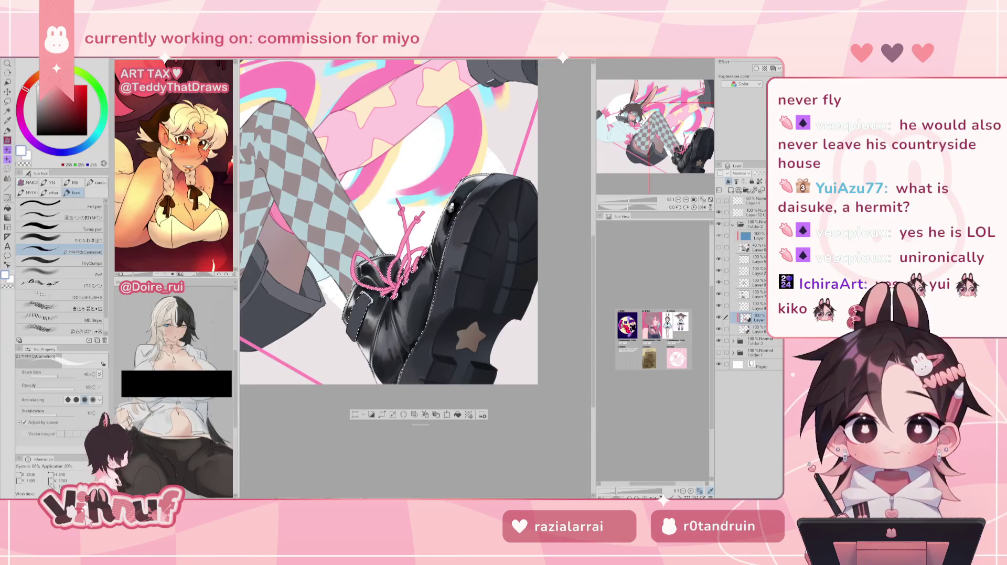
Mirror-check the boot, then pick a dark grey and a light grey for its shading and highlights
key("h")
key("h")
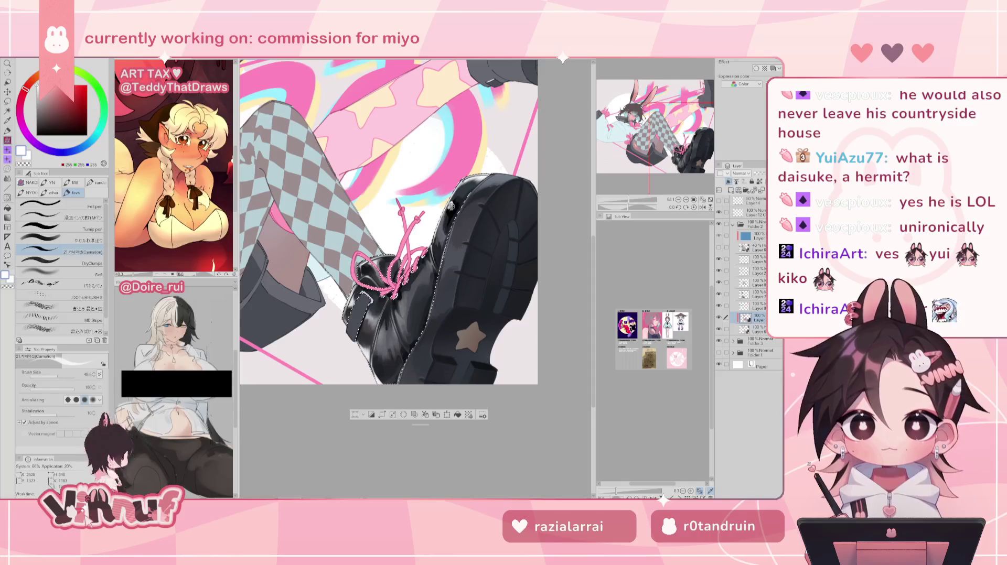
key("h")
key("h")
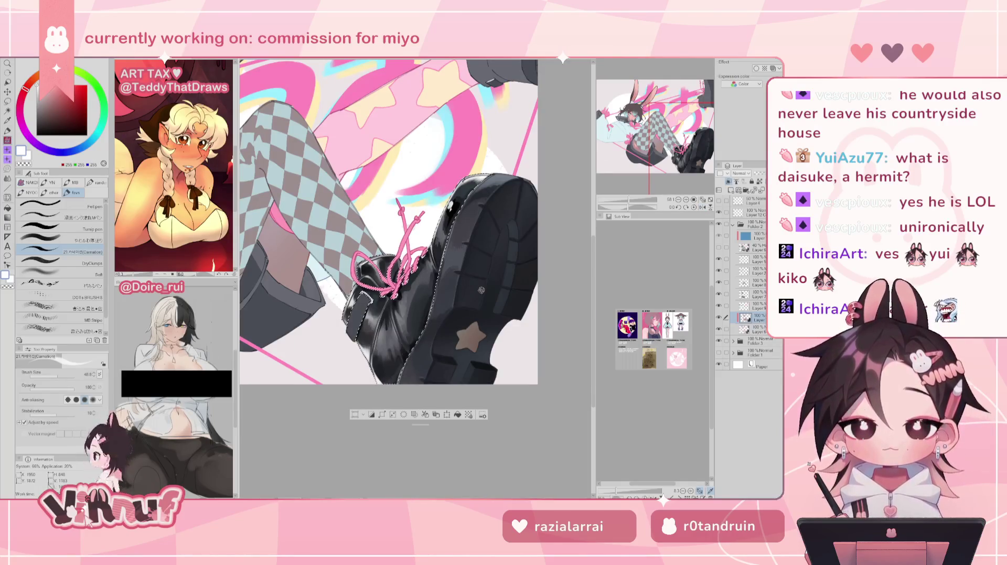
key("h")
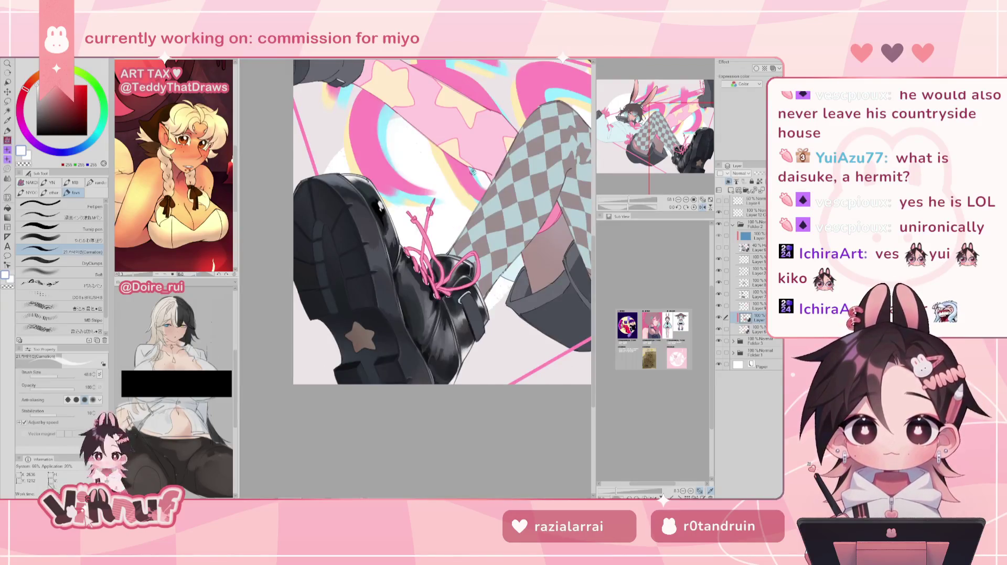
key("h")
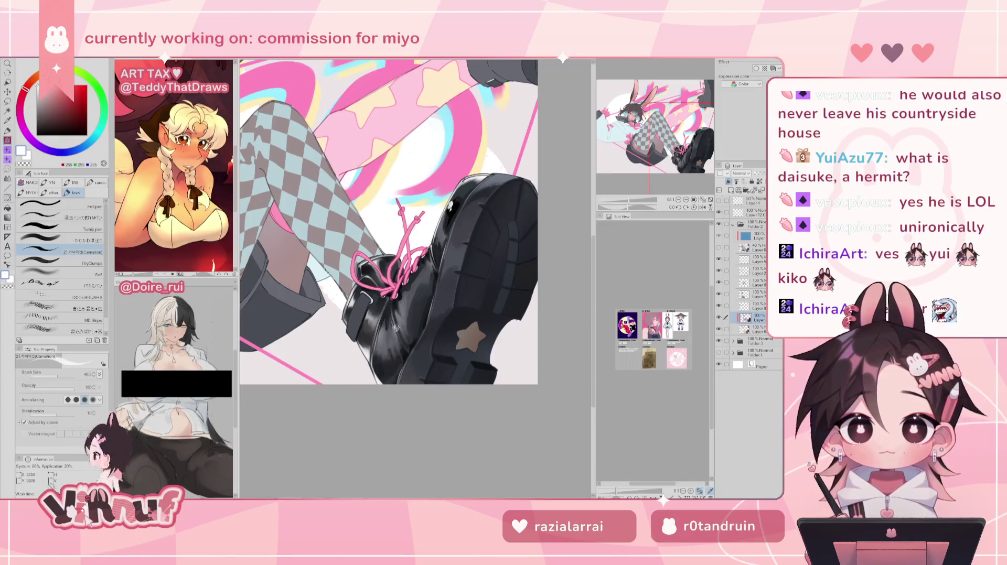
left_click(398, 297, "alt")
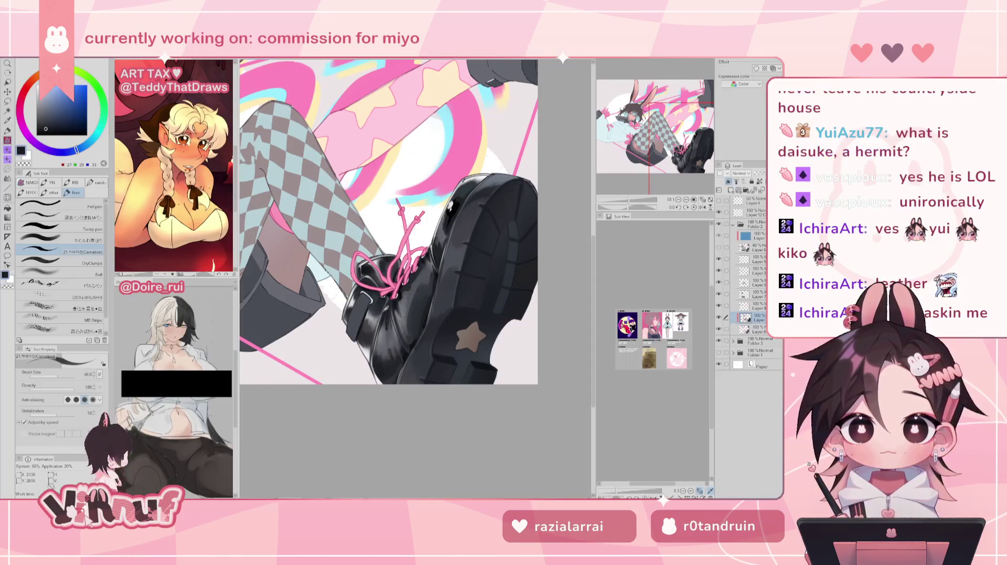
left_click(390, 314, "alt")
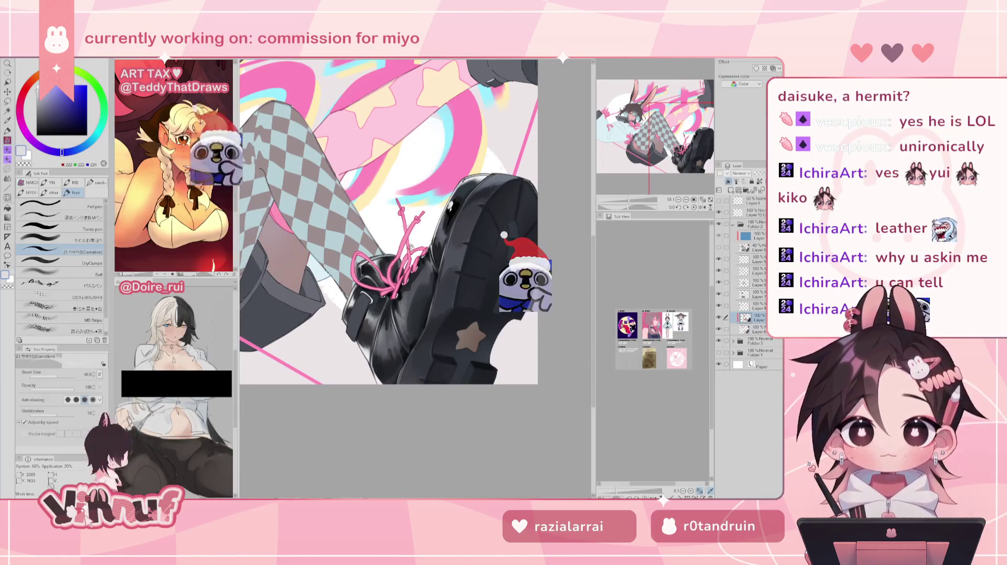
key("h")
key("h")
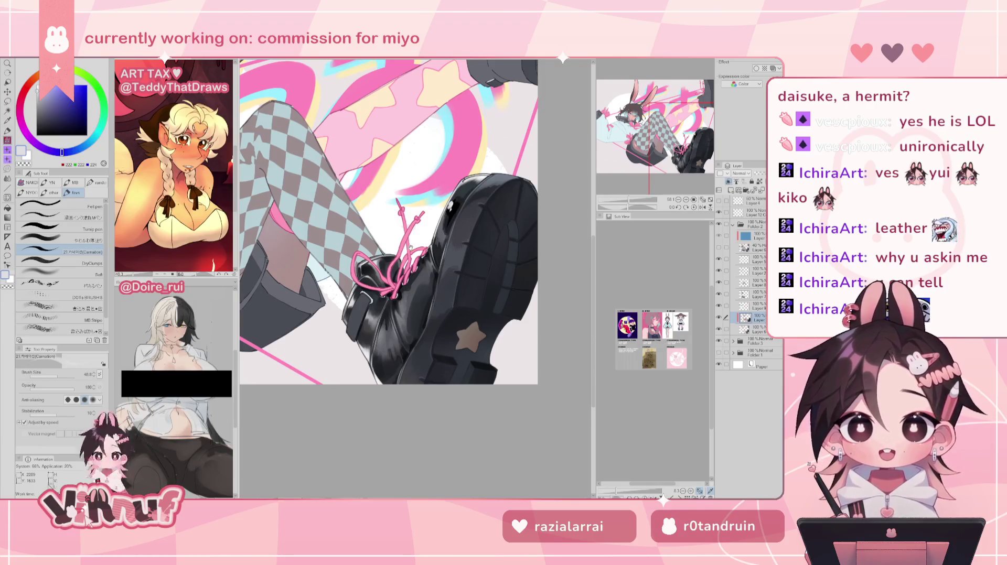
left_click_drag(444, 331, 405, 308)
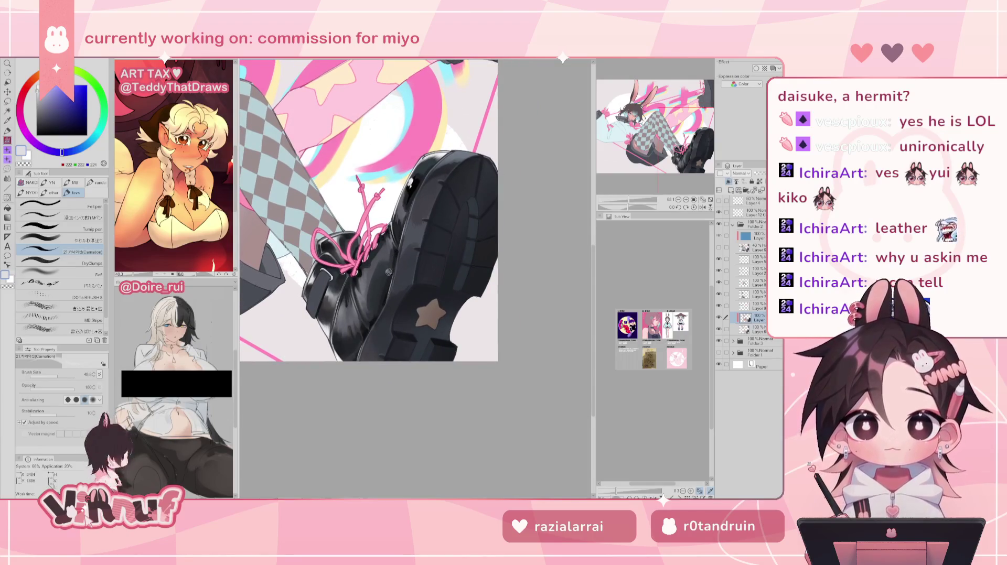
Draw a thin dark red line along the boot's left edge after sampling its near-black and mirror-checking
left_click(389, 288, "alt")
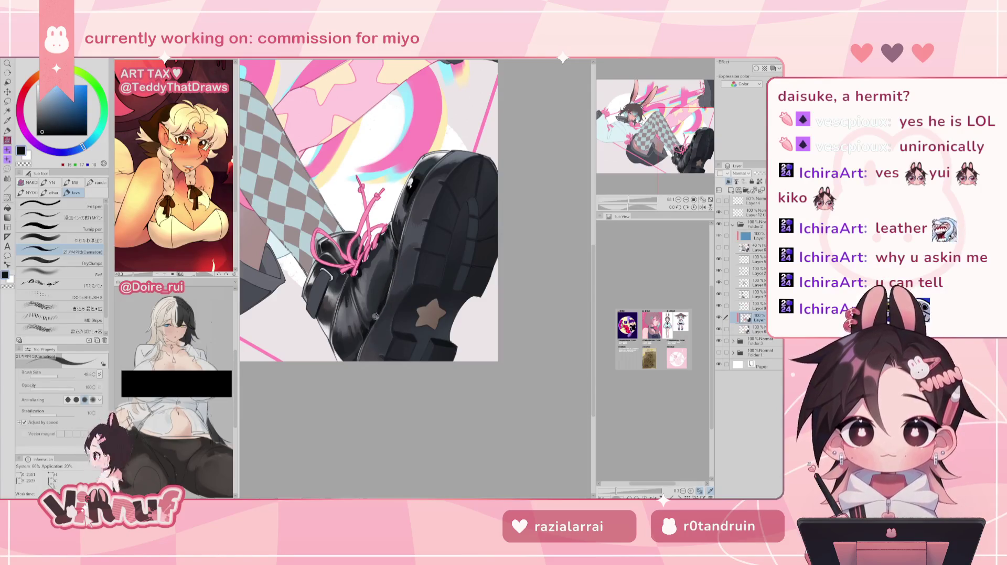
key("h")
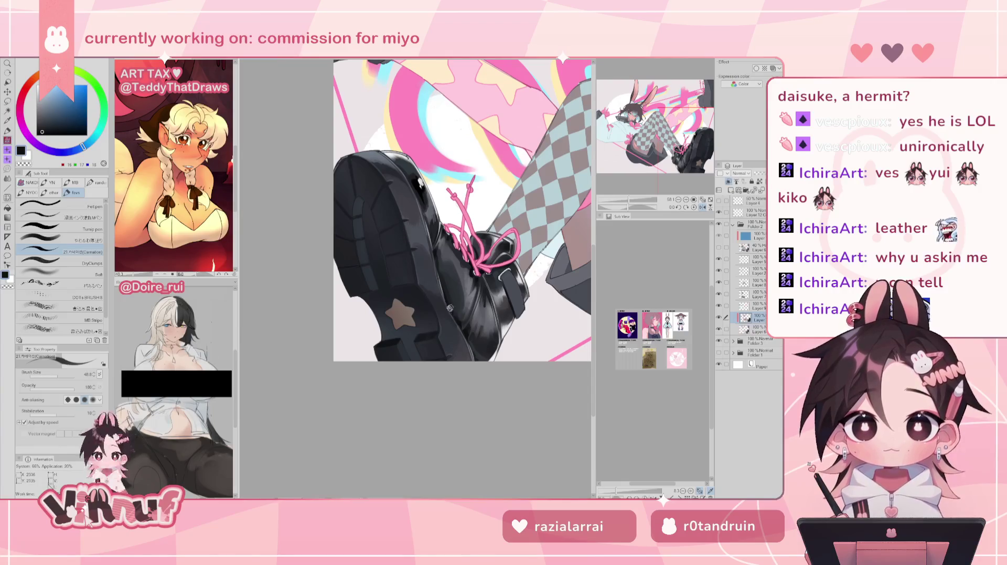
key("h")
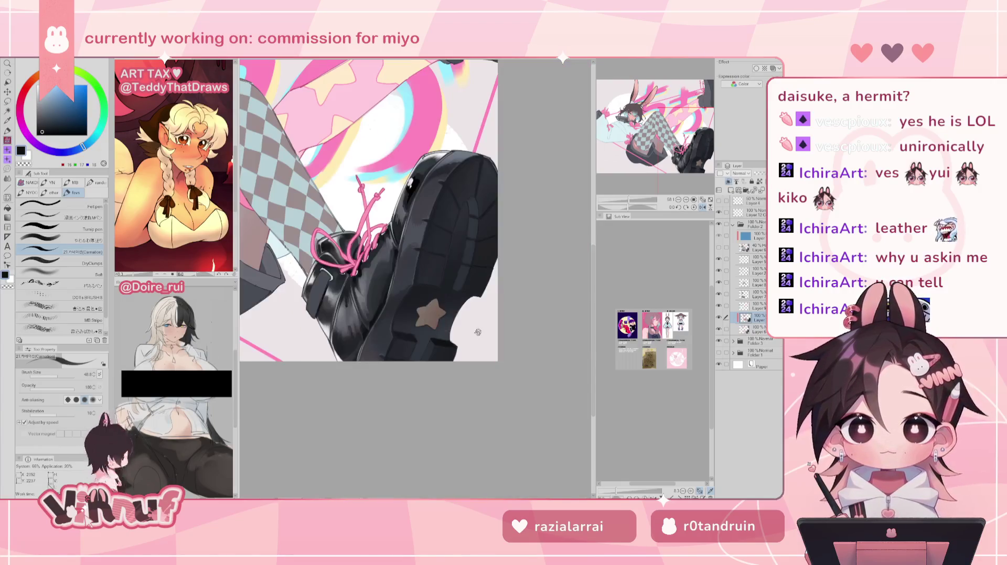
key("ctrl+0")
scroll(478, 332, "up", 3)
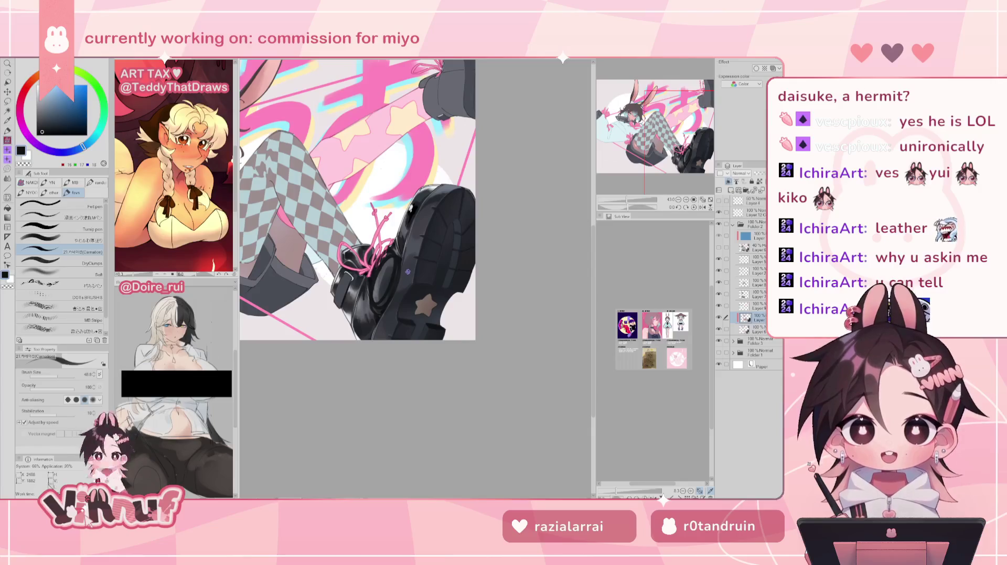
left_click_drag(627, 199, 633, 201)
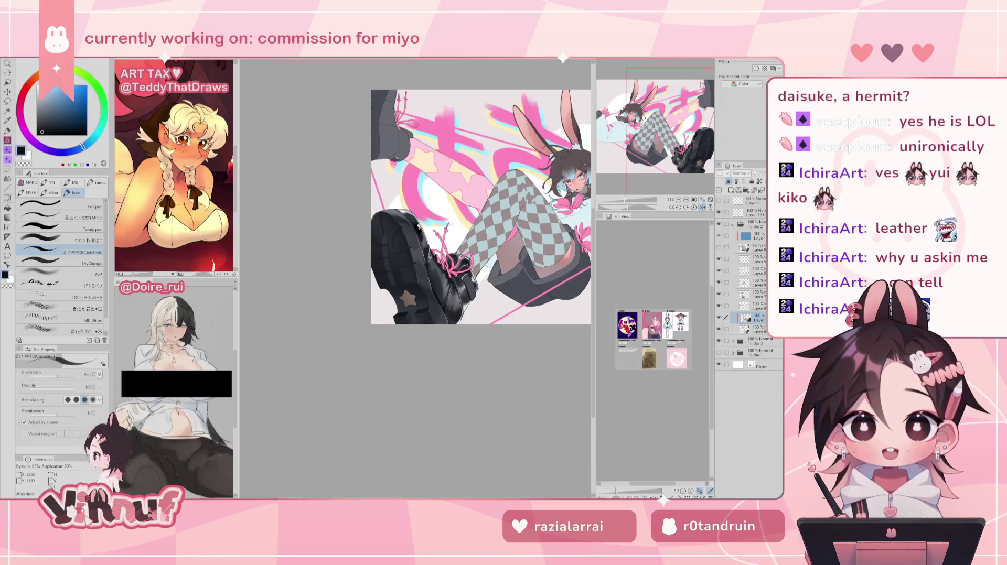
left_click(457, 228, "alt")
left_click_drag(429, 255, 449, 321)
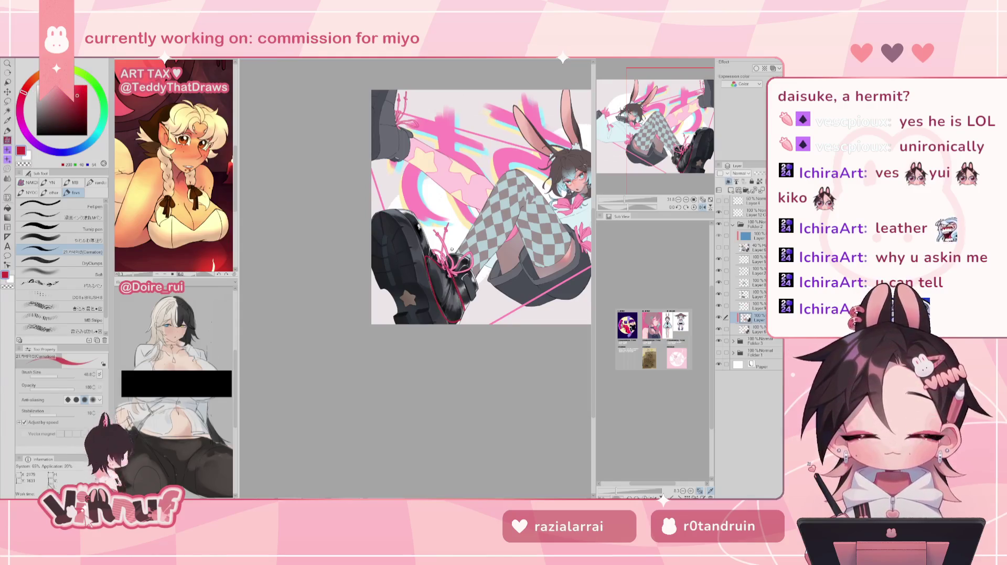
key("h")
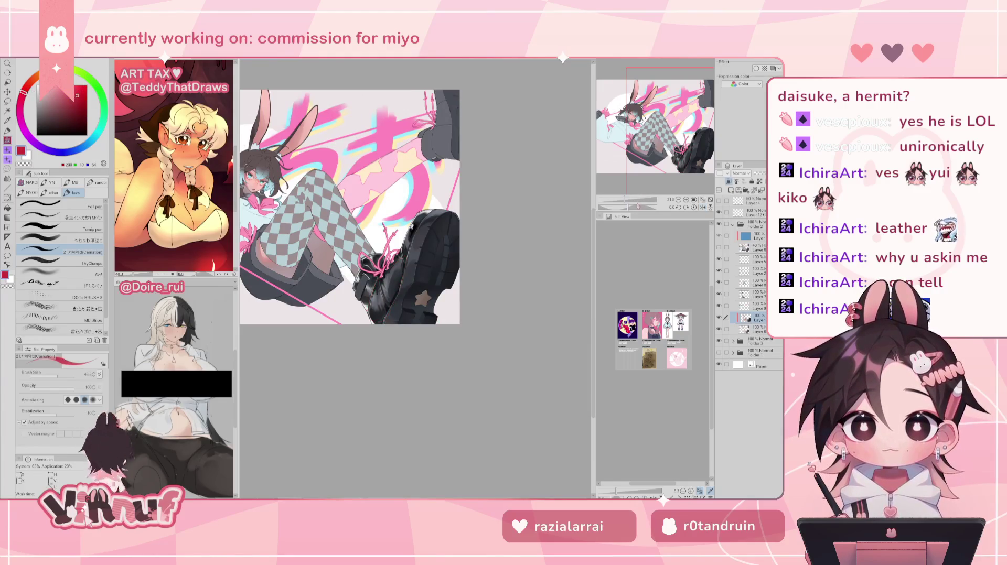
scroll(645, 195, "up", 2)
Paint light highlights on the boot's lower side with a textured highlight brush, then mirror-check the illustration
left_click(327, 325, "alt")
left_click(74, 239)
left_click(73, 252)
mouse_move(321, 335)
left_mouse_down()
mouse_move(321, 361)
mouse_move(321, 338)
mouse_move(338, 352)
left_mouse_up()
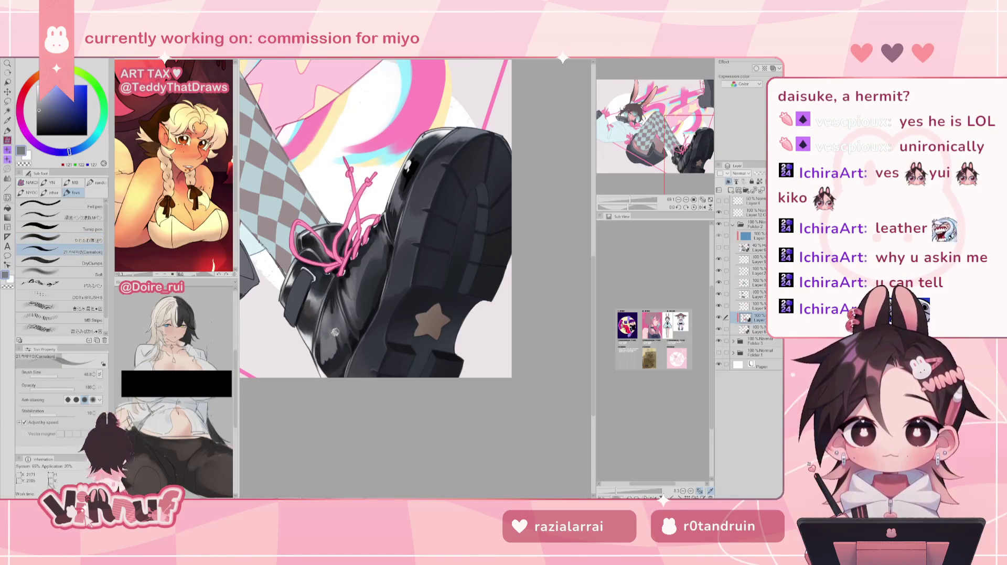
left_click_drag(631, 200, 622, 200)
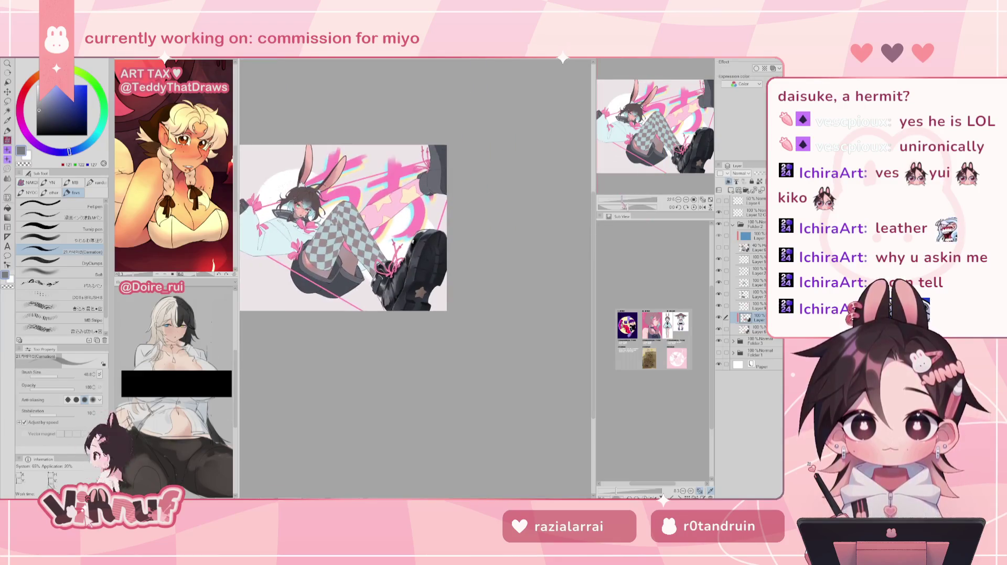
key("h")
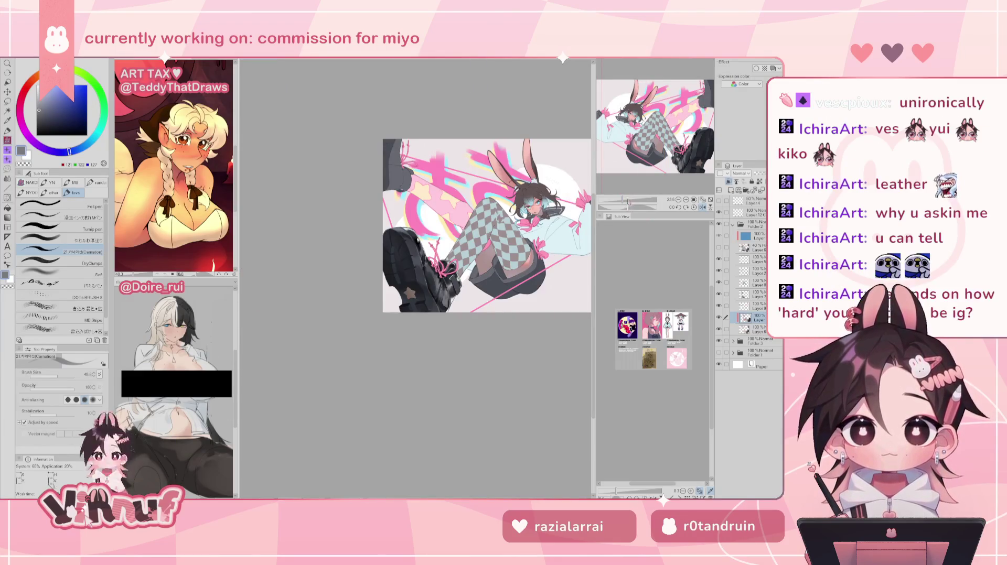
scroll(453, 296, "up", 5)
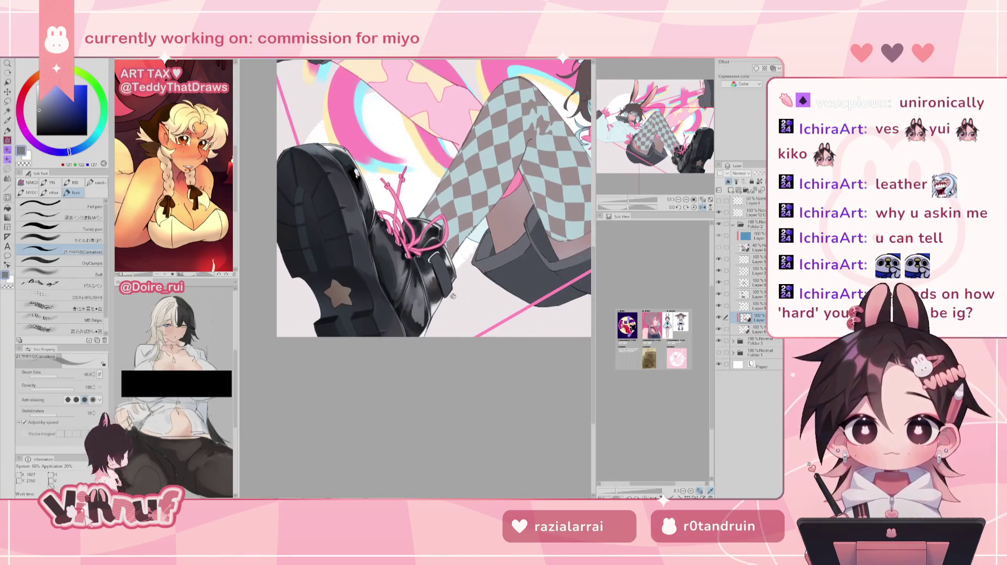
Eyedrop a range of dark-to-light greys from the boot and switch to the soft blending brush
key("h")
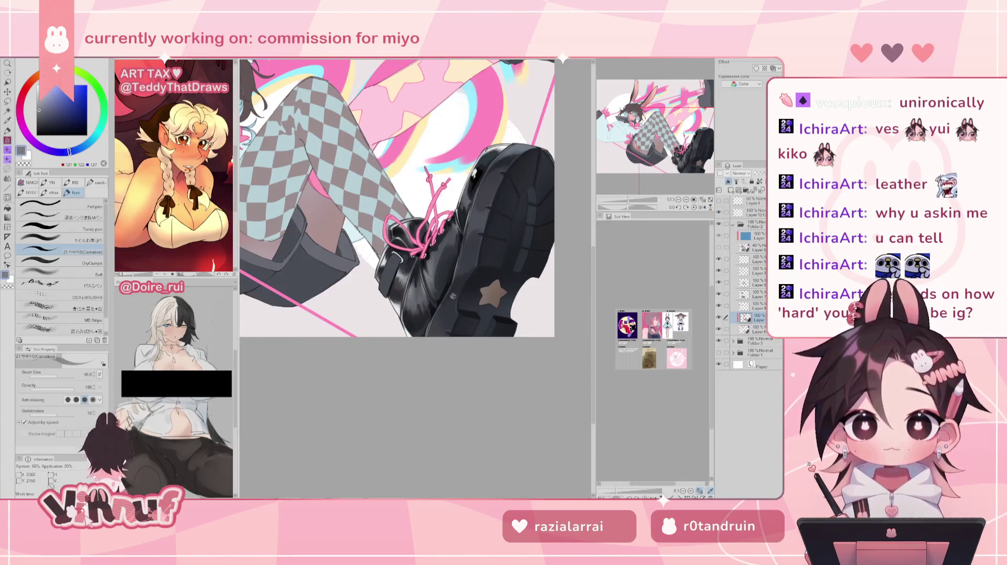
left_click(414, 300, "alt")
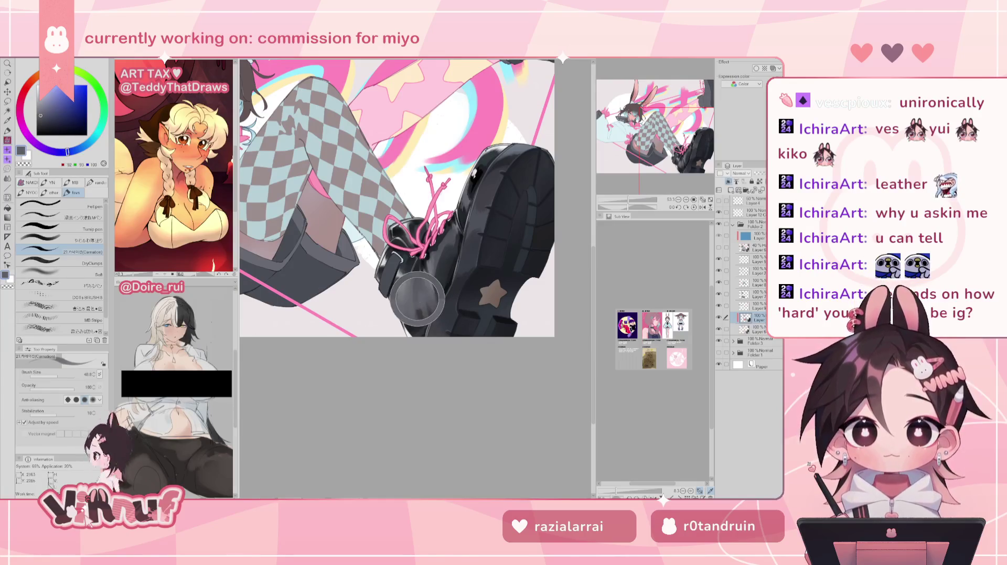
left_click(407, 300, "alt")
left_click(409, 302, "alt")
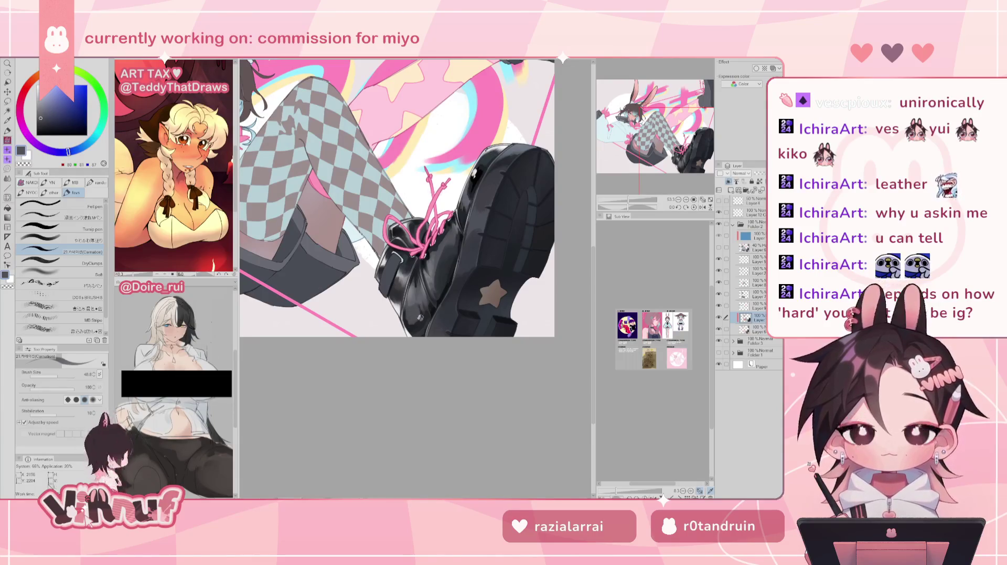
left_click(414, 295, "alt")
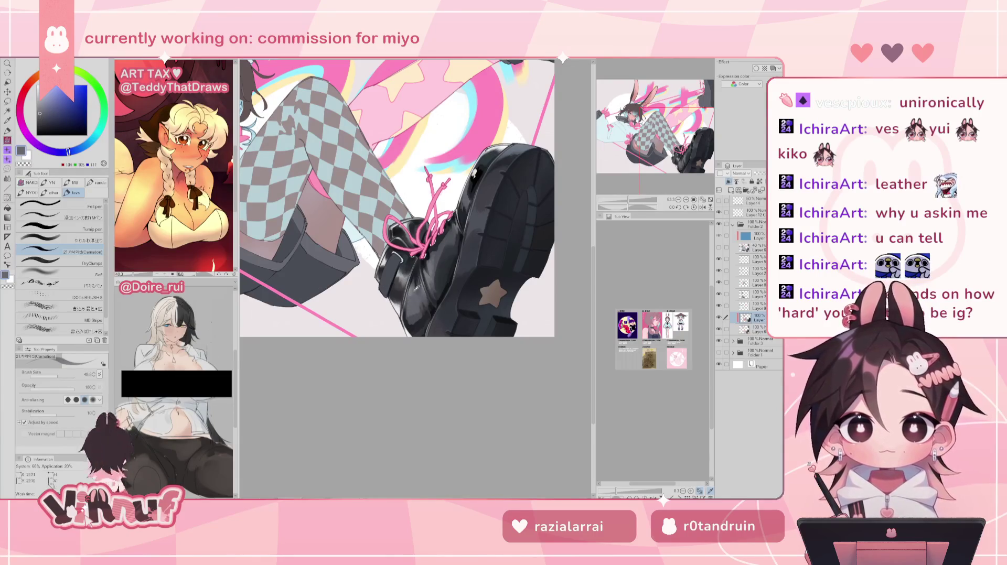
left_click(409, 303, "alt")
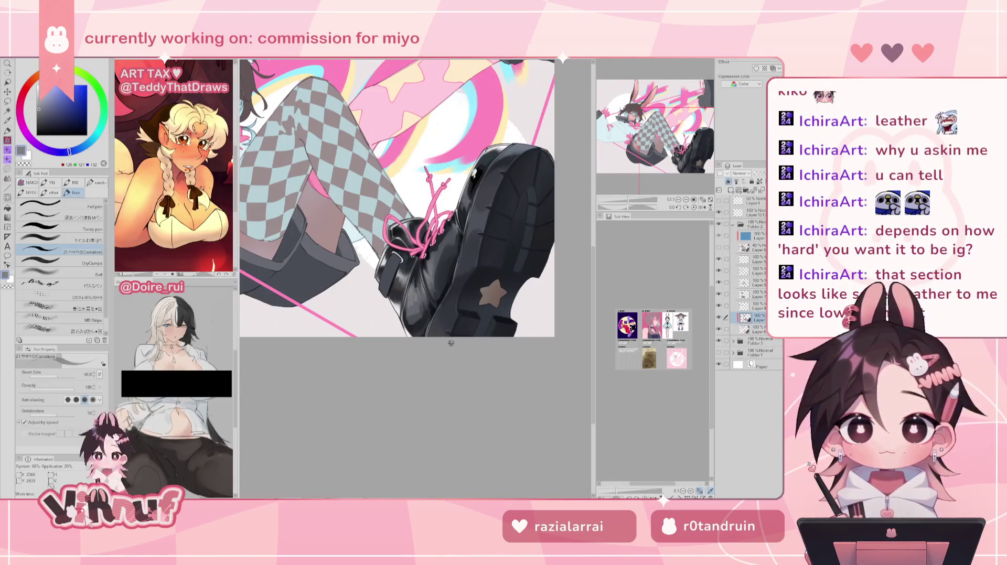
key("b")
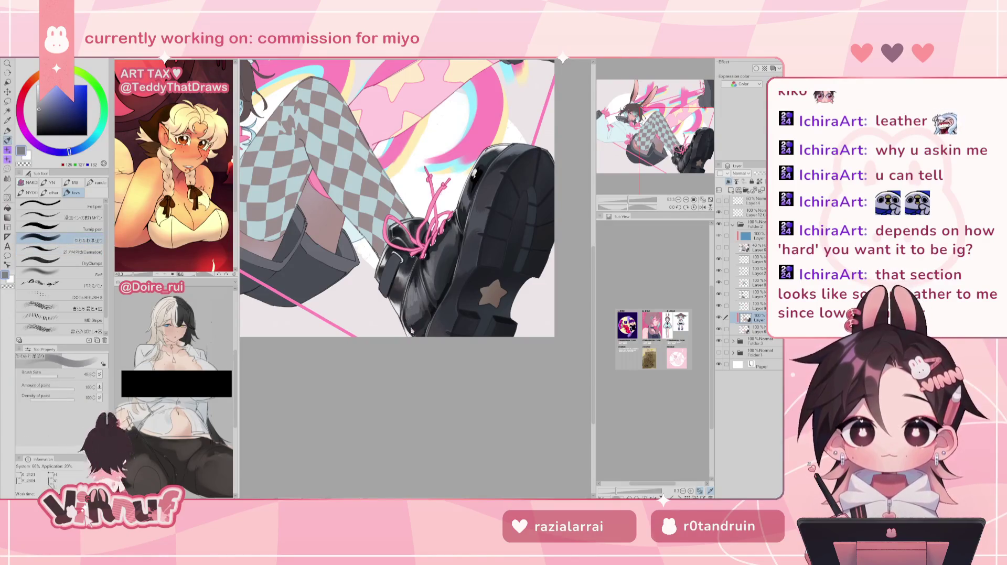
Sample near-black and mid-dark greys, return to the textured brush, and raise its size to 64.2
left_click(412, 318, "alt")
left_click(408, 312, "alt")
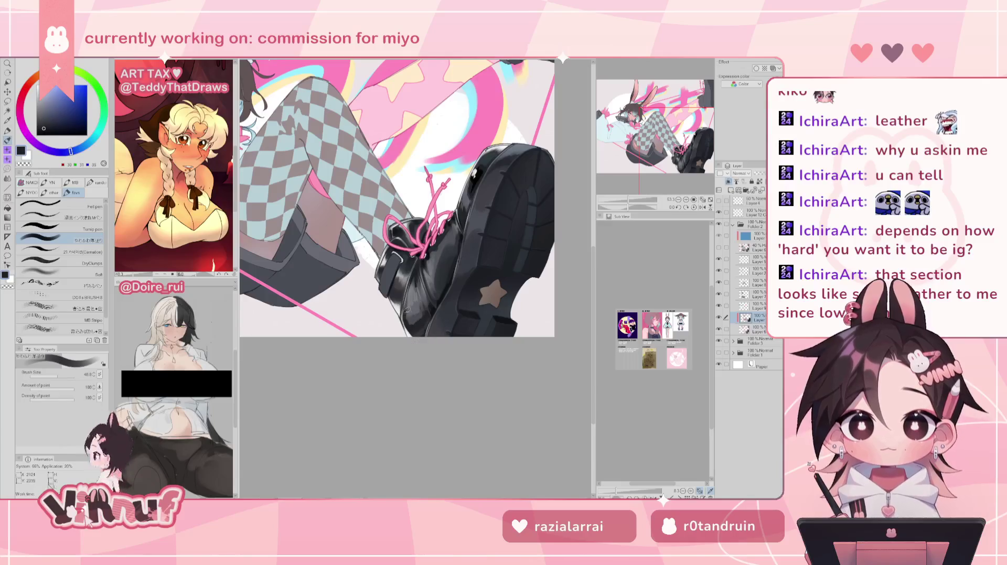
left_click(411, 323, "alt")
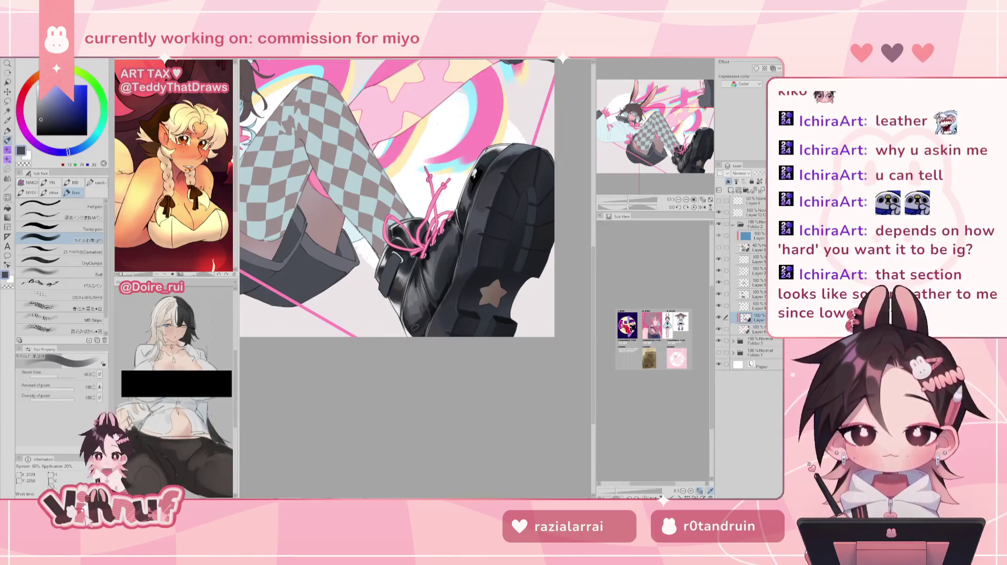
left_click(414, 316, "alt")
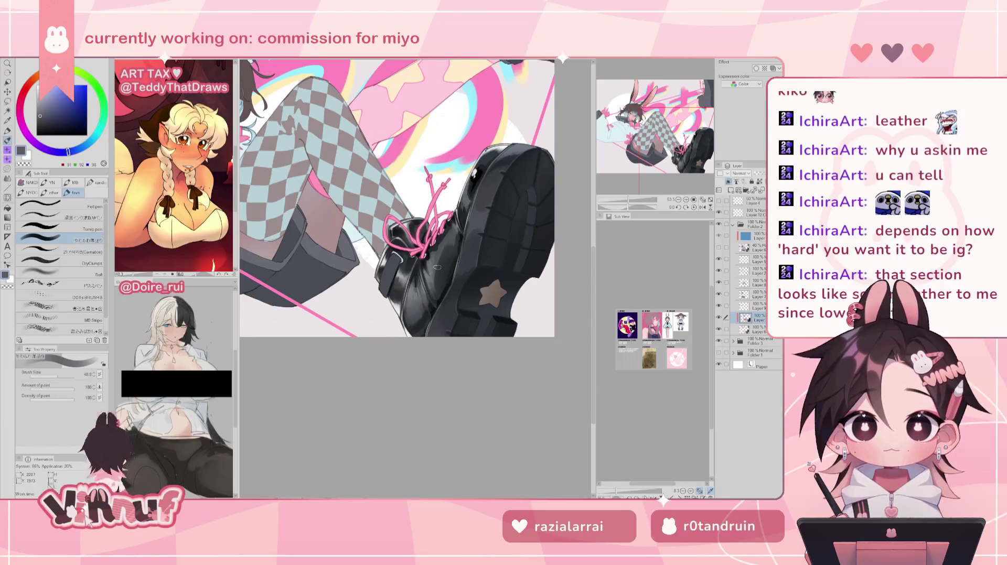
left_click(417, 320, "alt")
left_click(73, 252)
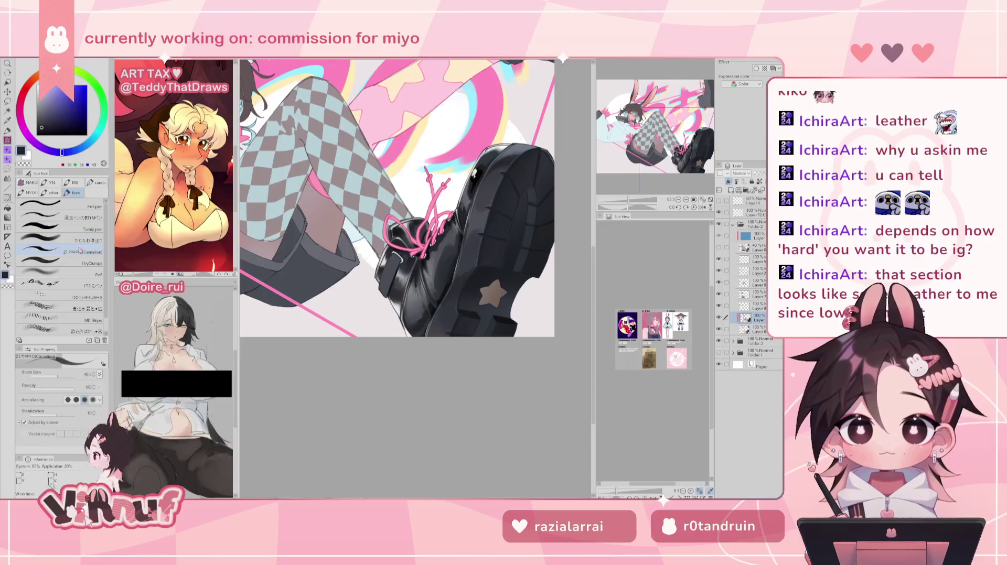
left_click_drag(417, 320, 417, 318)
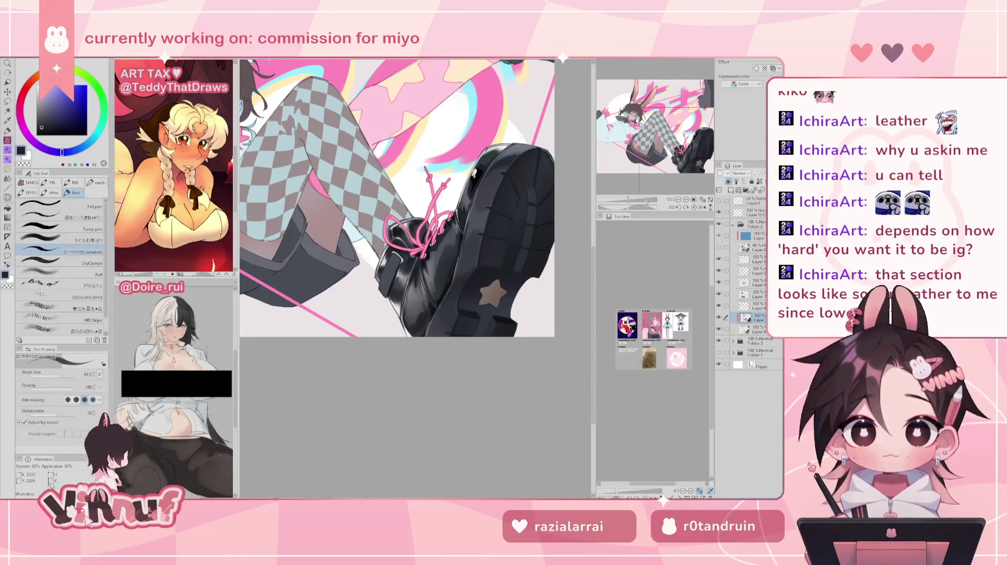
scroll(445, 325, "down", 5)
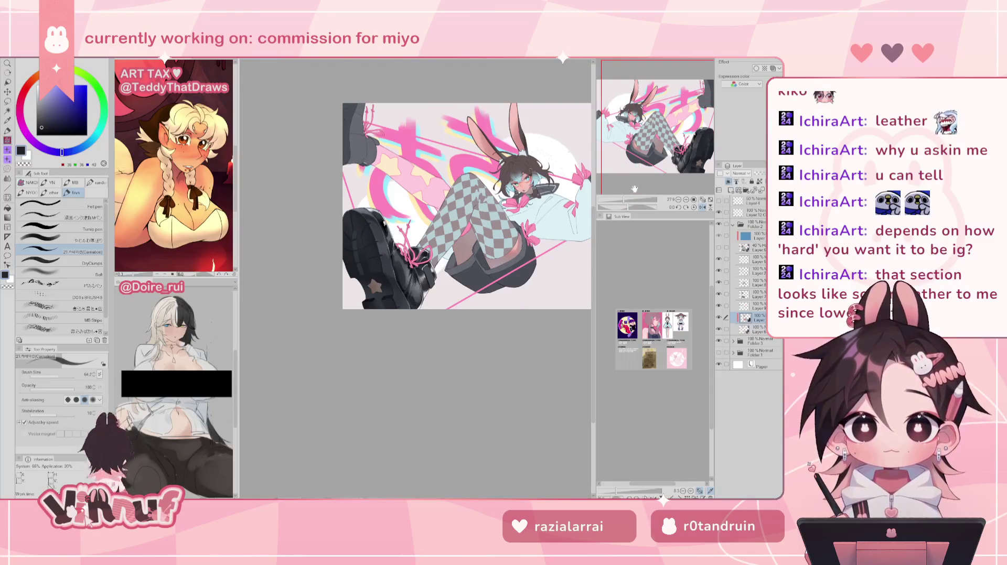
key("h")
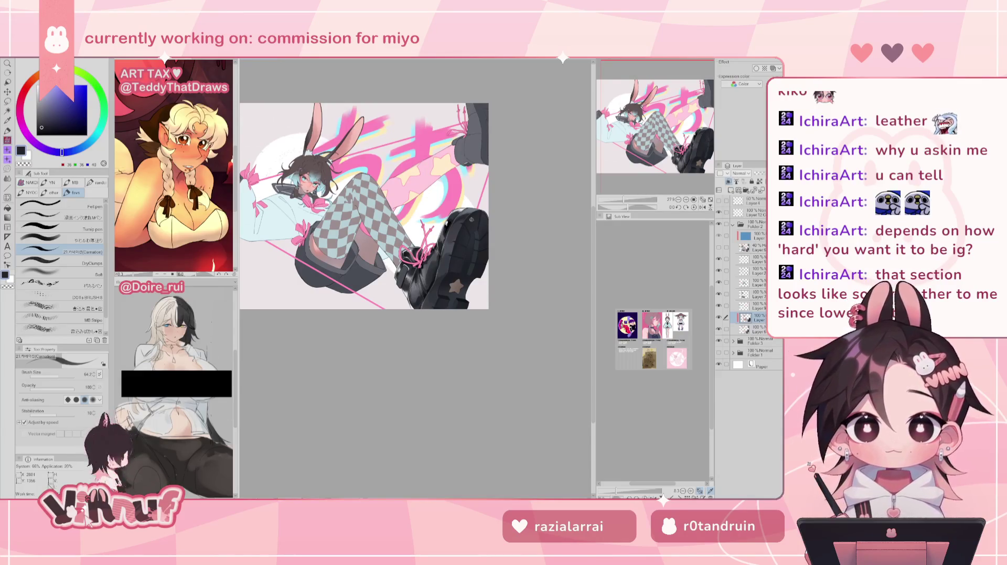
scroll(394, 275, "up", 2)
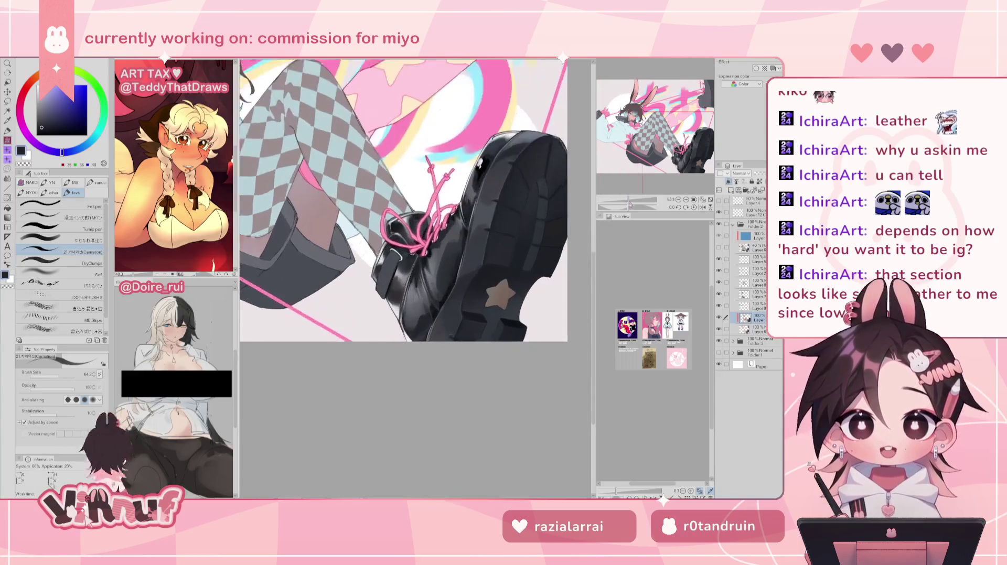
scroll(391, 195, "up", 1)
key("h")
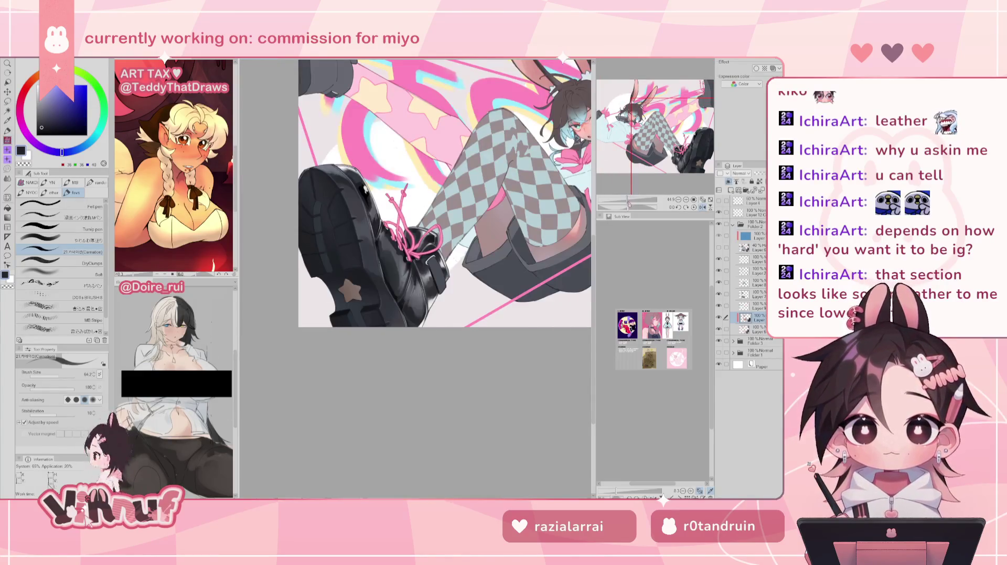
left_click(431, 269, "alt")
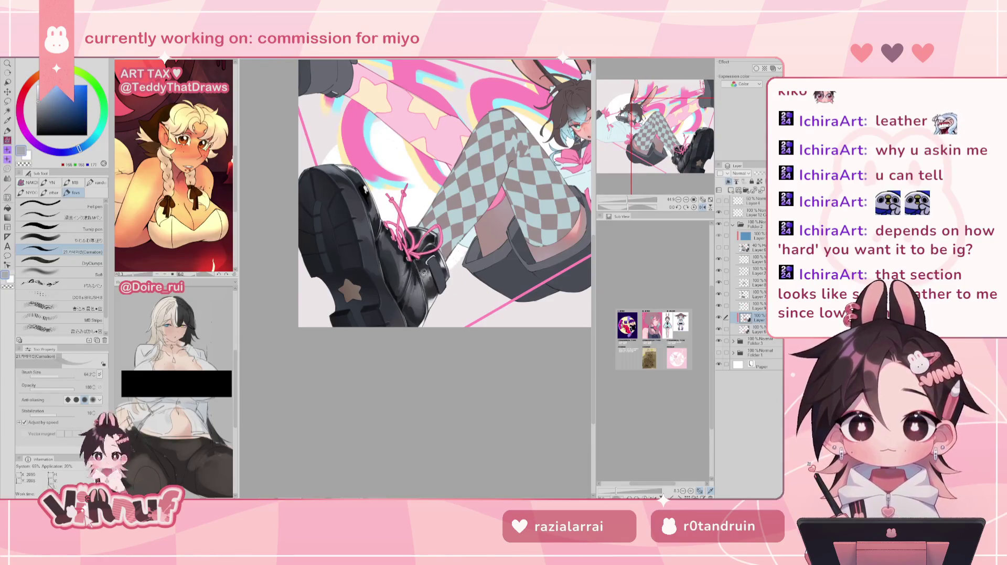
key("h")
scroll(433, 248, "up", 1)
left_click(354, 317, "alt")
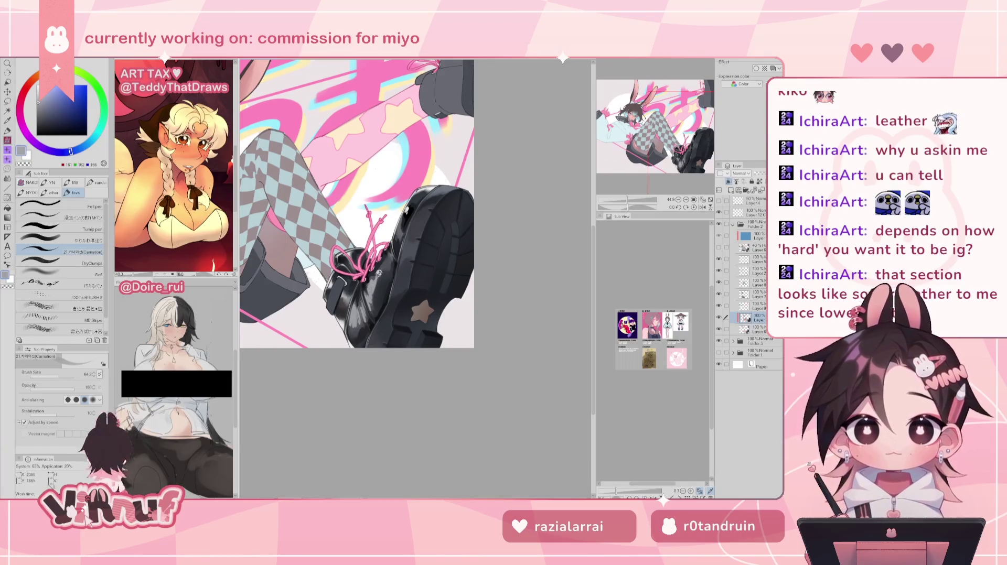
left_click_drag(627, 200, 622, 200)
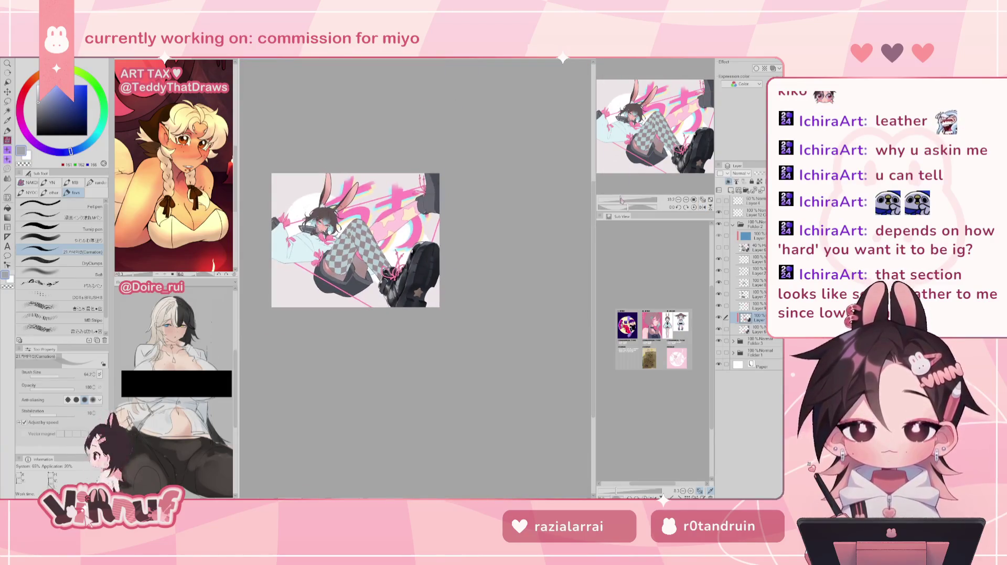
key("h")
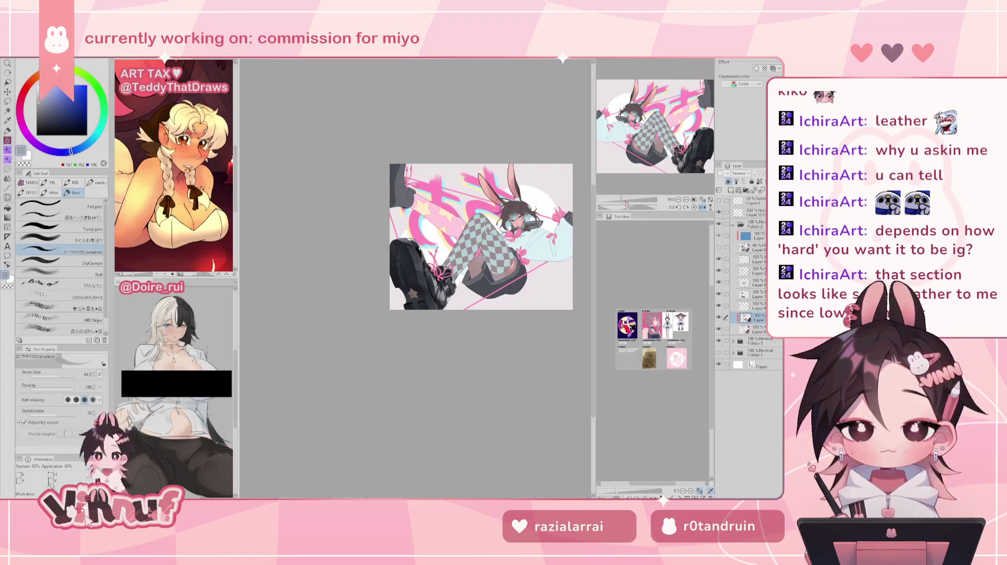
key("h")
left_click_drag(628, 204, 635, 207)
left_click(692, 208)
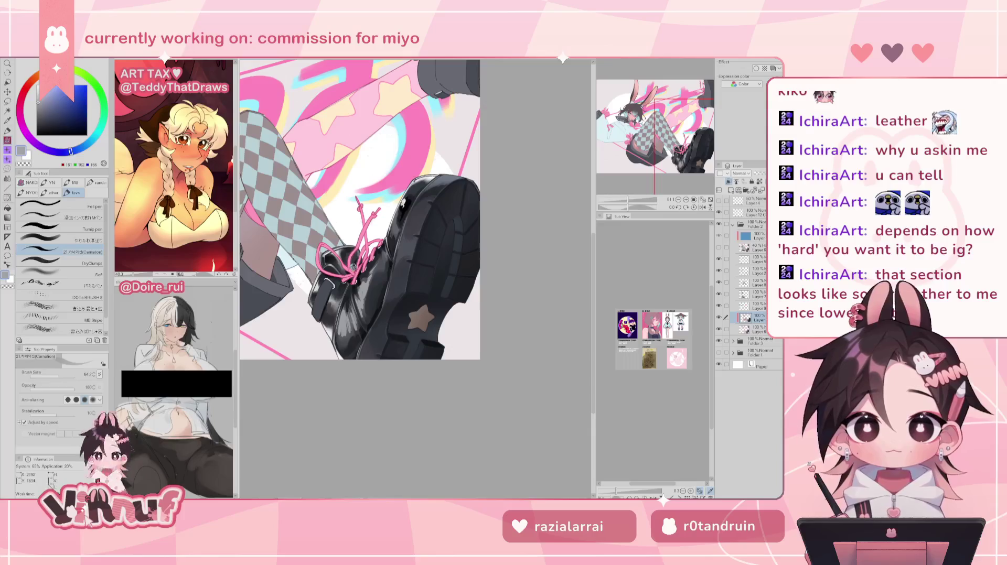
left_click(341, 301, "alt")
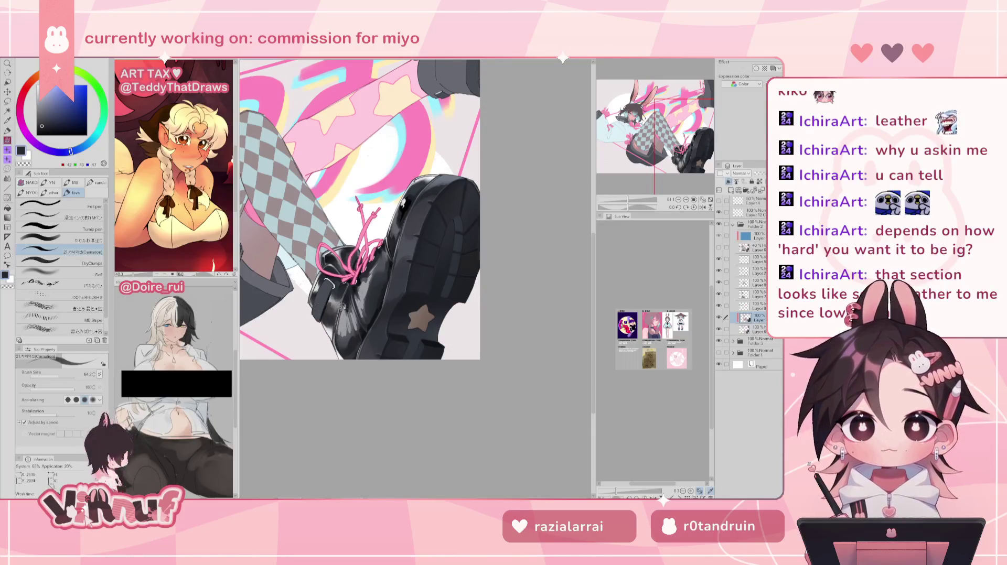
left_click(340, 317, "alt")
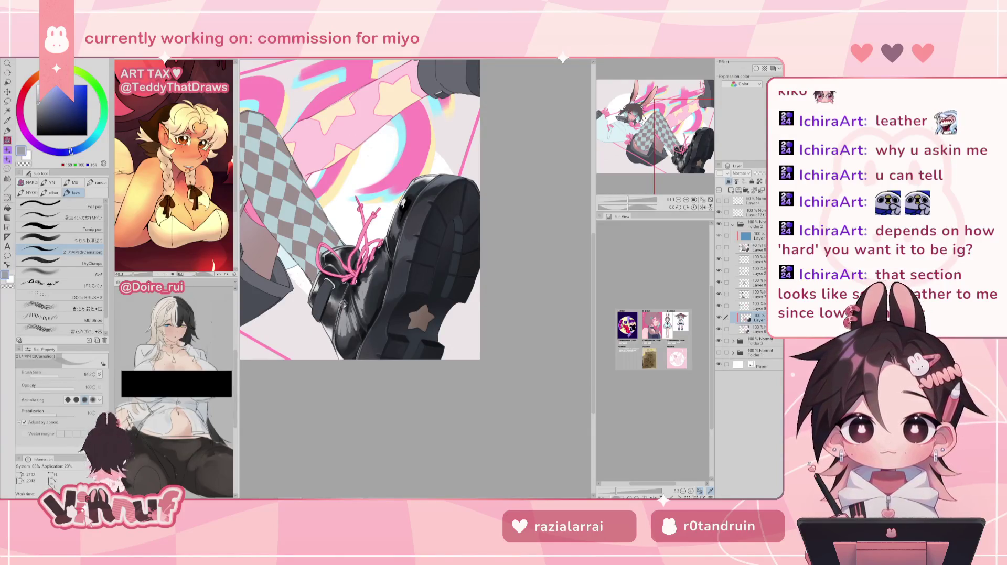
left_click(336, 333, "alt")
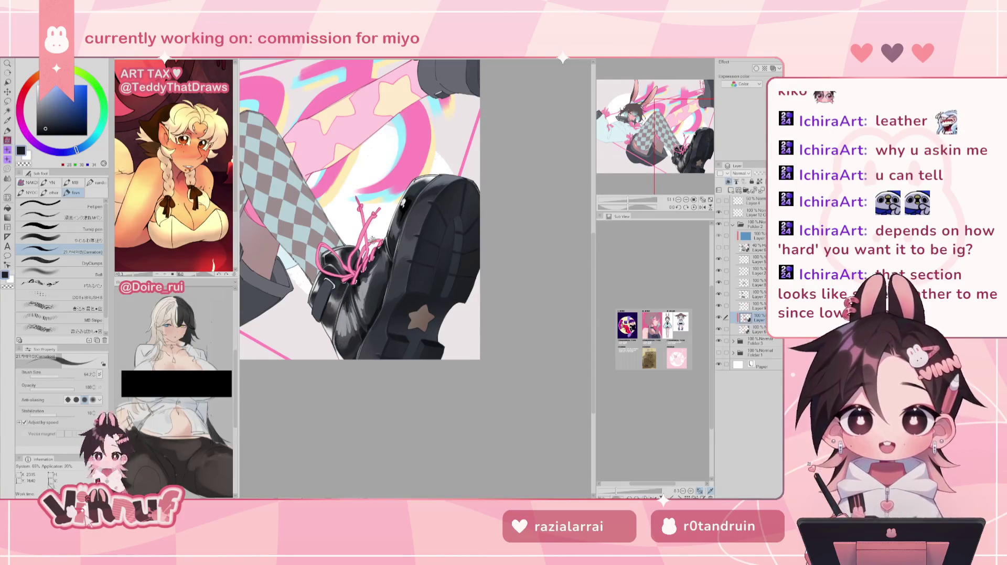
left_click(624, 201)
left_click_drag(624, 201, 633, 200)
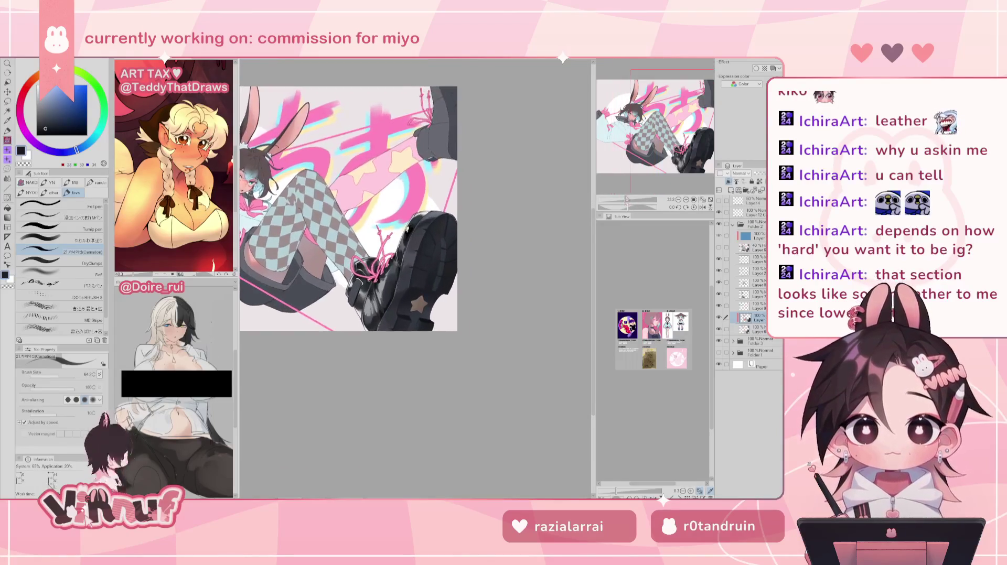
Paint light grey highlights on the boot leather and below the laces, plus a small black stroke
key("h")
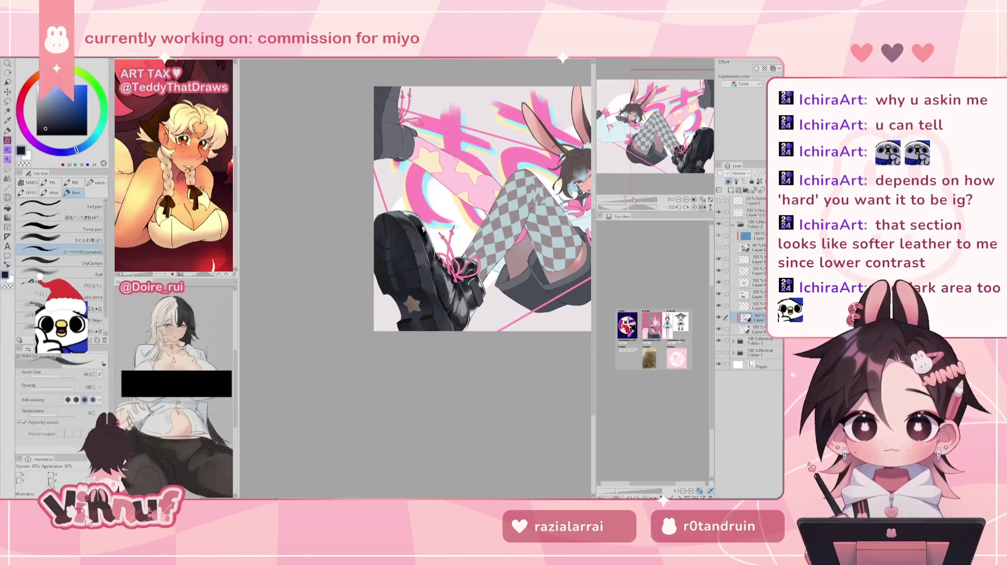
left_click(460, 320, "alt")
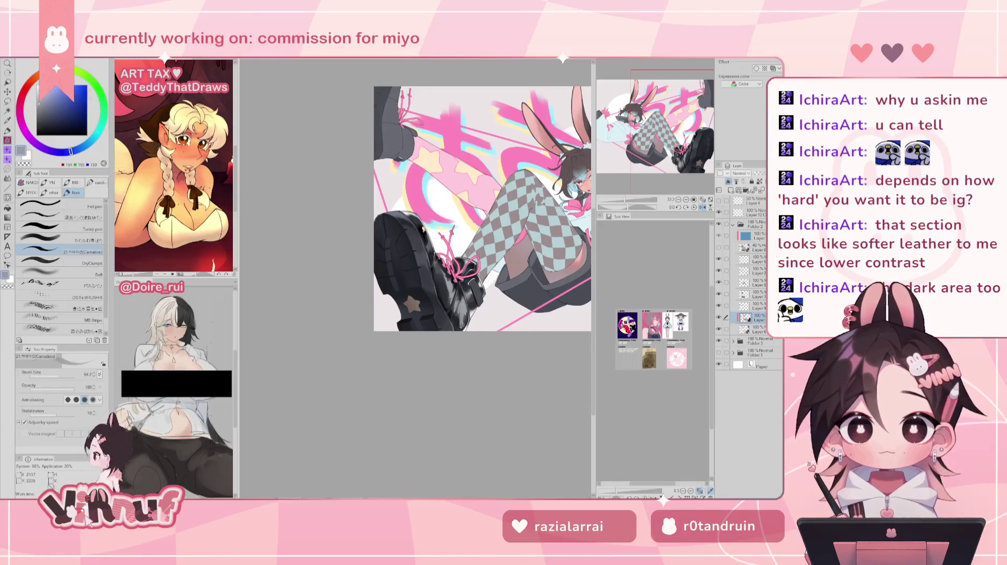
key("h")
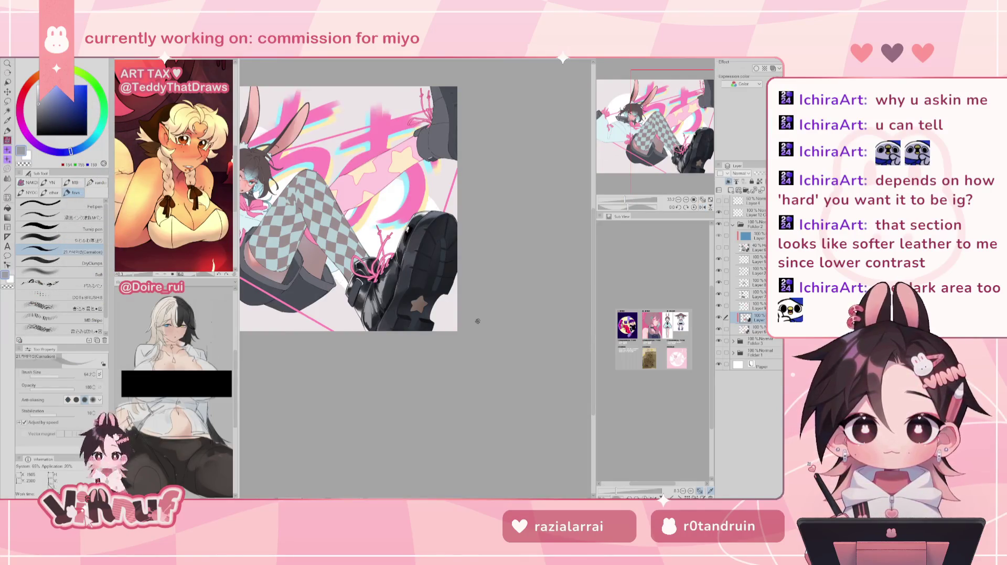
left_click_drag(624, 200, 634, 200)
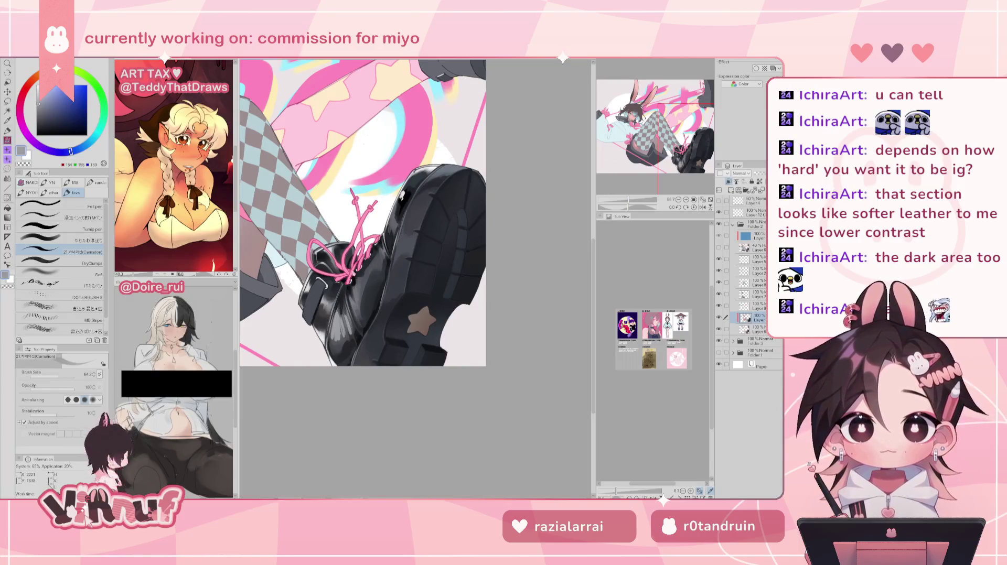
left_click_drag(335, 338, 343, 312)
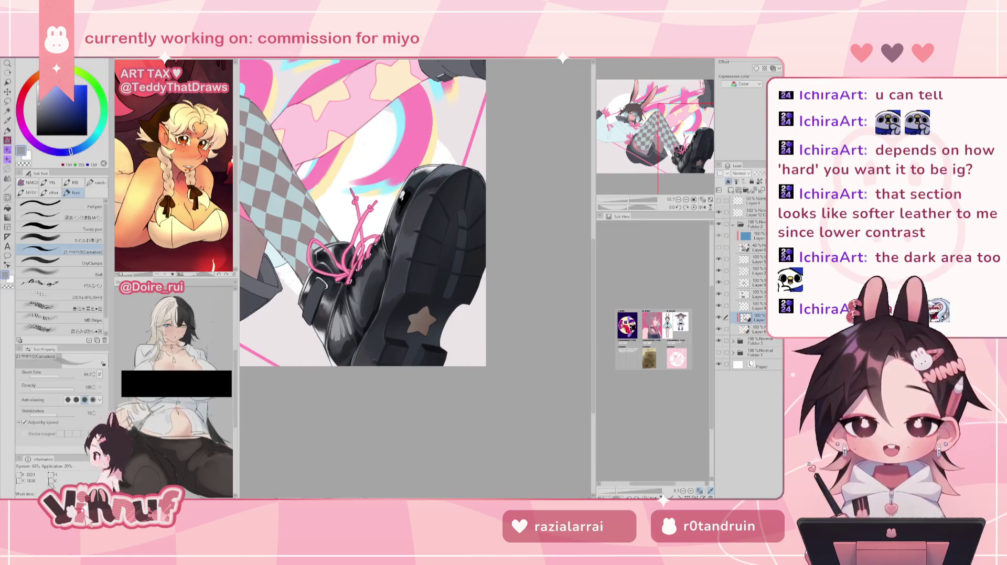
left_click_drag(359, 275, 335, 349)
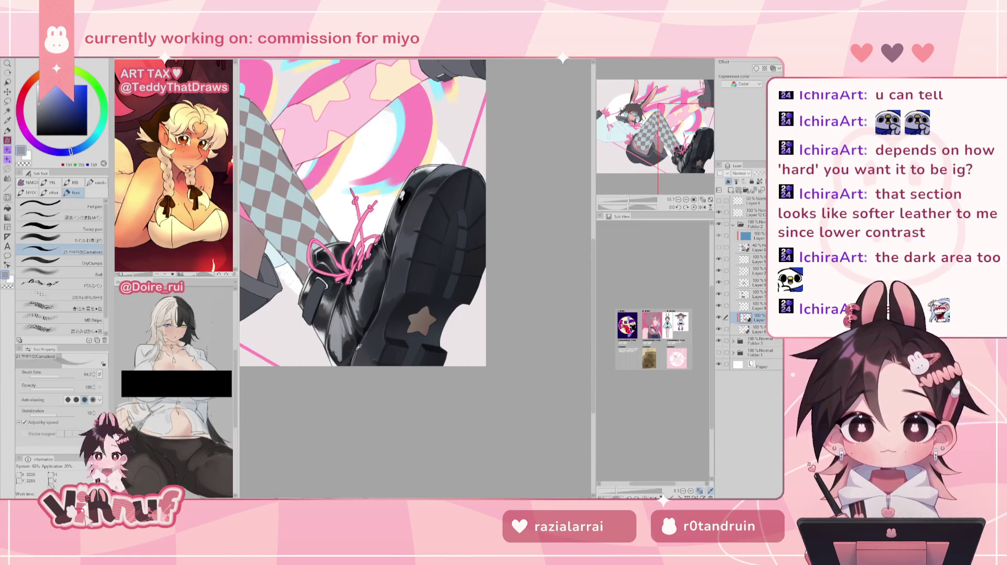
left_click(360, 340, "alt")
mouse_move(341, 333)
left_mouse_down()
mouse_move(341, 353)
mouse_move(343, 322)
mouse_move(346, 362)
mouse_move(356, 331)
left_mouse_up()
Switch to the soft blending brush and pick dark and light boot greys via colour wheel and eyedropper
key("h")
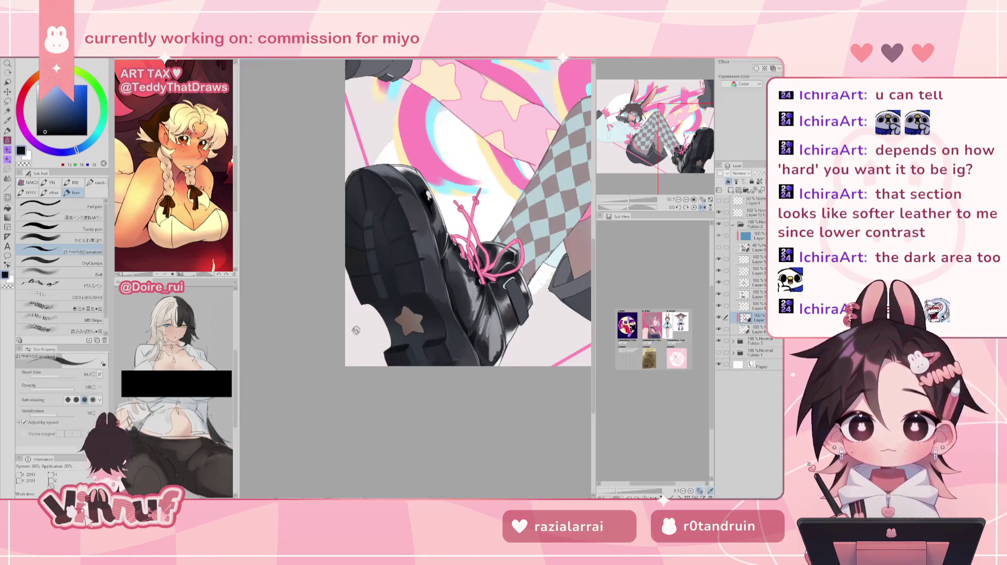
left_click(488, 328, "alt")
key("h")
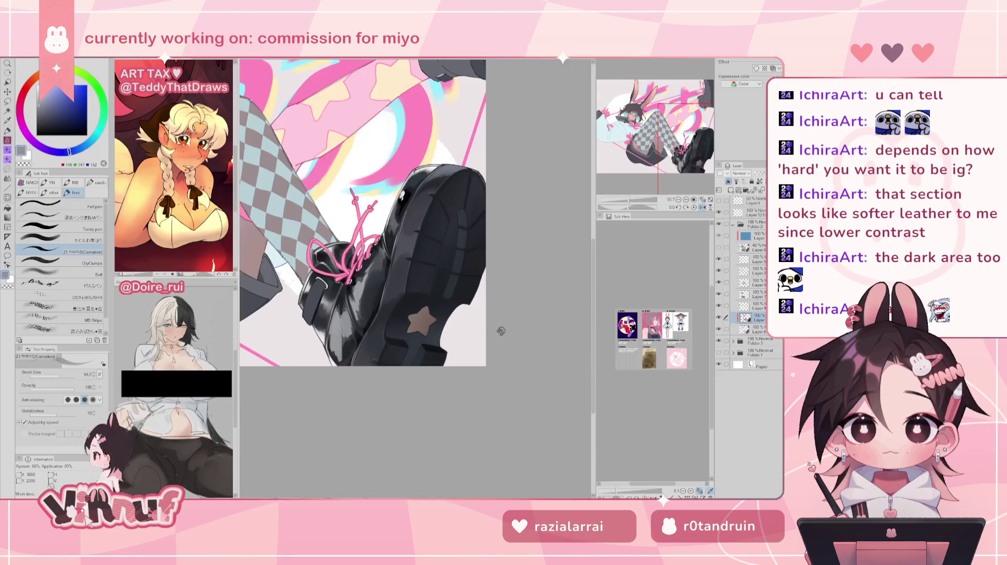
left_click(75, 241)
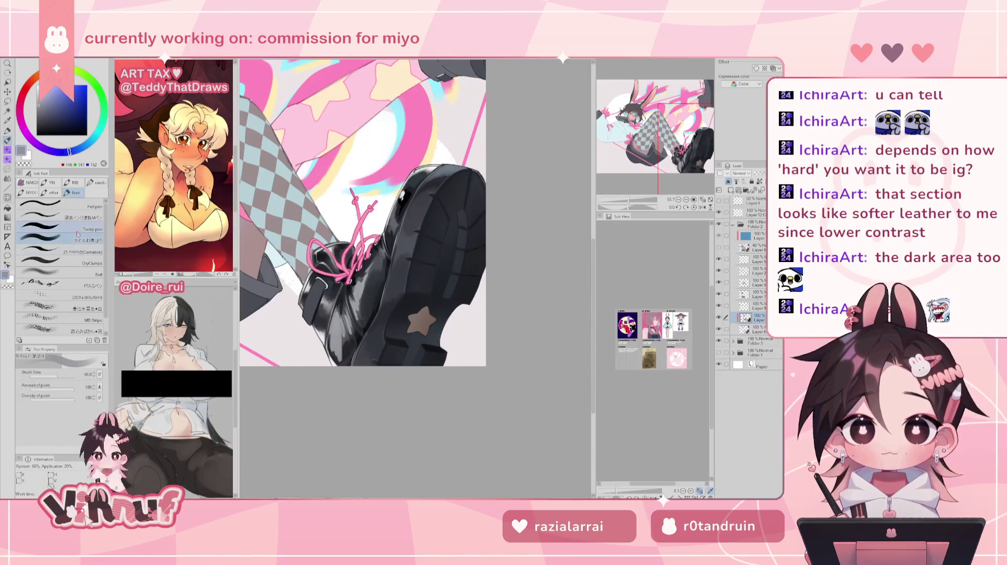
left_click(340, 312, "alt")
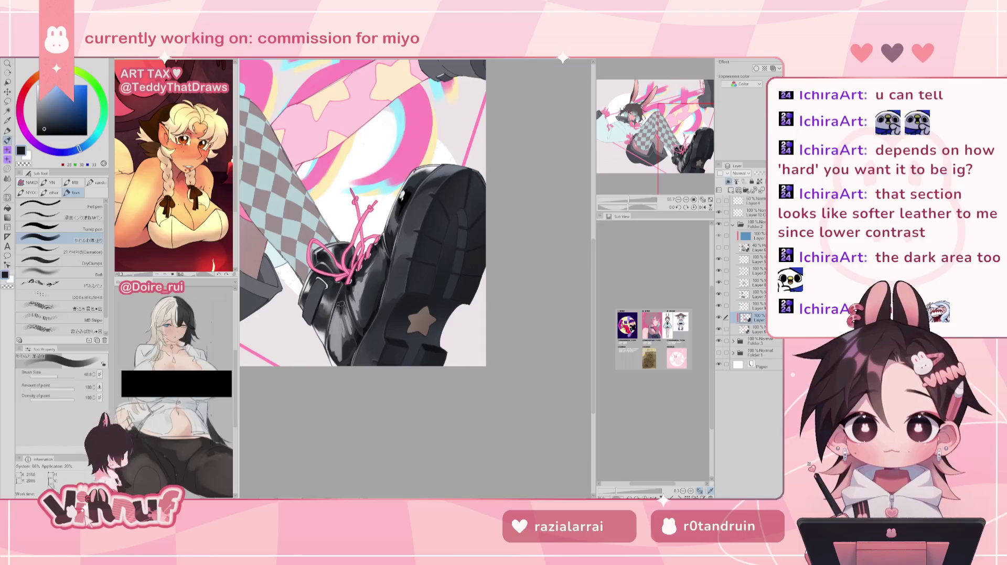
left_click(347, 351, "alt")
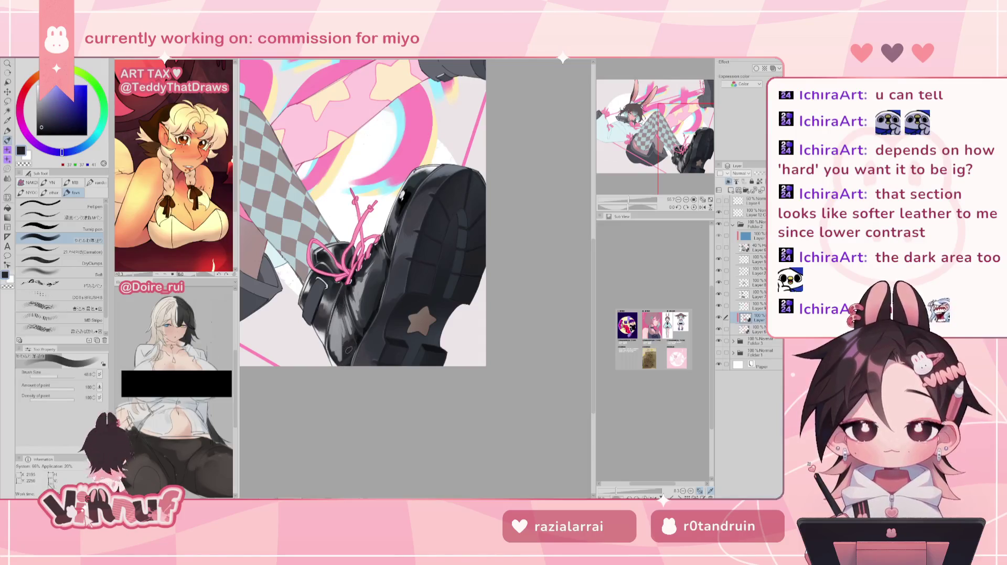
left_click(347, 348, "alt")
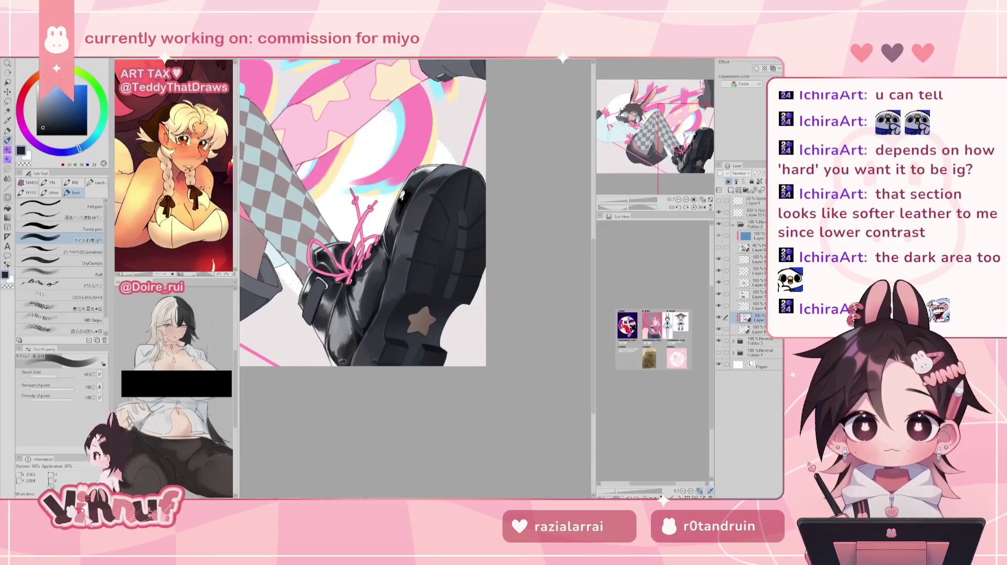
left_click(361, 293, "alt")
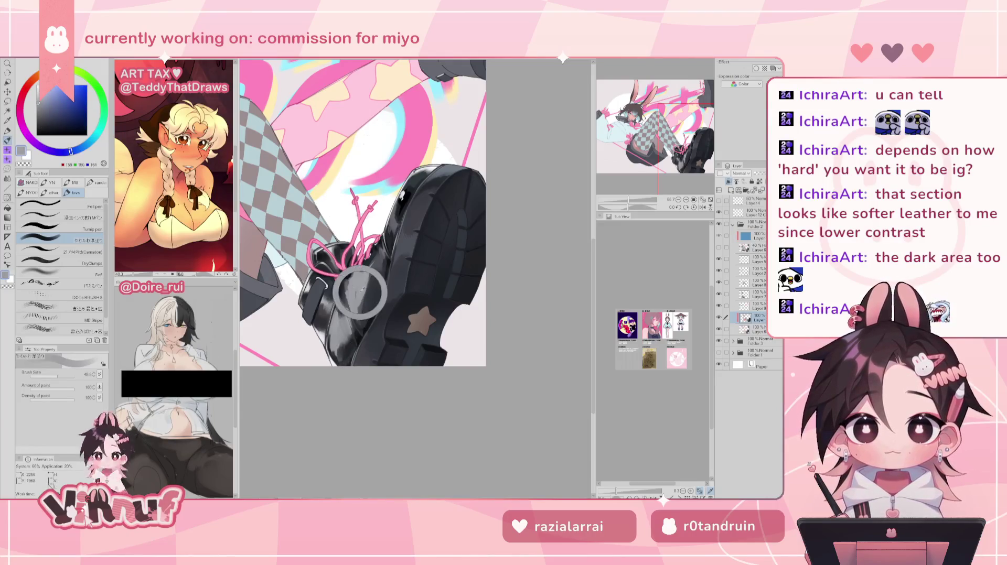
left_click(361, 310, "alt")
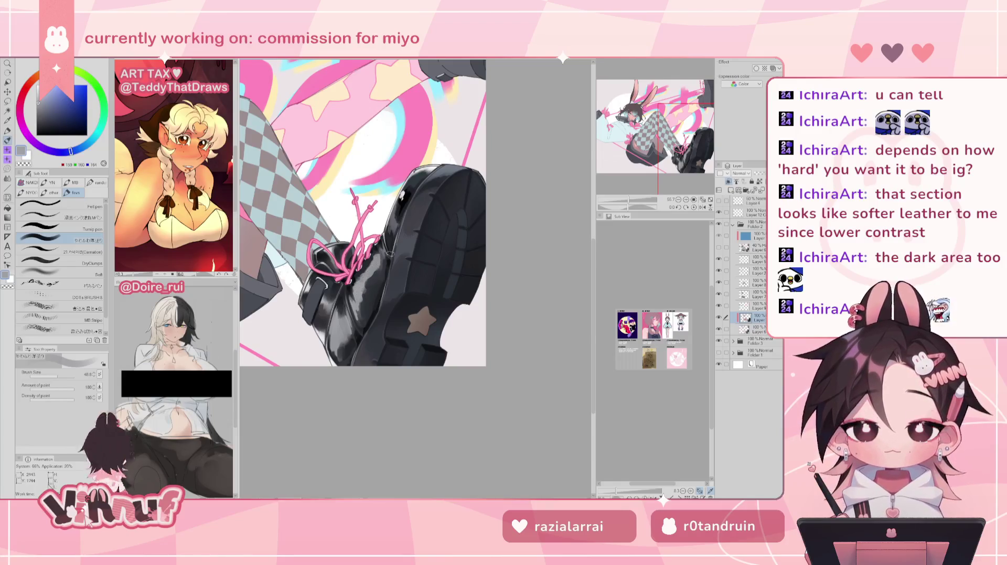
Mirror-check the boot while sampling near-black, dark grey and light grey tones for its shading
key("h")
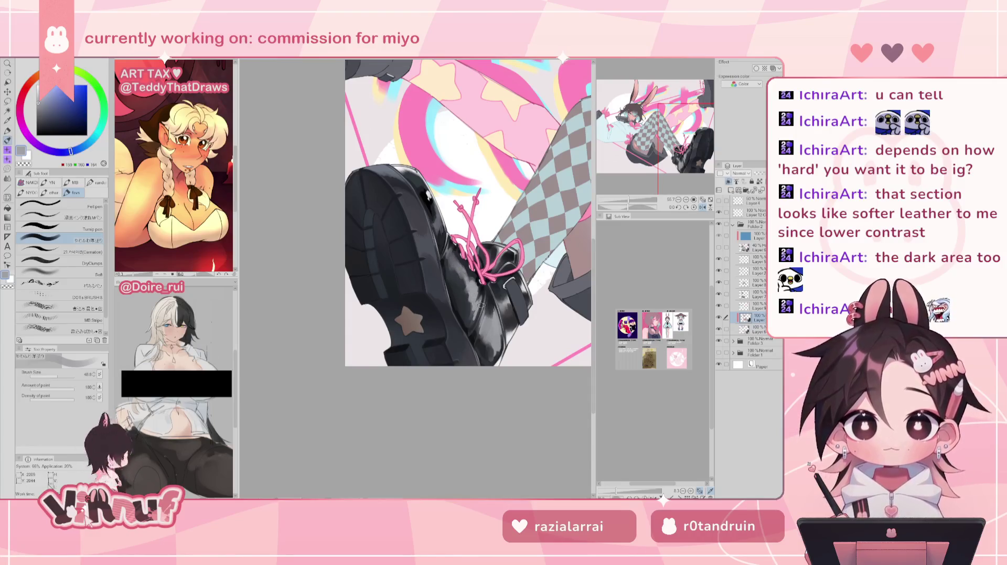
key("h")
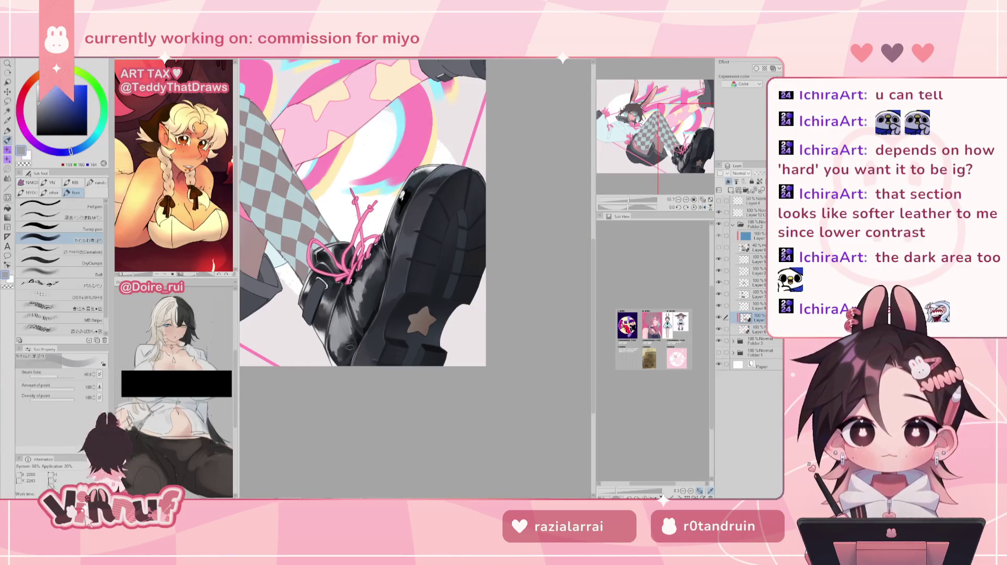
left_click(349, 349, "alt")
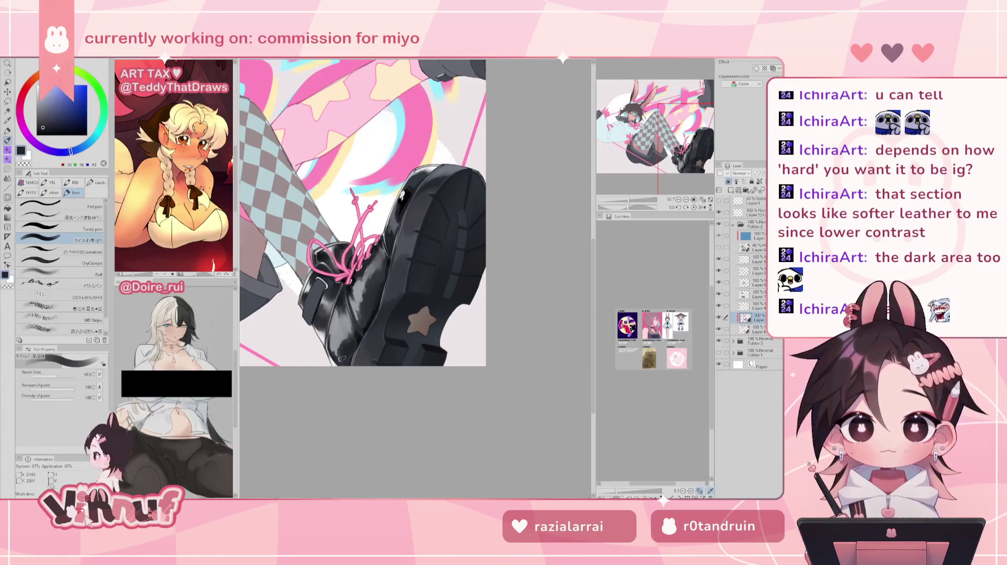
left_click(325, 313, "alt")
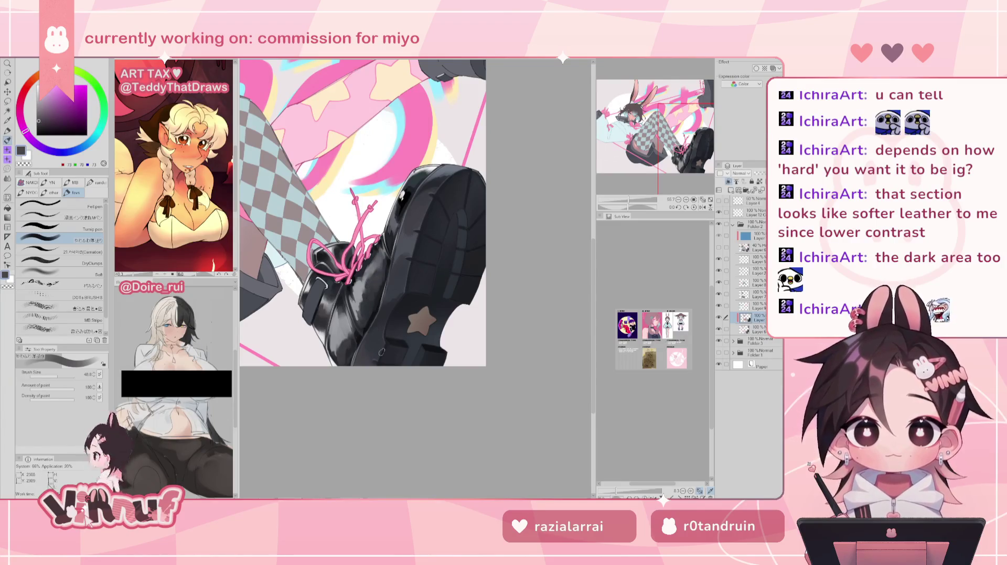
key("h")
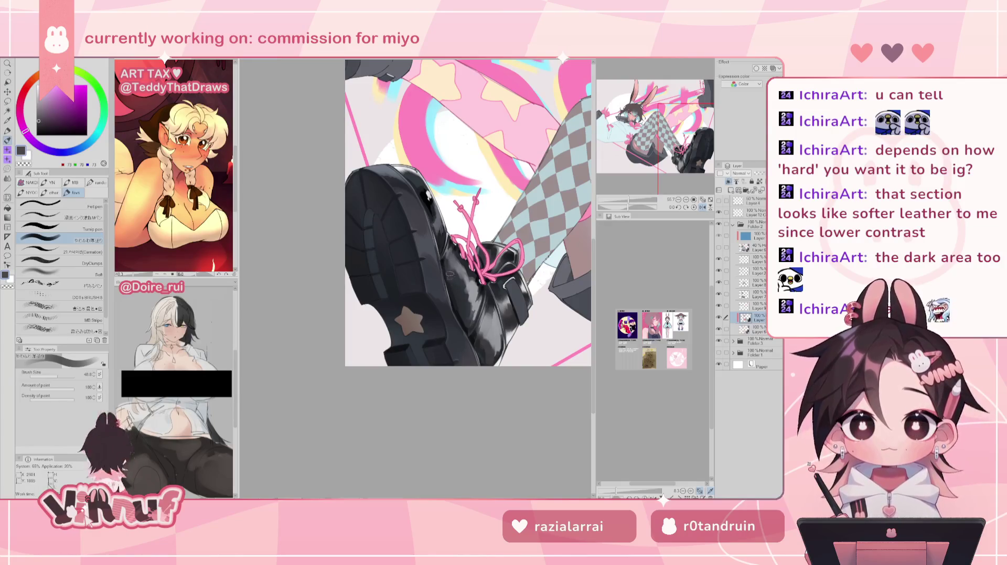
key("h")
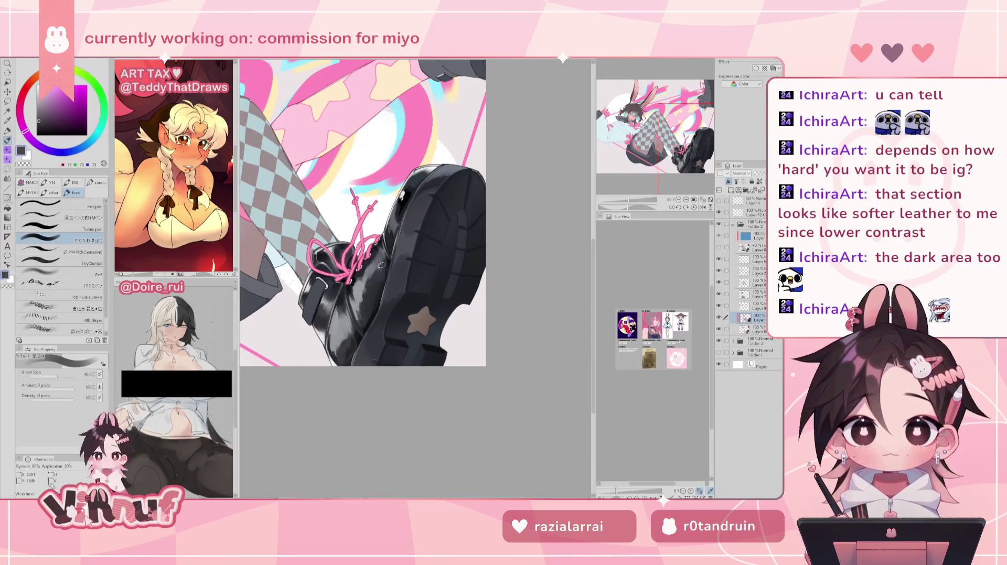
left_click(362, 285, "alt")
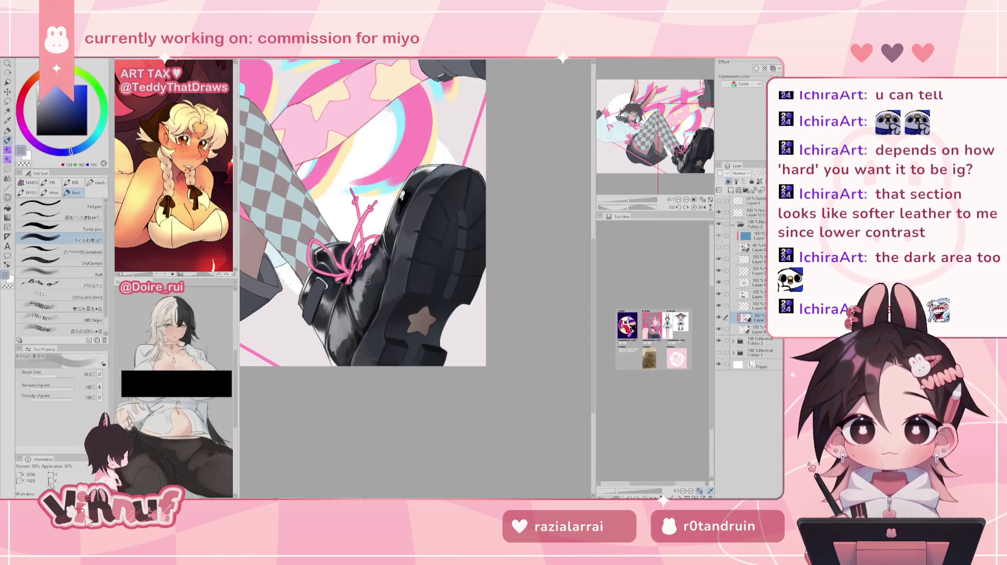
left_click(366, 290, "alt")
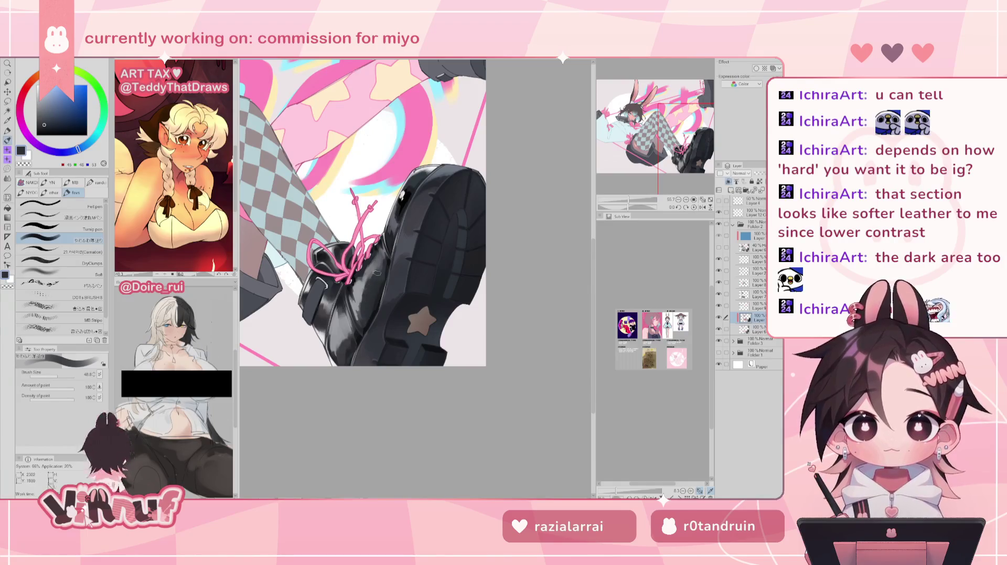
left_click(368, 280, "alt")
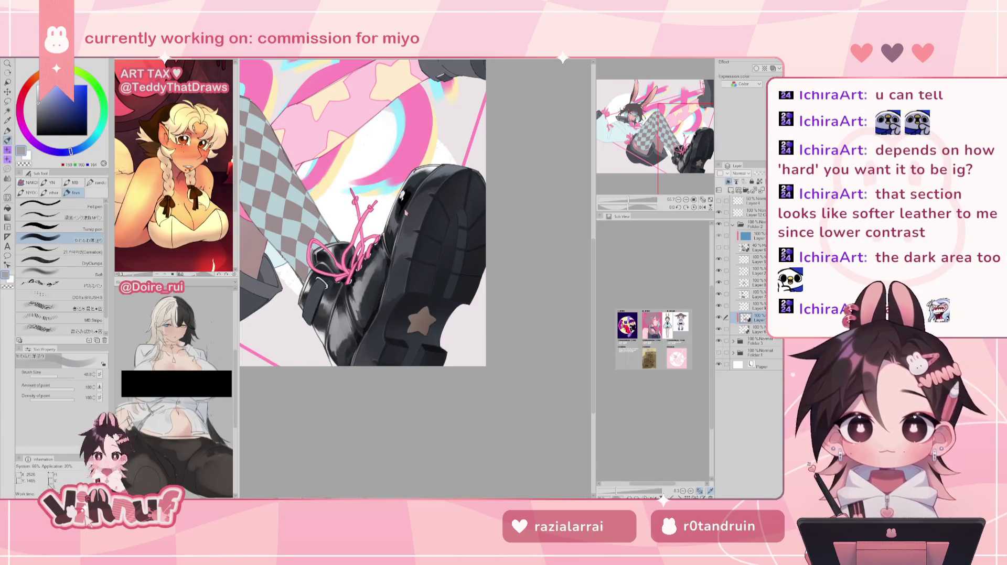
Deepen the boot's shading with near-black and darker blue-grey tones, then mirror-check the drawing
key("h")
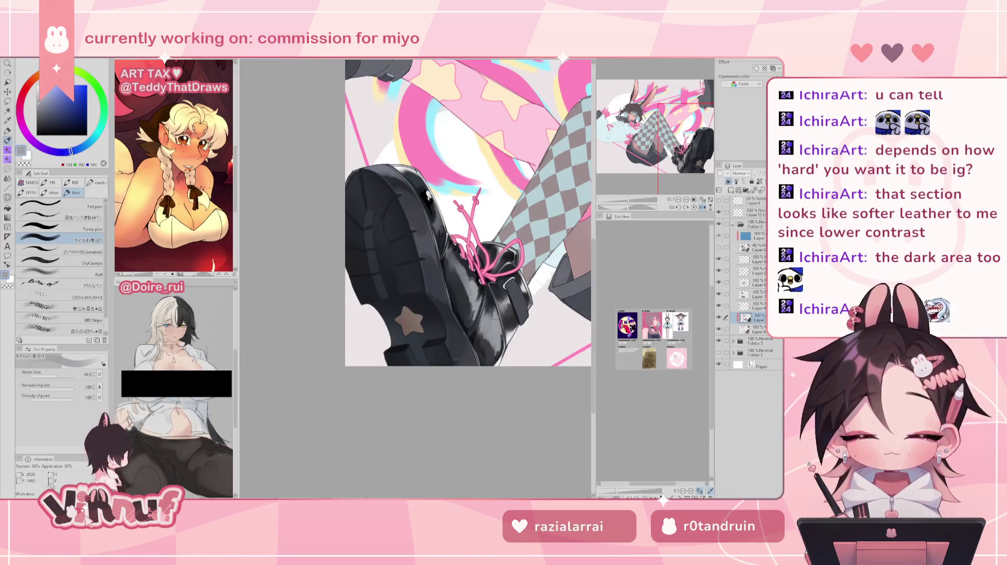
left_click(482, 352, "alt")
left_click(461, 297, "alt")
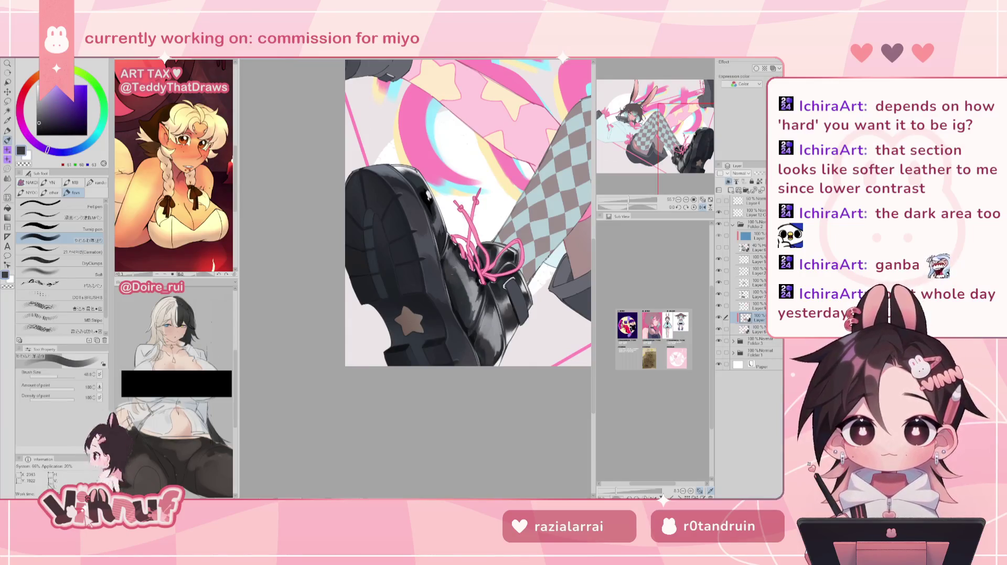
key("h")
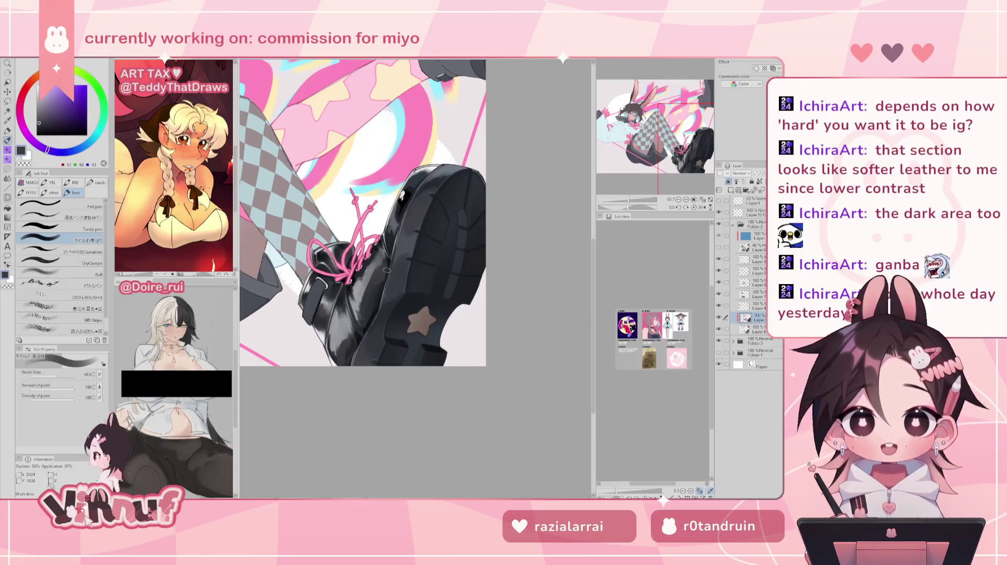
left_click(379, 297, "alt")
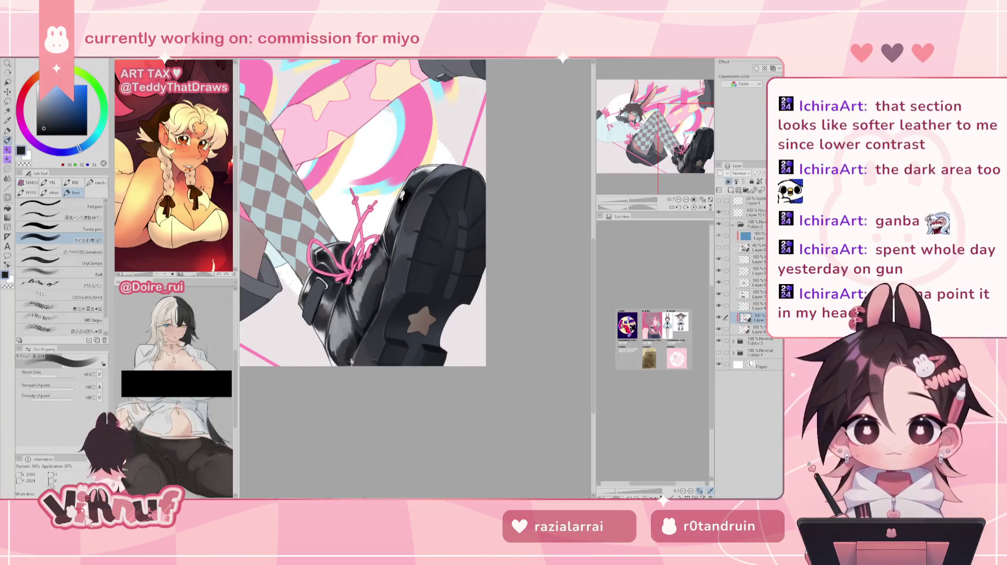
left_click(351, 346, "alt")
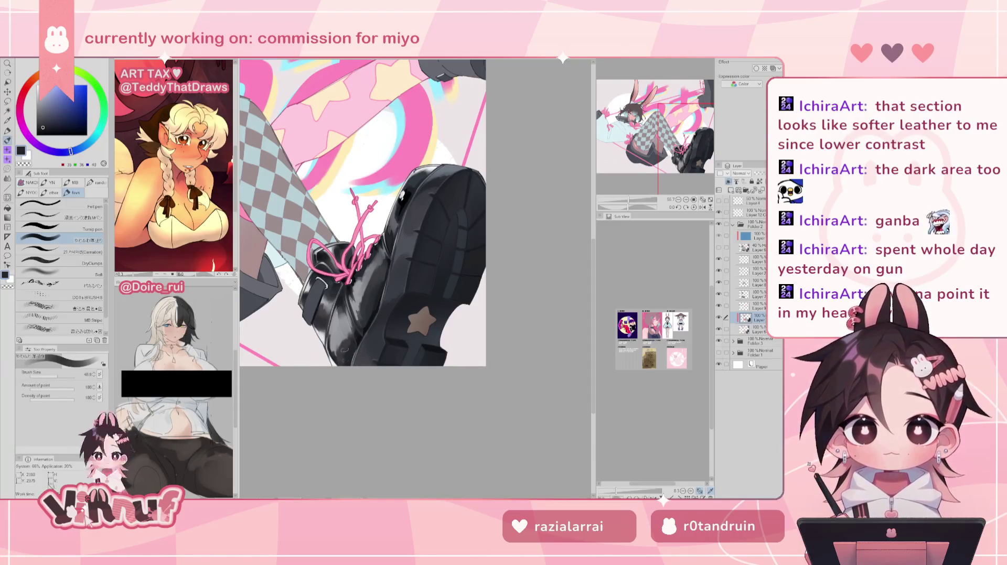
key("h")
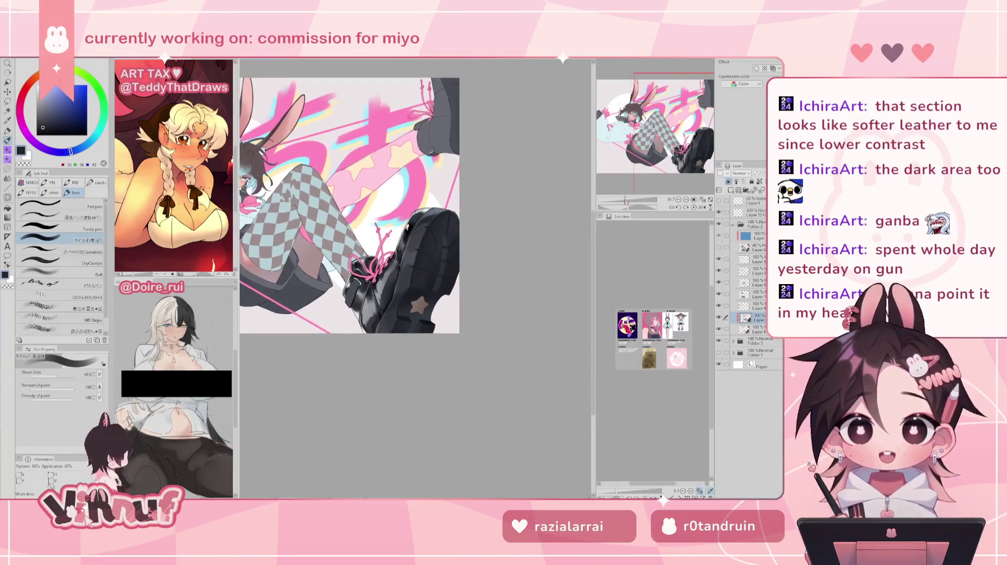
Choose near-white with a smaller brush and paint a small highlight on the pink laces
left_click(472, 300, "alt")
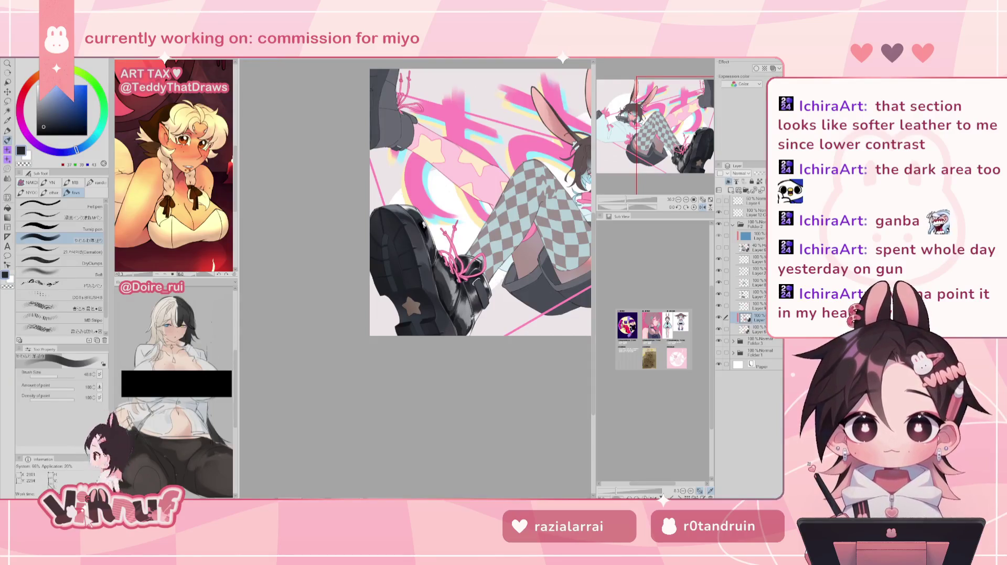
left_click(467, 316, "alt")
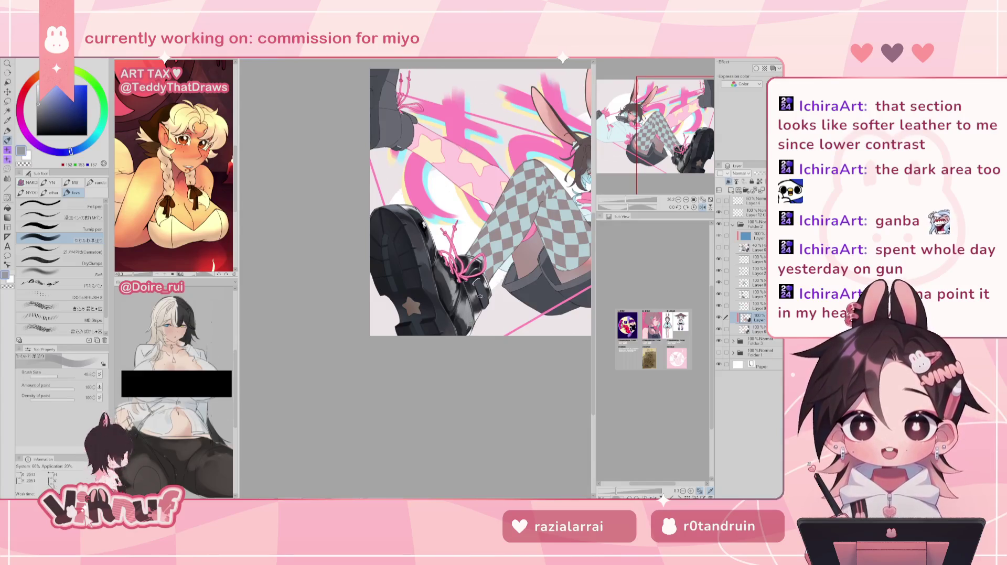
key("h")
left_click(362, 335, "alt")
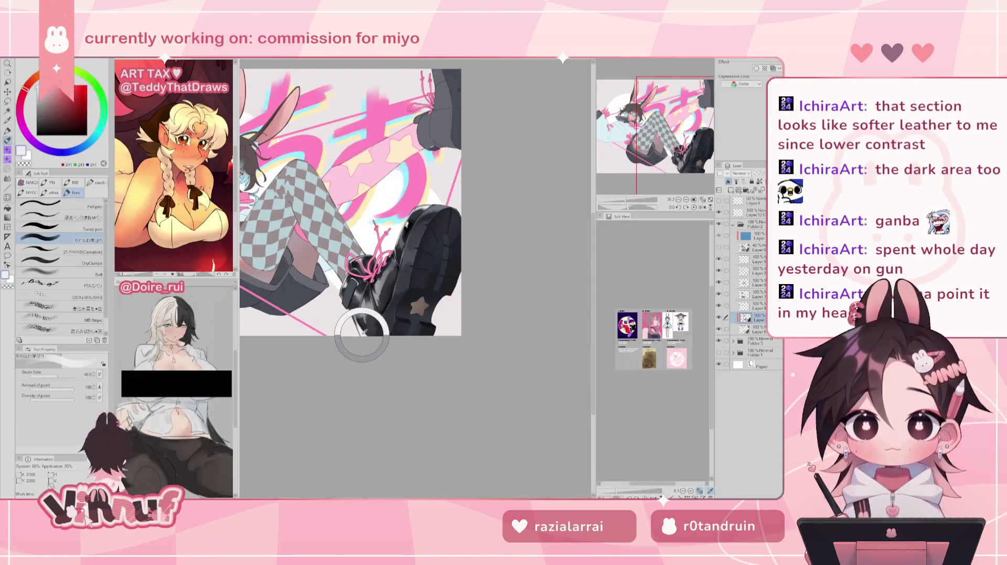
left_click(55, 375)
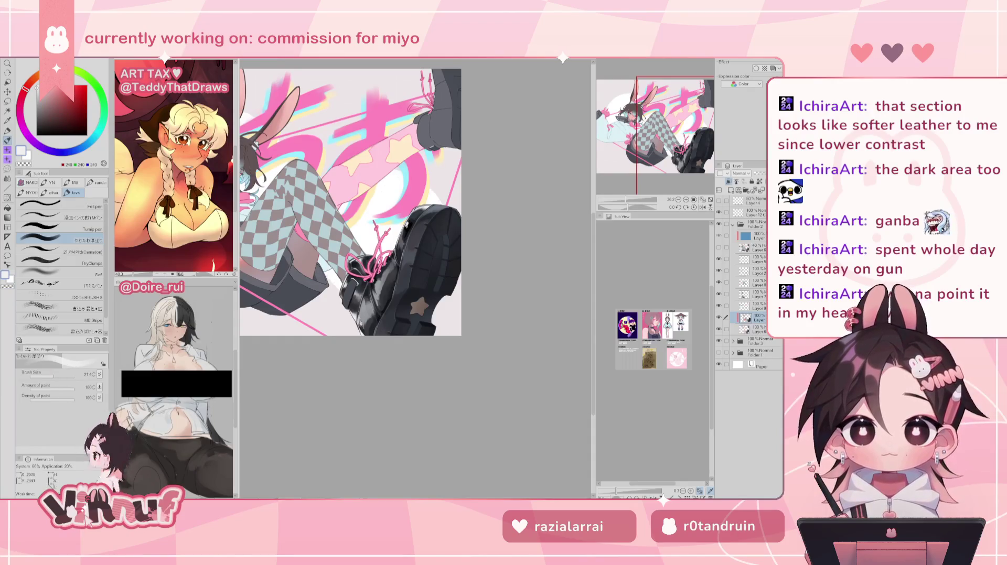
left_click_drag(359, 310, 363, 326)
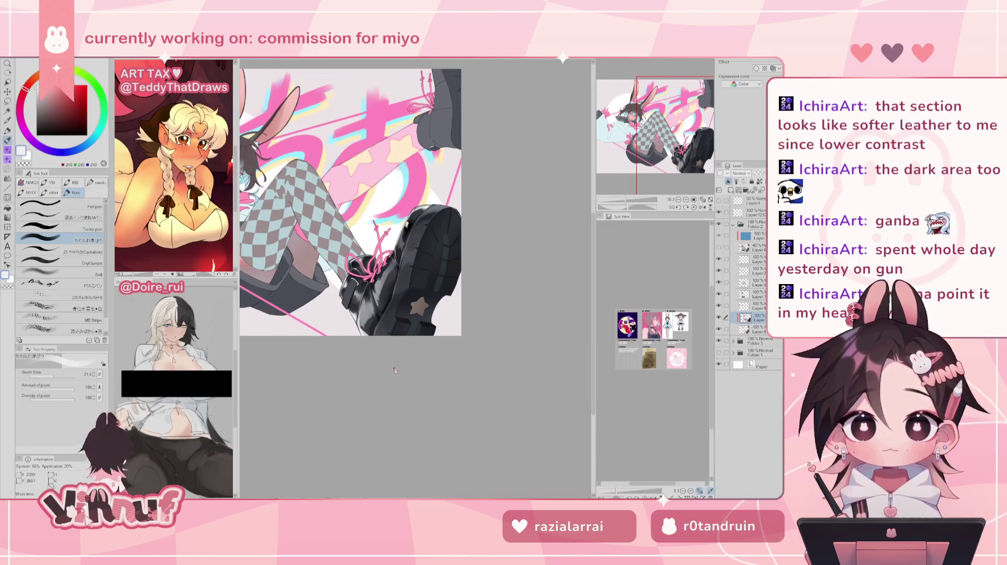
Sample the dark blue-grey, resize the brush to 17.4, reselect light grey, and mirror-check the boot
left_click(360, 332, "alt")
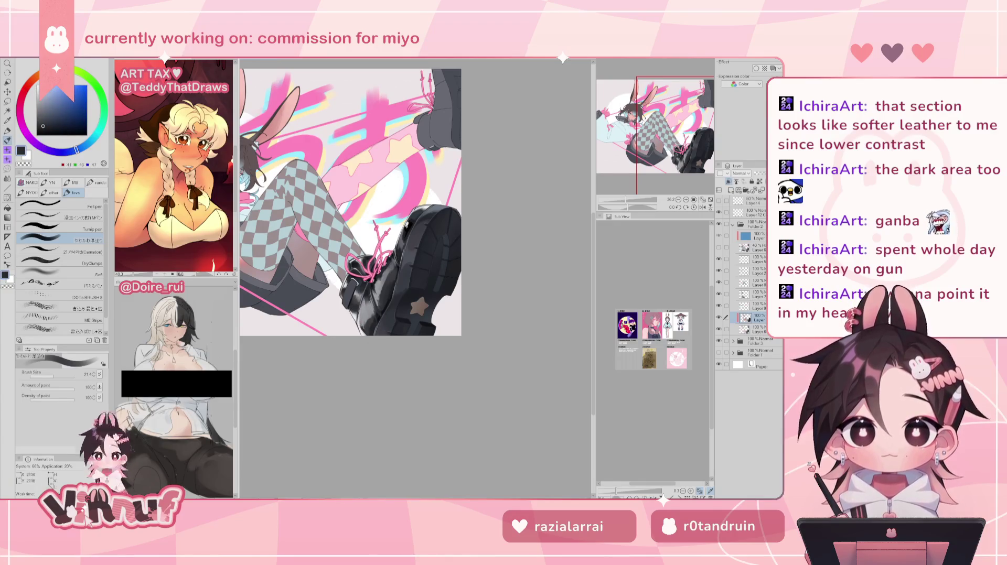
left_click_drag(58, 369, 51, 374)
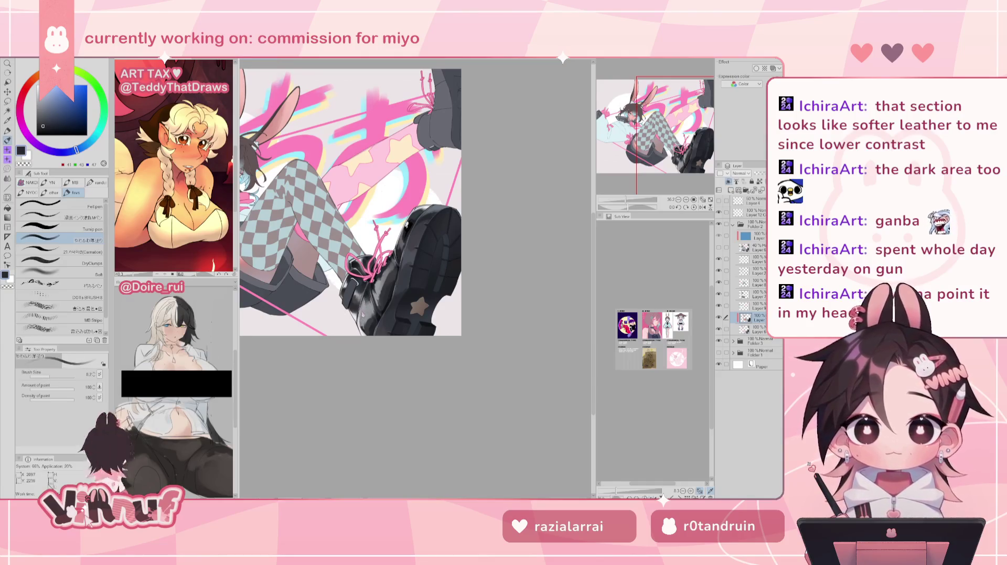
left_click(51, 374)
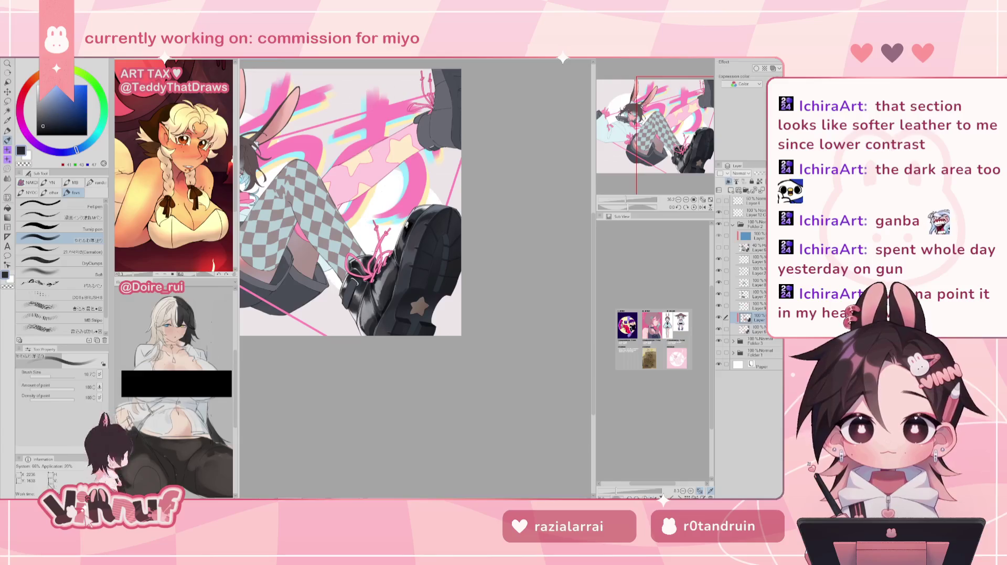
key("bracketright")
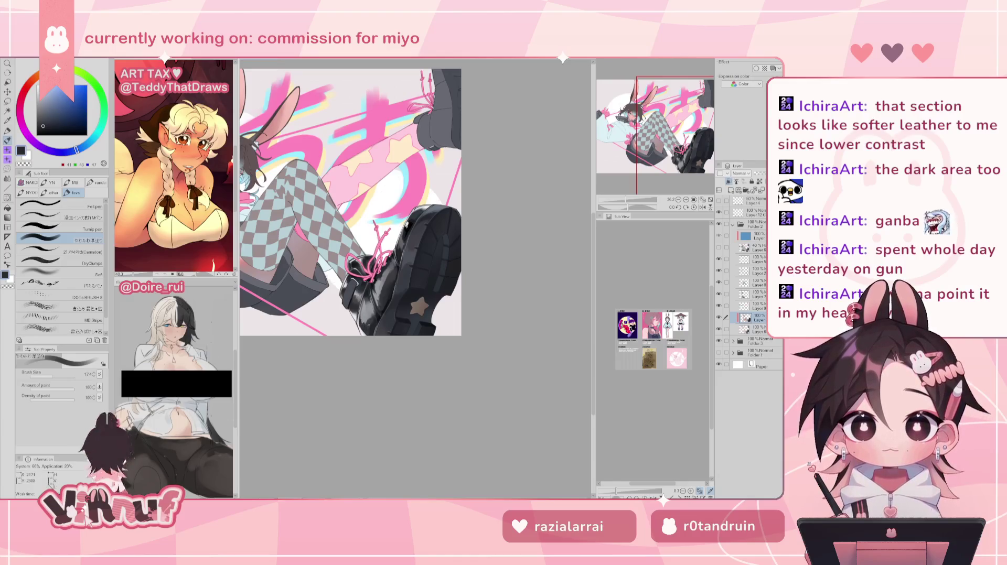
left_click(362, 335, "alt")
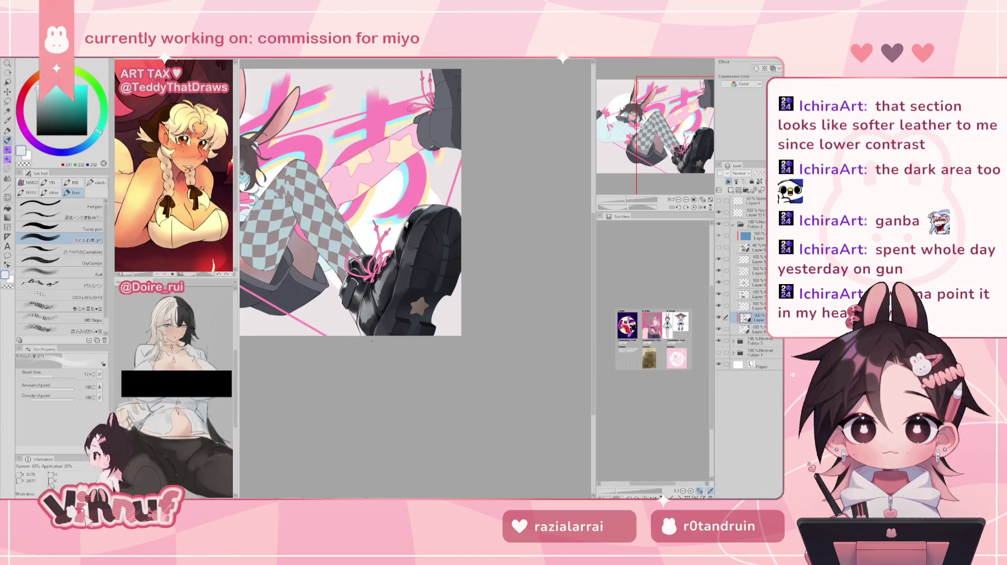
key("h")
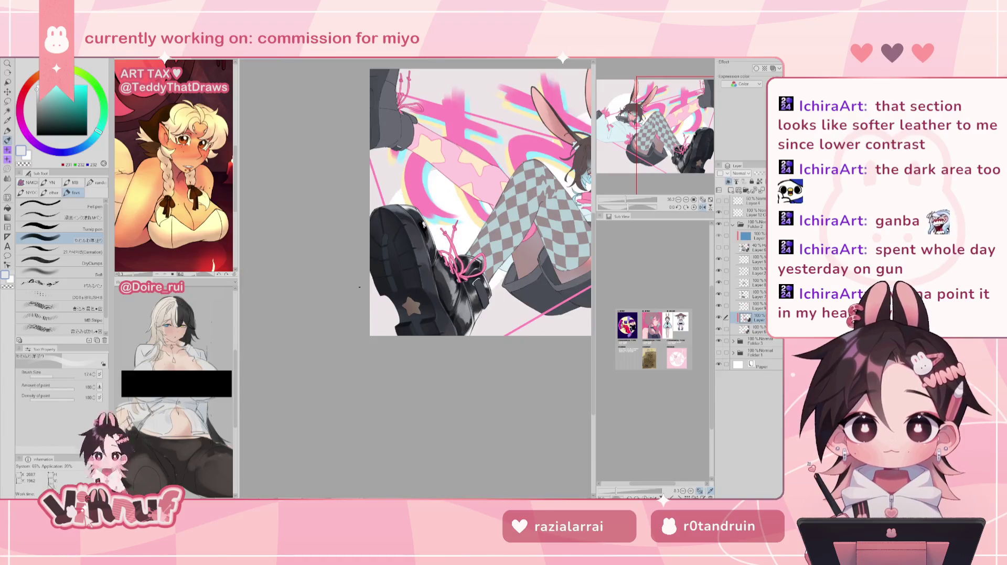
key("h")
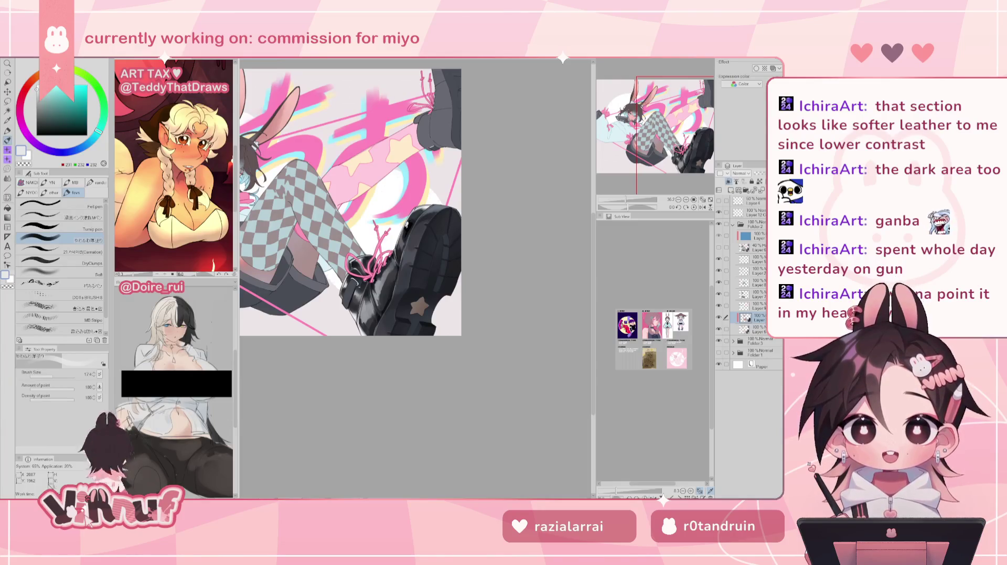
left_click_drag(627, 200, 634, 201)
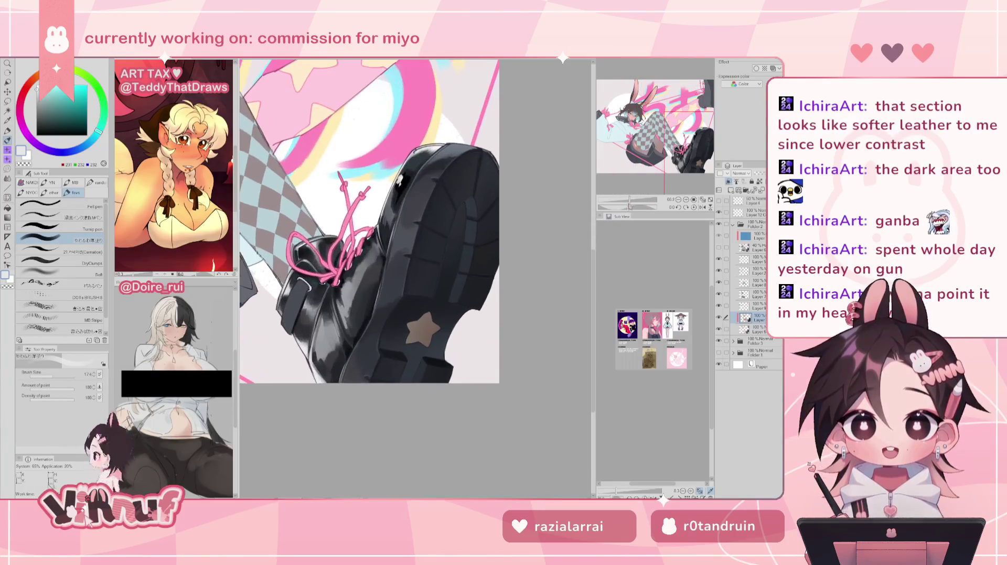
left_click(327, 321, "alt")
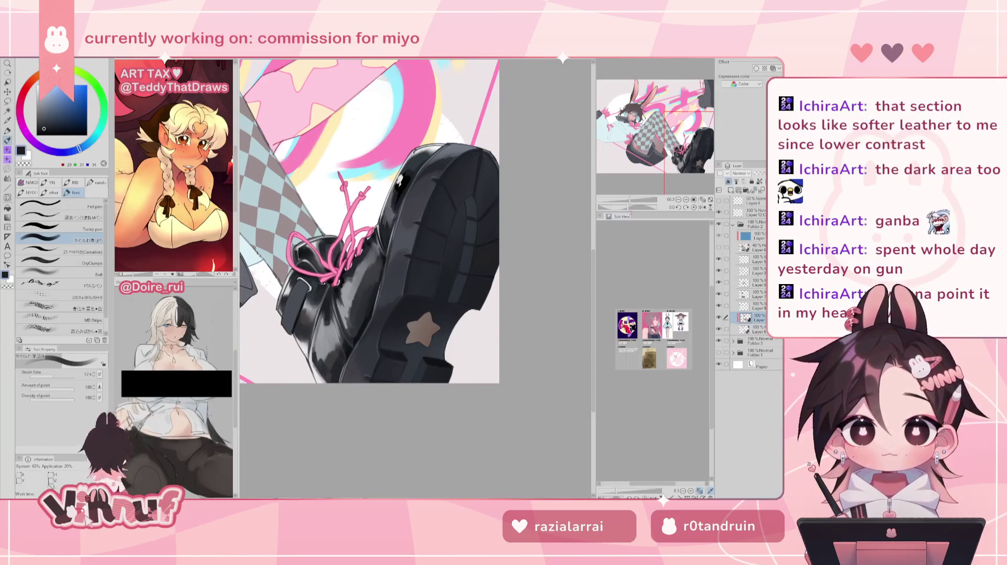
left_click_drag(634, 200, 625, 199)
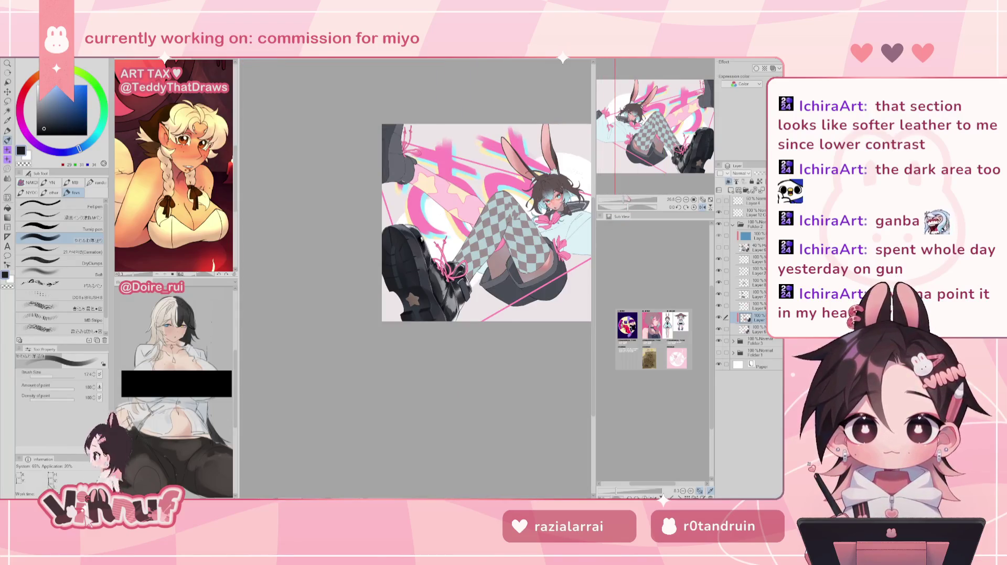
left_click(702, 208)
left_click_drag(624, 200, 629, 200)
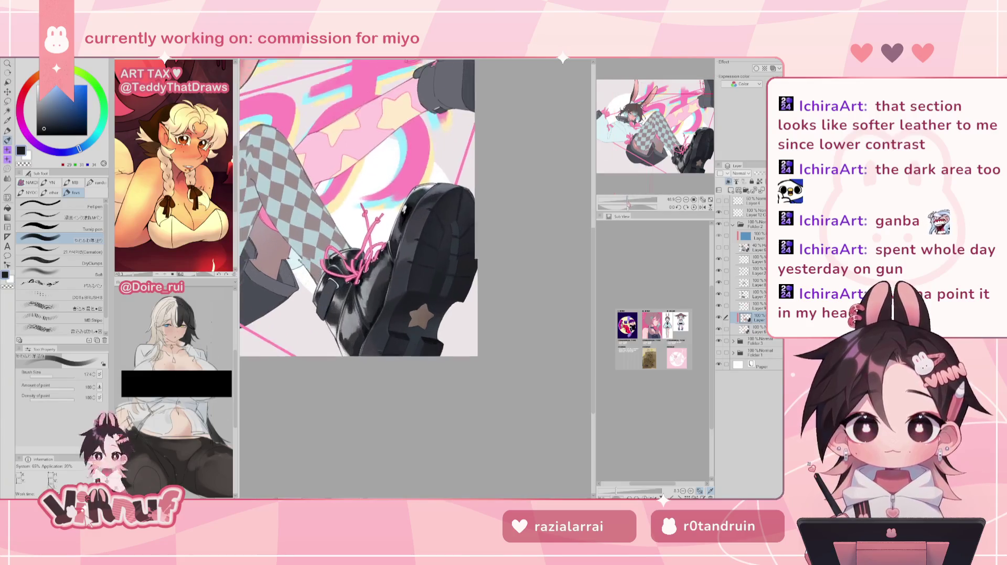
left_click(364, 274, "alt")
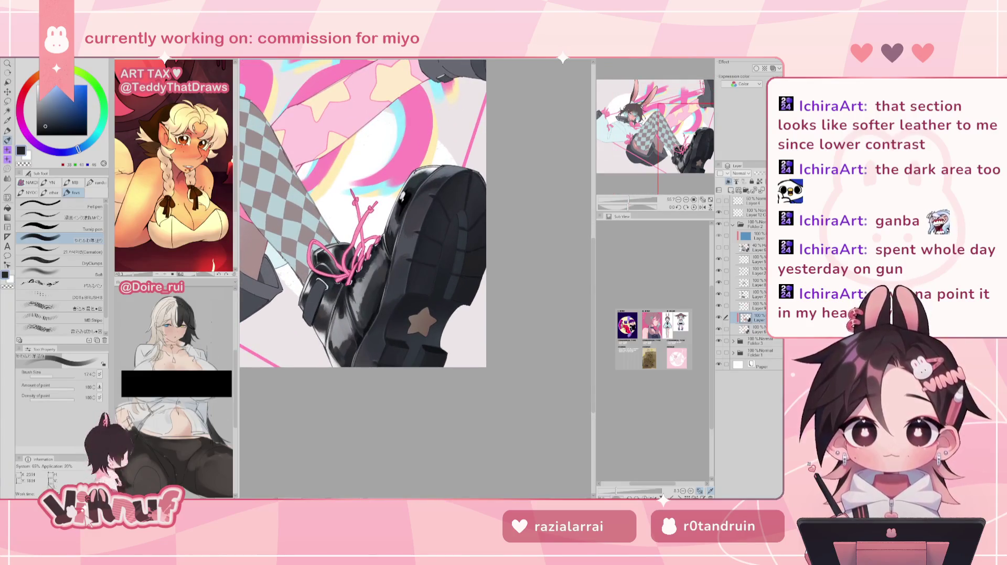
left_click_drag(645, 200, 630, 204)
left_click(702, 207)
left_click(294, 290, "alt")
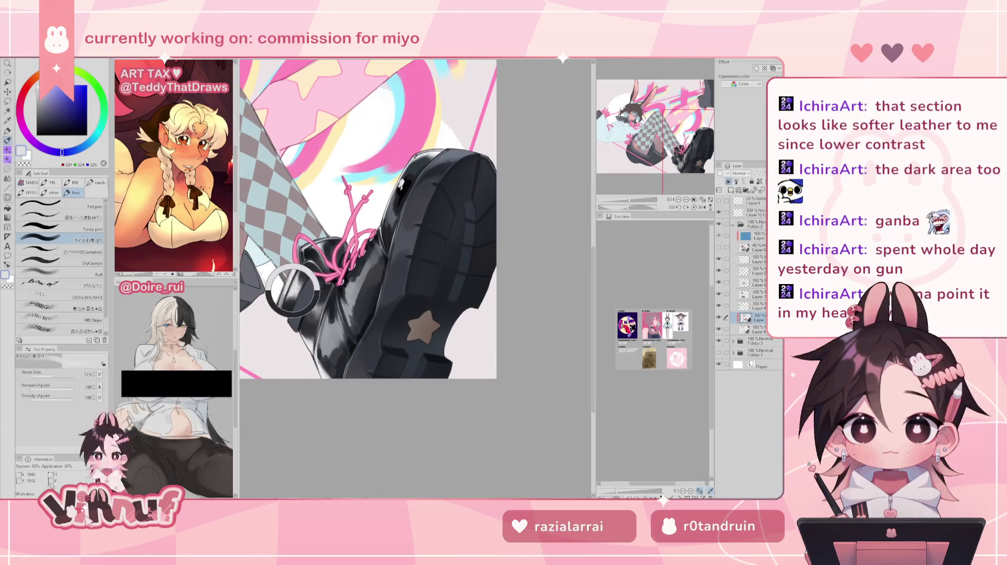
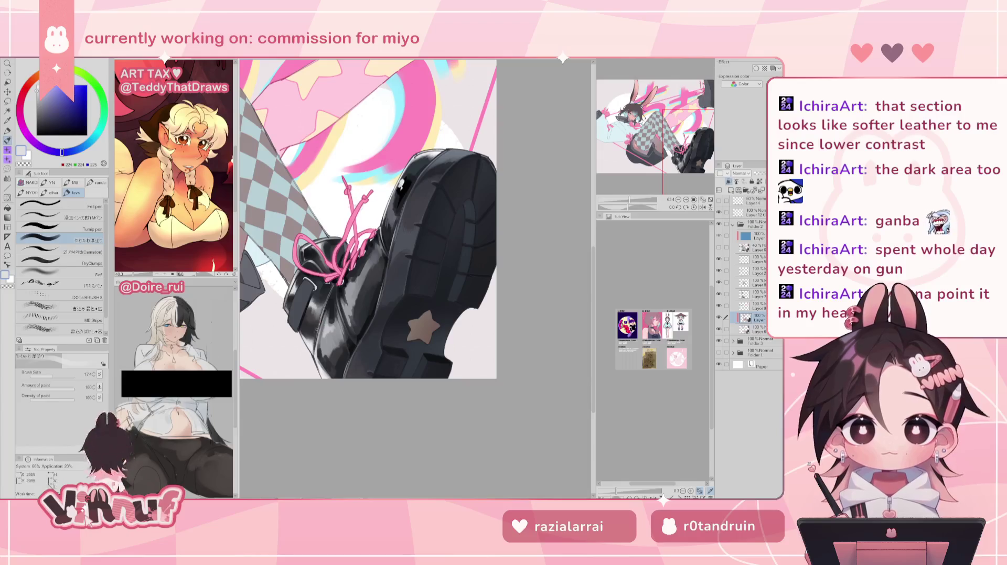
Mirror the canvas to check proportions, switch to the Carnation brush and sample the boot's dark grey
key("h")
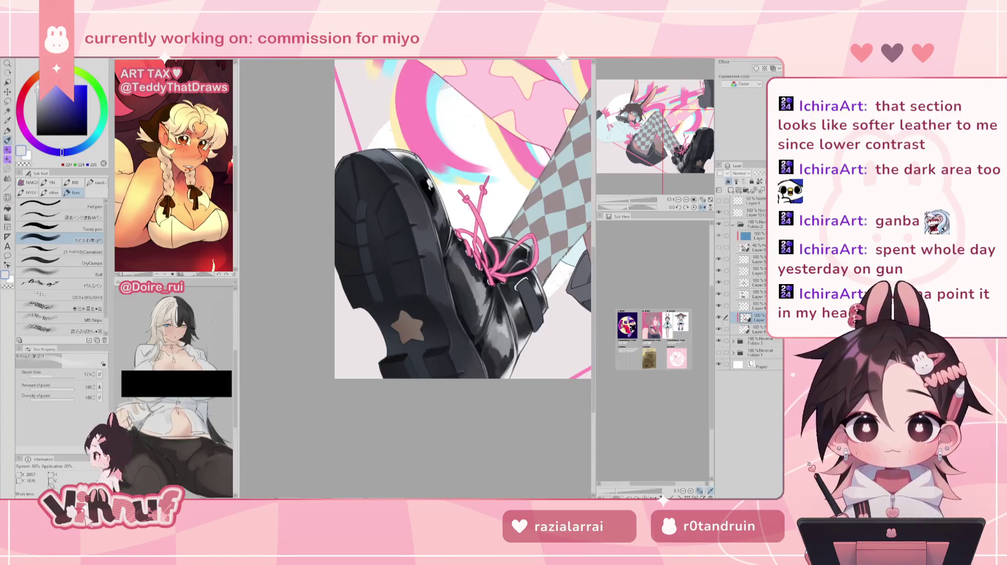
key("h")
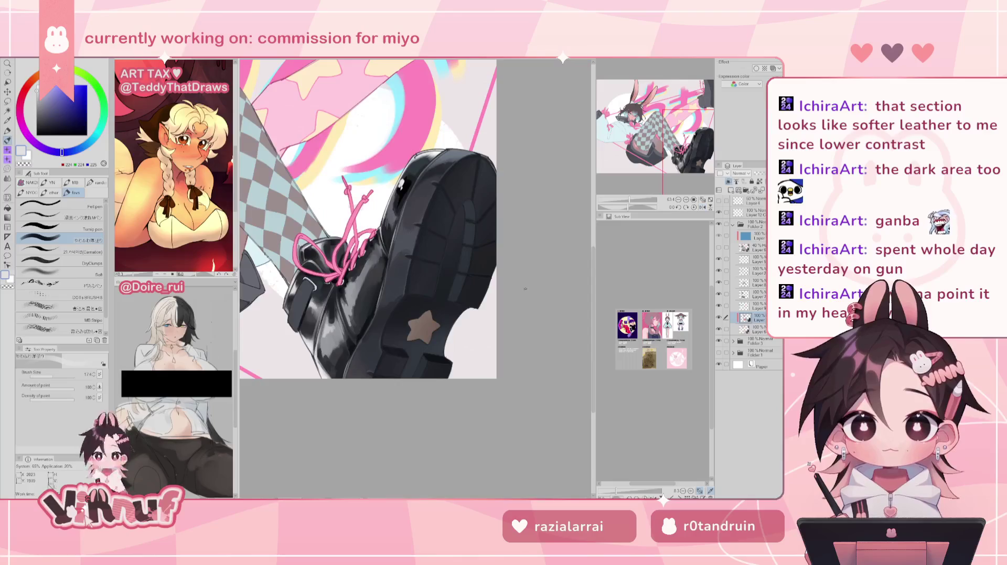
left_click(90, 253)
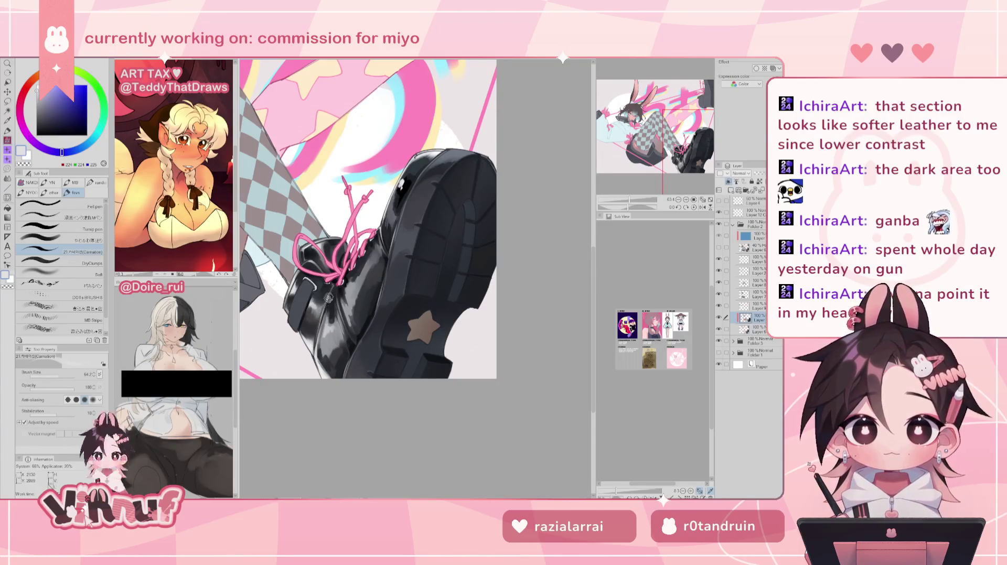
left_click(324, 303, "alt")
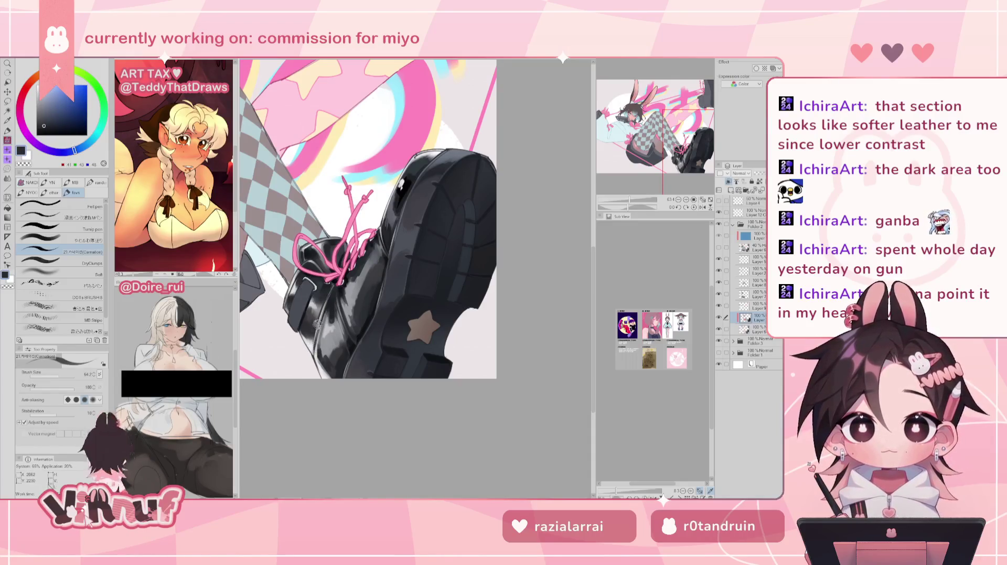
left_click_drag(630, 200, 643, 187)
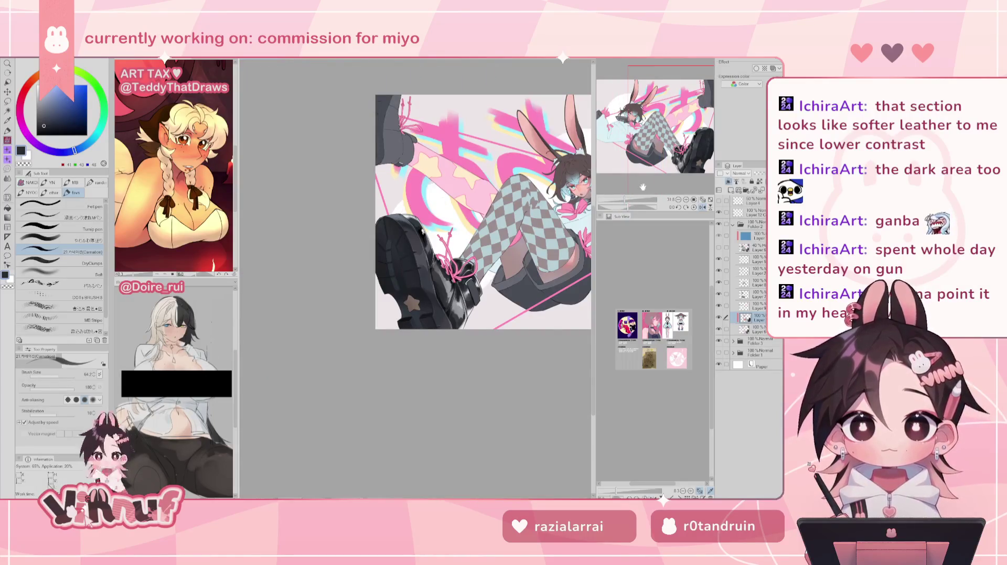
key("h")
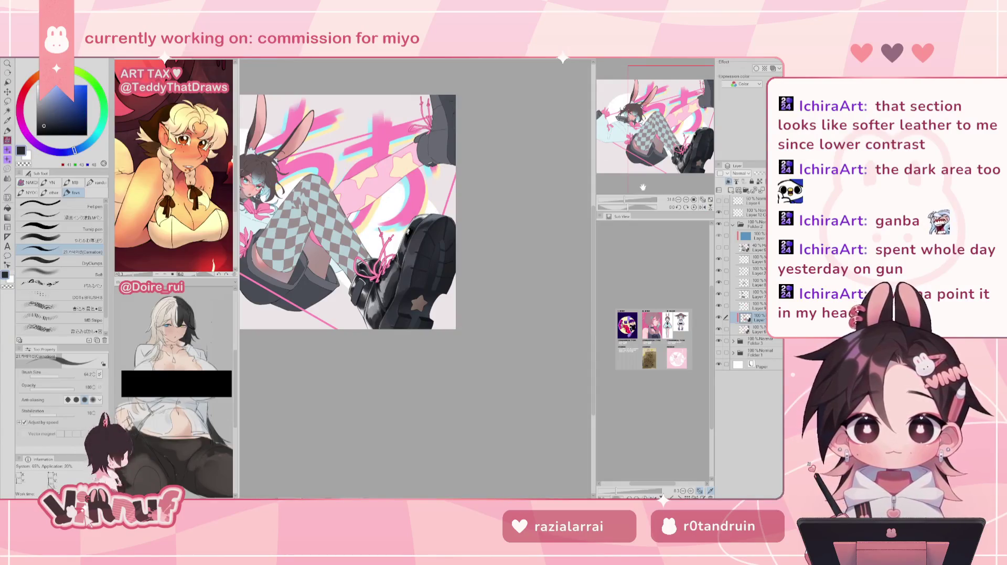
left_click_drag(626, 201, 629, 190)
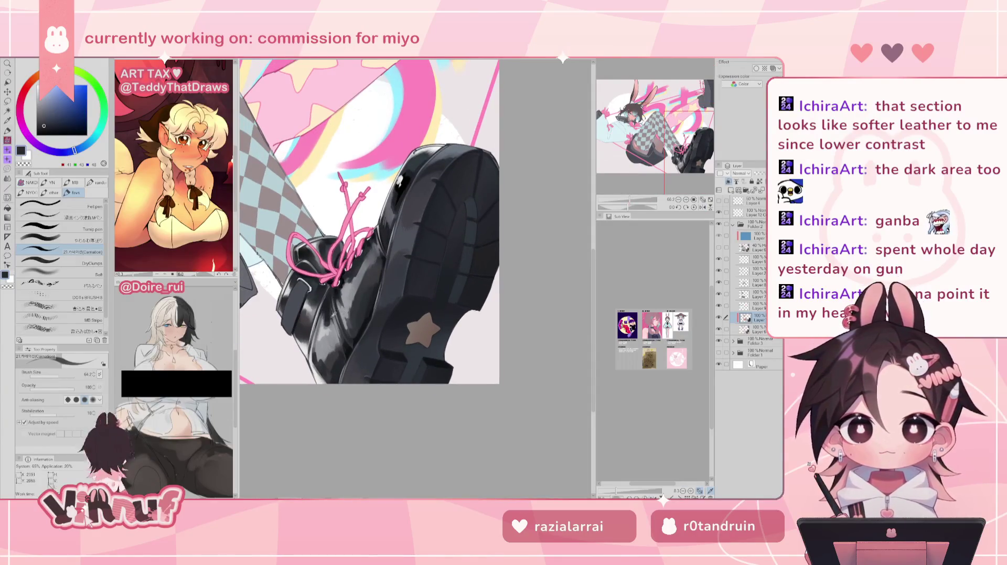
Paint a light grey mark on the boot sole, then pick a darker grey
left_click(335, 314, "alt")
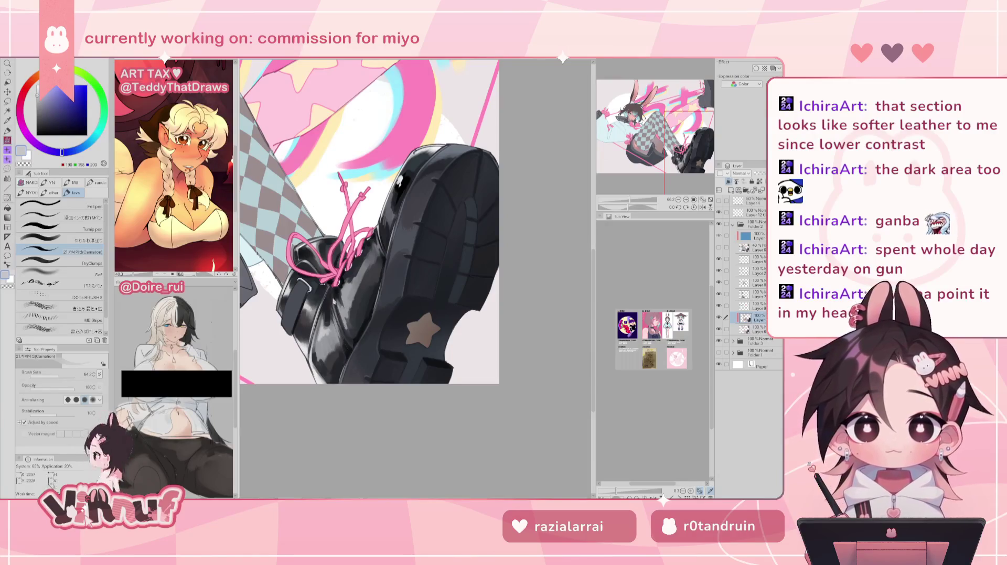
left_click(330, 296, "alt")
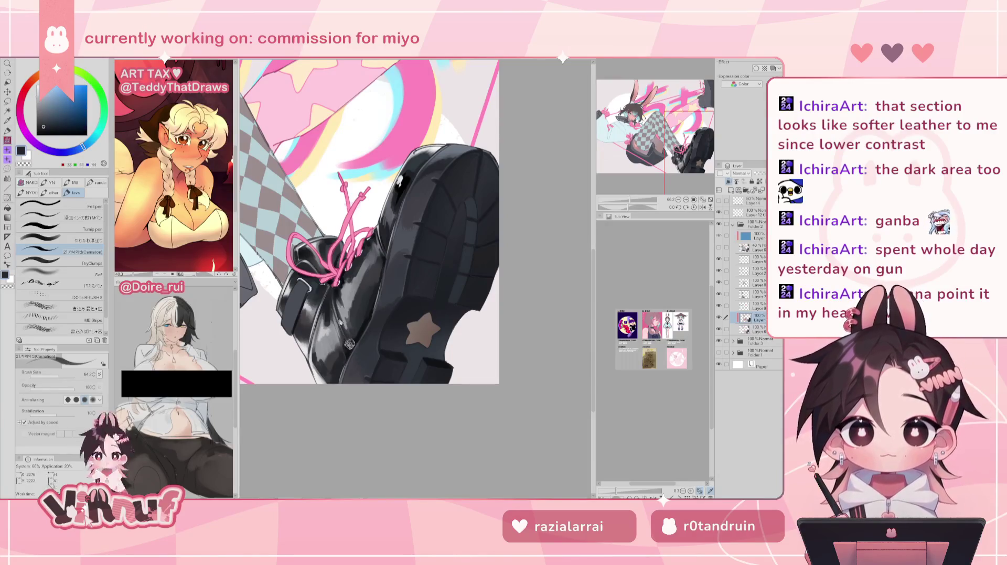
left_click(325, 333, "alt")
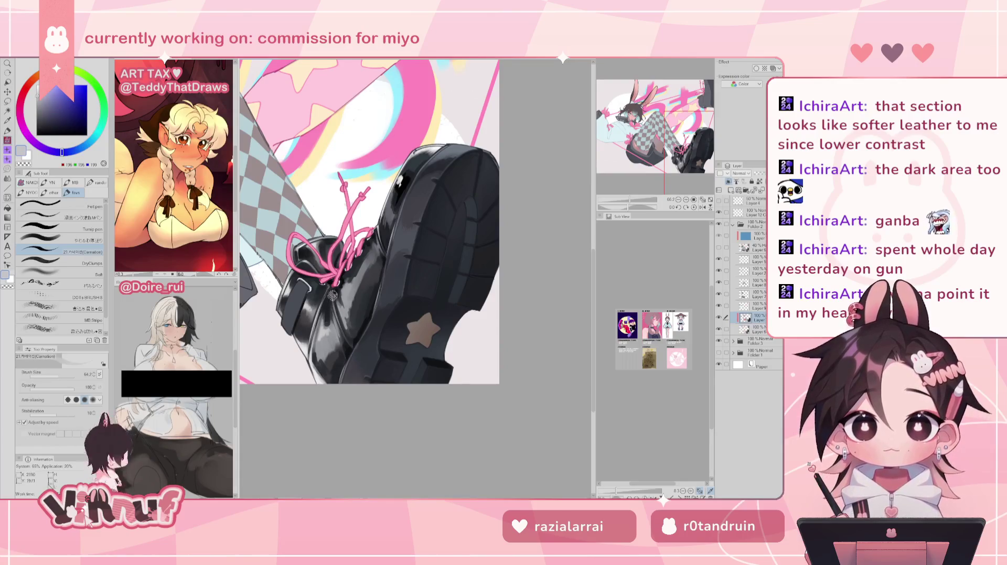
left_click_drag(355, 341, 355, 353)
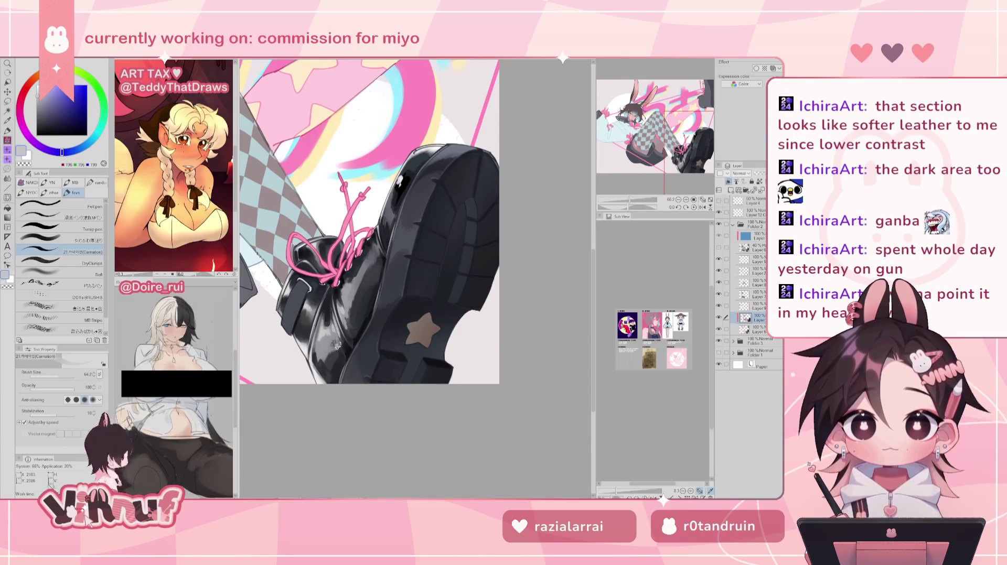
left_click(331, 307, "alt")
left_click(329, 306, "alt")
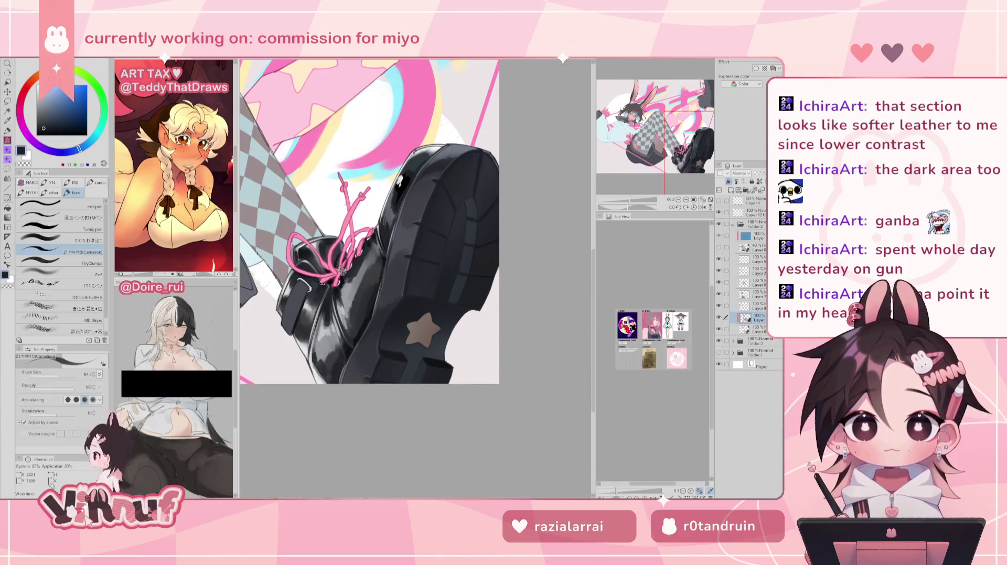
left_click_drag(630, 200, 631, 193)
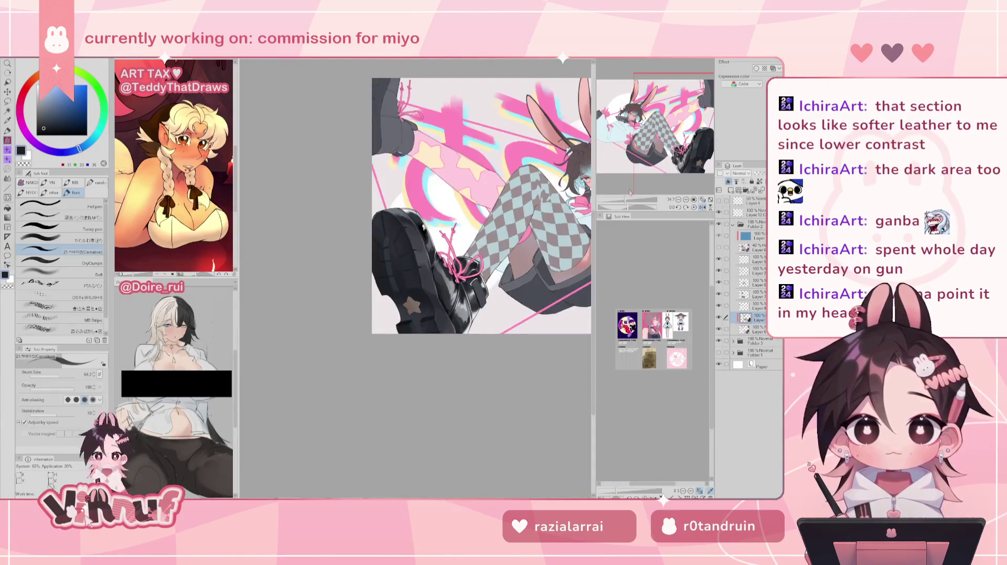
Zoom in on the boot and paint small dark strokes, mirroring the canvas to check
key("h")
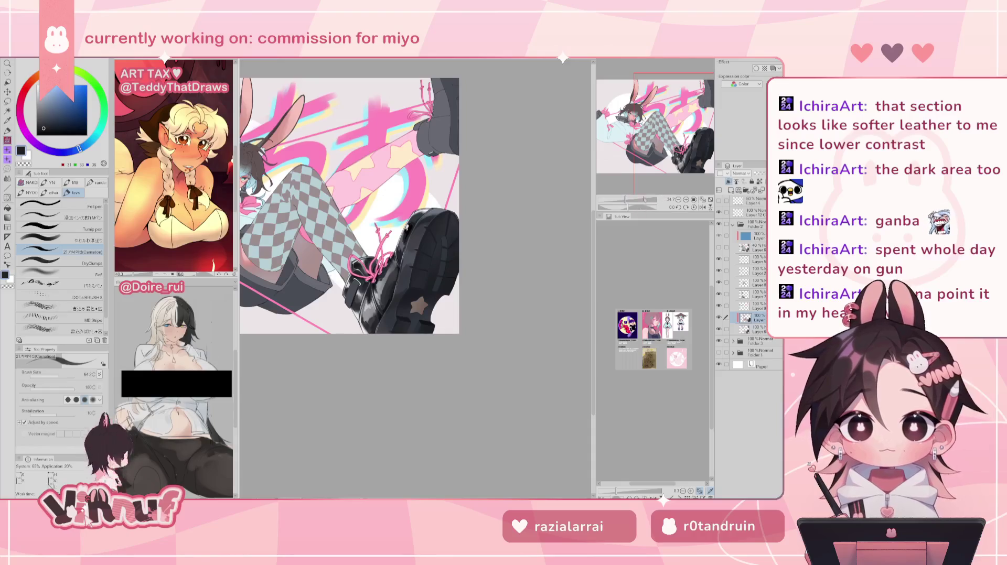
left_click_drag(646, 200, 655, 200)
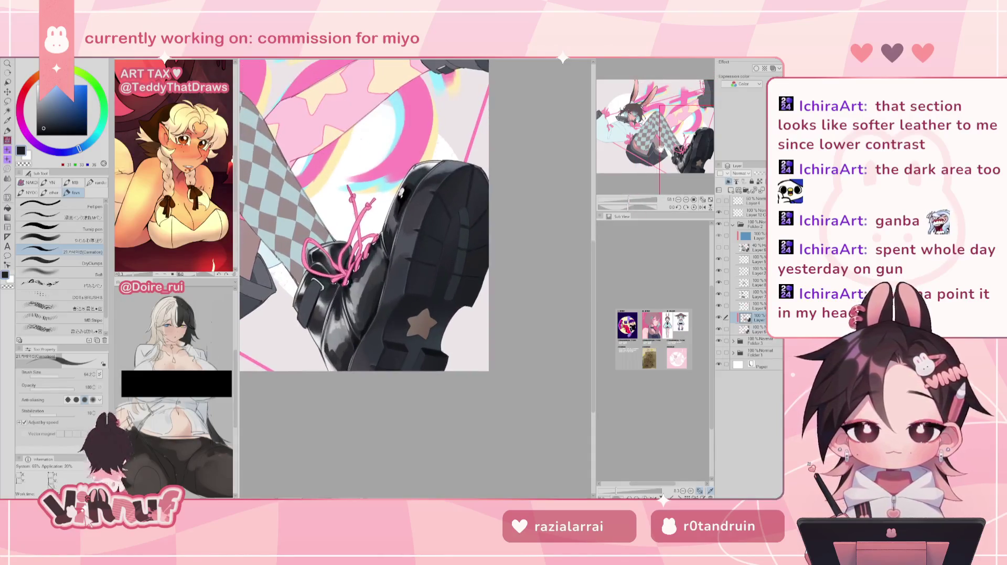
left_click_drag(665, 150, 668, 139)
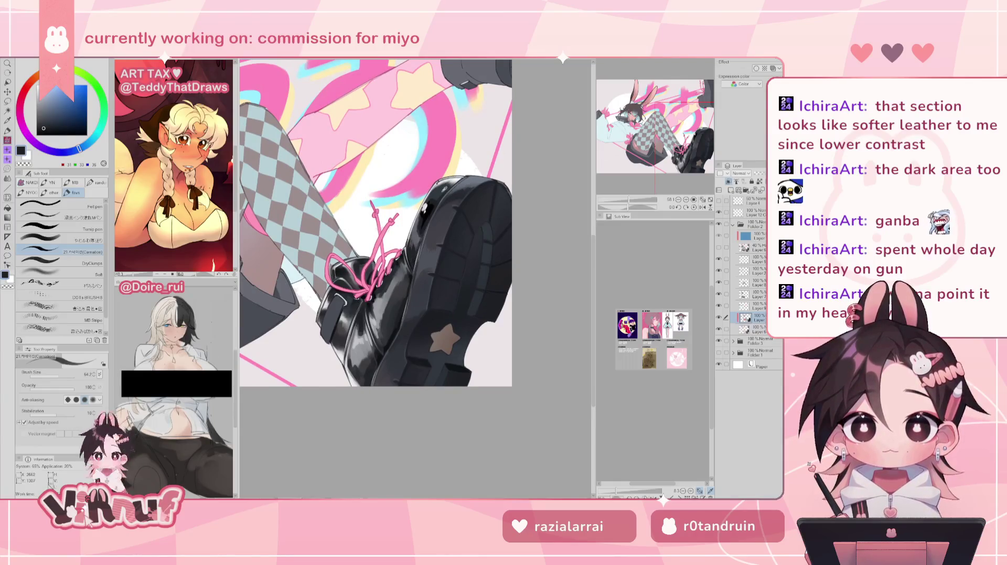
left_click(438, 192, "alt")
left_click_drag(389, 321, 383, 339)
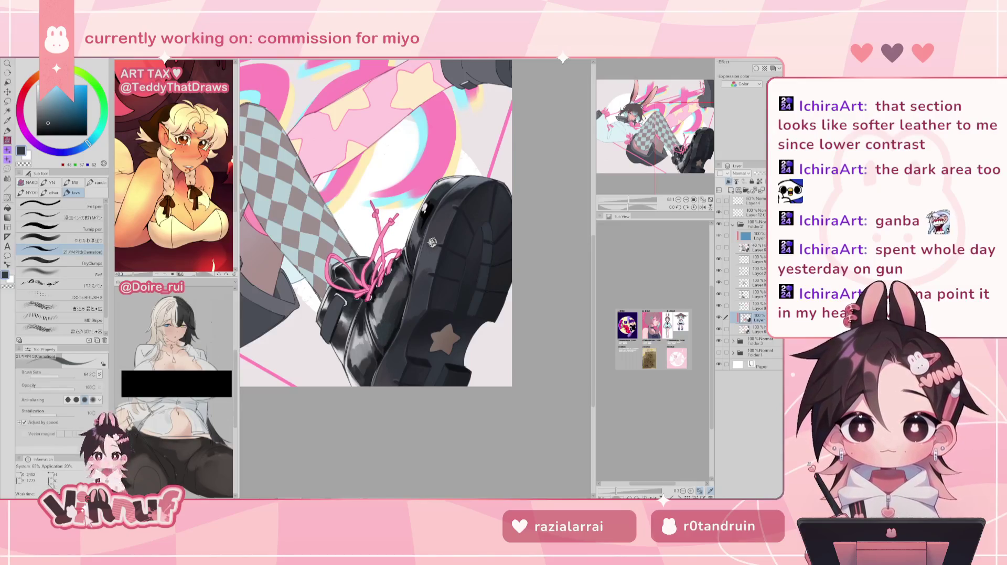
key("h")
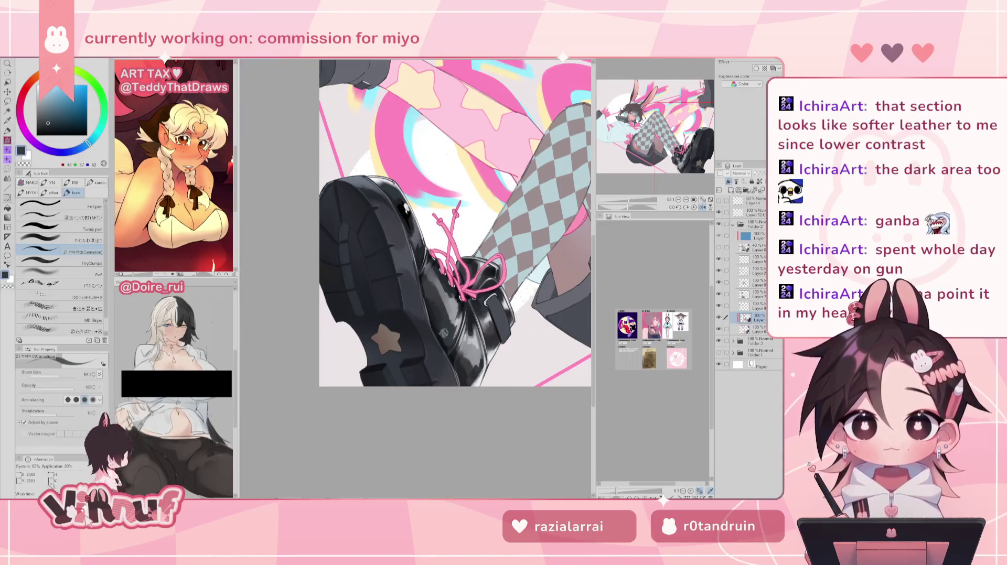
key("h")
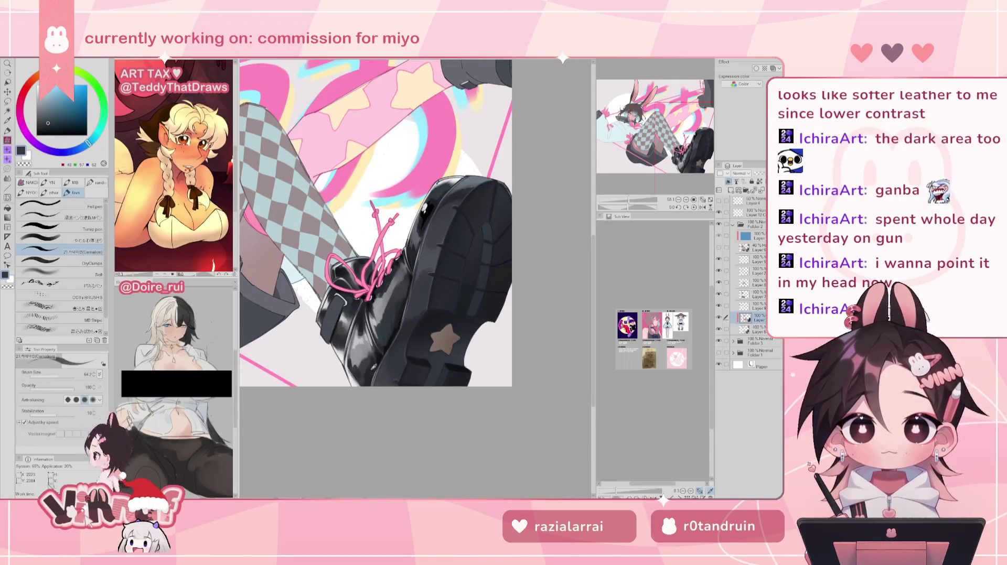
Sample near-black and dark bluish greys from the boot, then pick a near-white colour
left_click(389, 345, "alt")
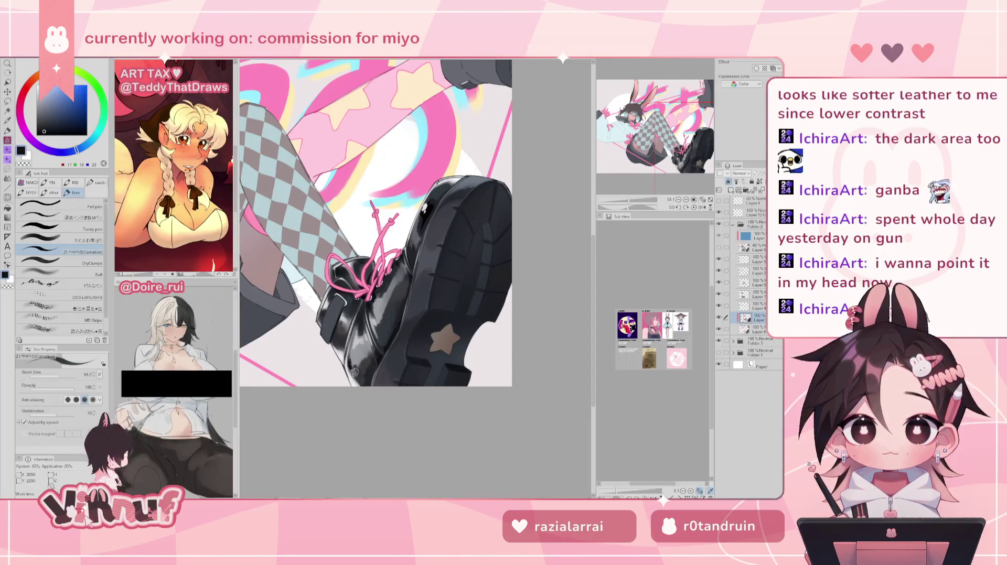
left_click(384, 334, "alt")
left_click(363, 363, "alt")
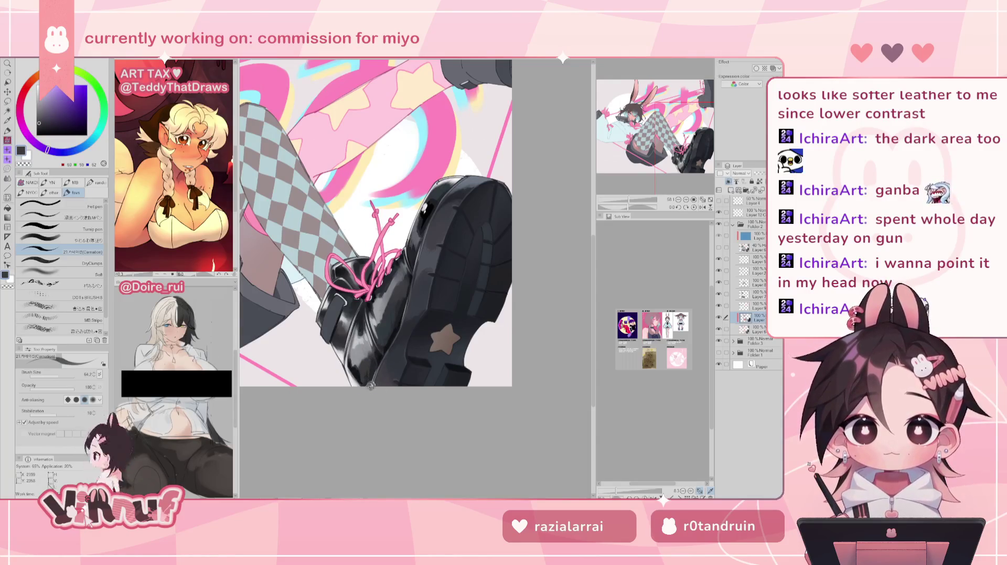
left_click(389, 330, "alt")
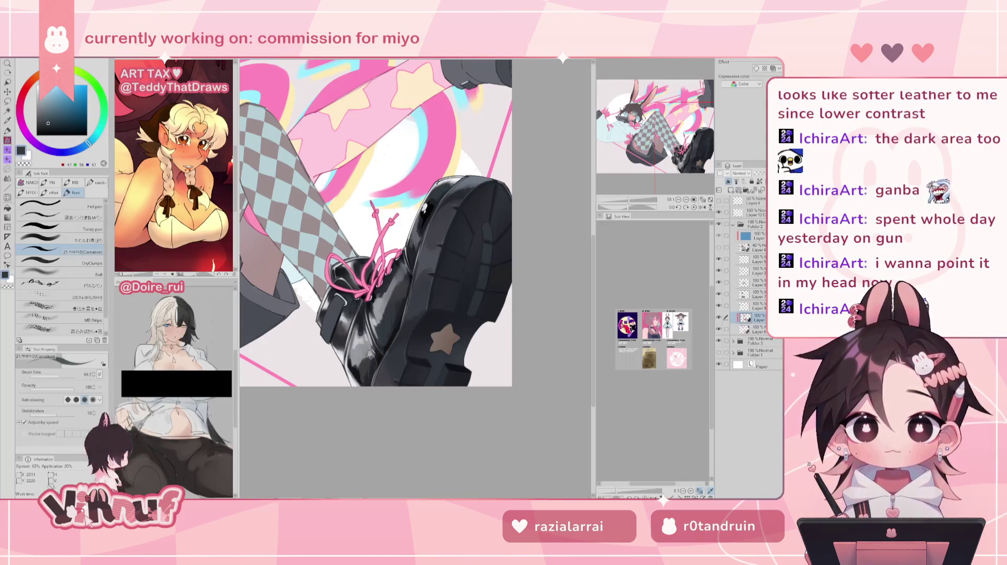
key("ctrl+minus")
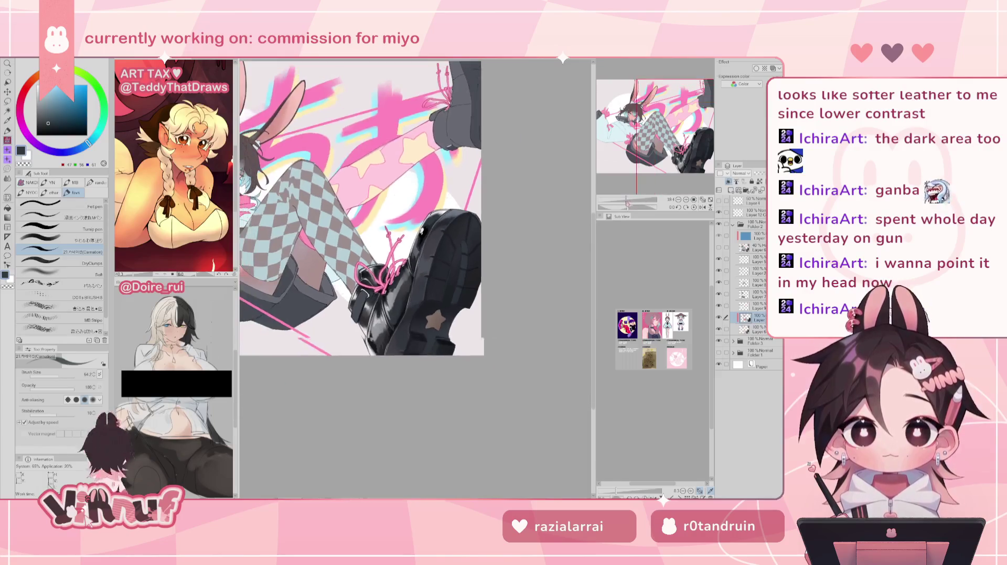
key("h")
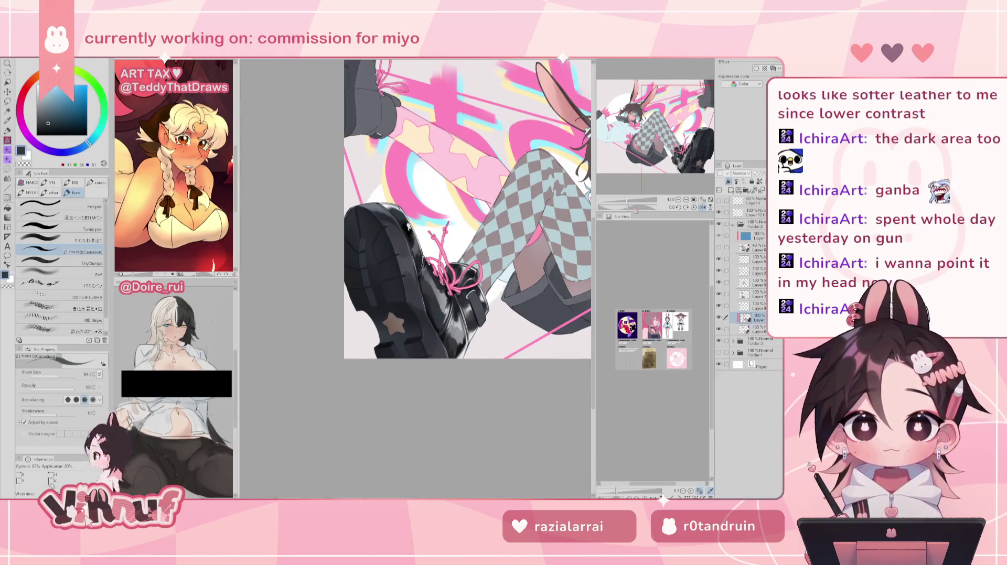
key("h")
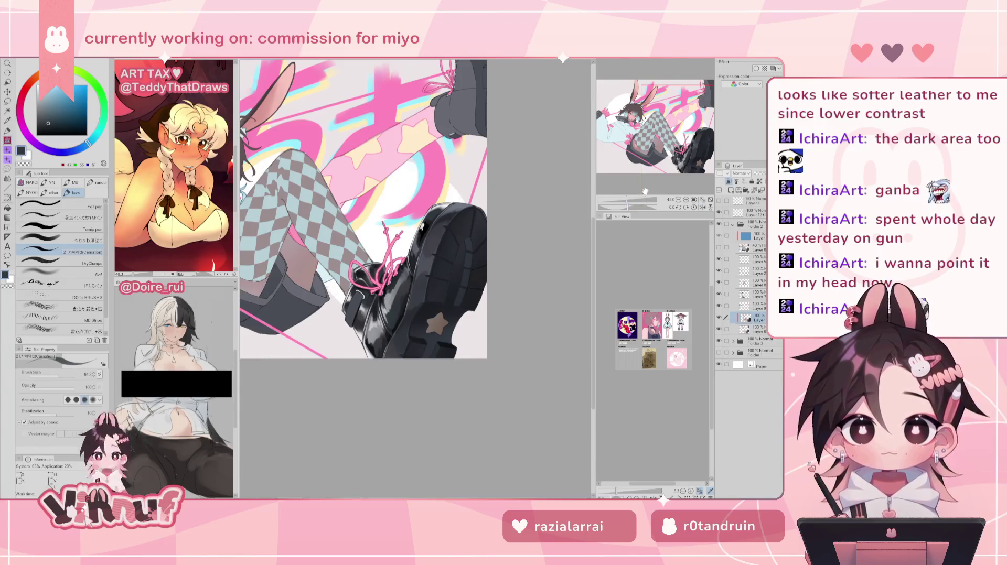
key("ctrl+plus")
left_click(464, 142, "alt")
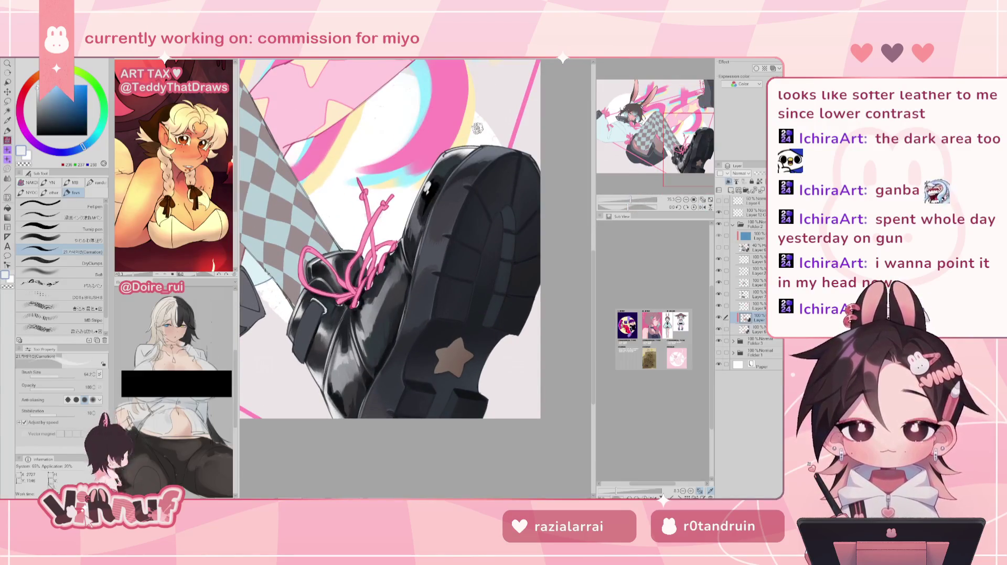
Paint small white highlights on the boot with the soft blending brush
left_click(63, 239)
left_click_drag(55, 376, 54, 377)
left_click_drag(424, 193, 430, 185)
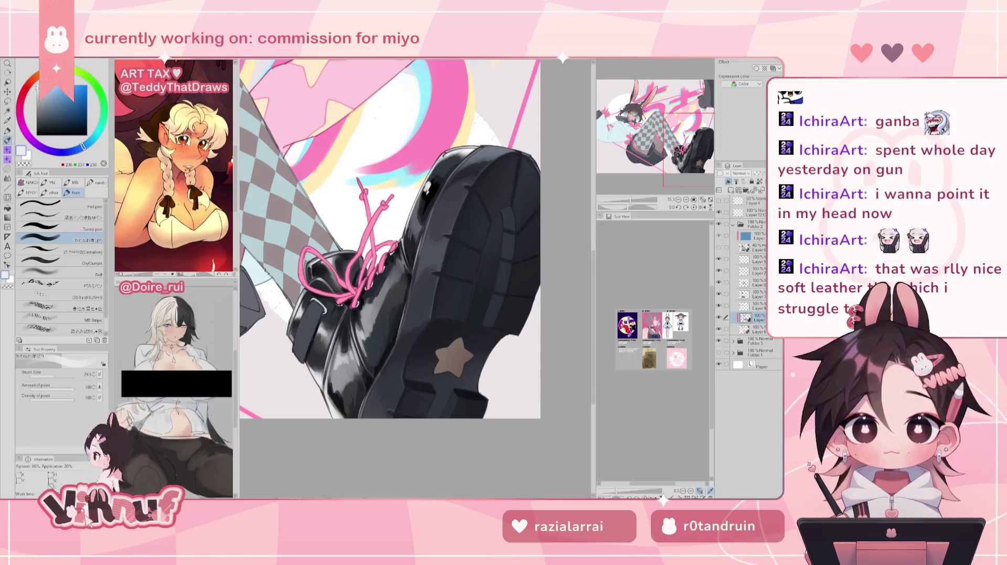
left_click_drag(388, 236, 367, 252)
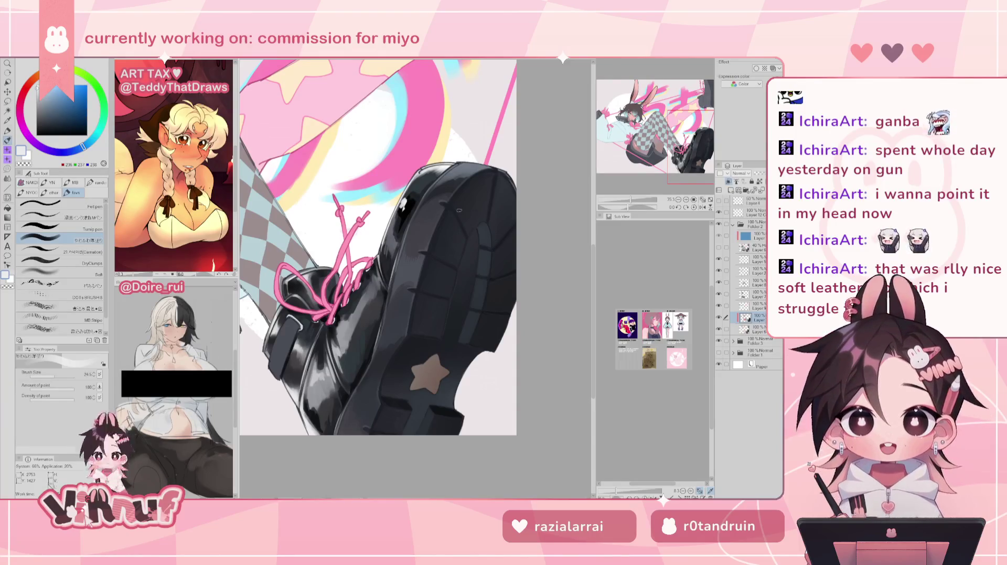
Zoom back in and eyedrop the boot's black and dark grey as the drawing colour
scroll(377, 247, "down", 3)
scroll(377, 247, "down", 2)
left_click_drag(625, 202, 630, 202)
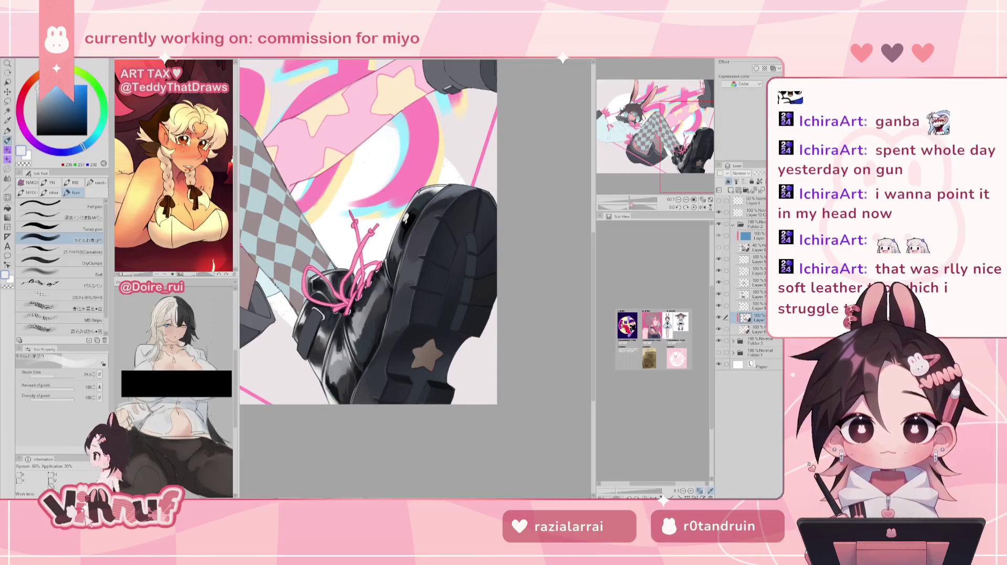
left_click_drag(631, 203, 632, 203)
left_click(407, 206, "alt")
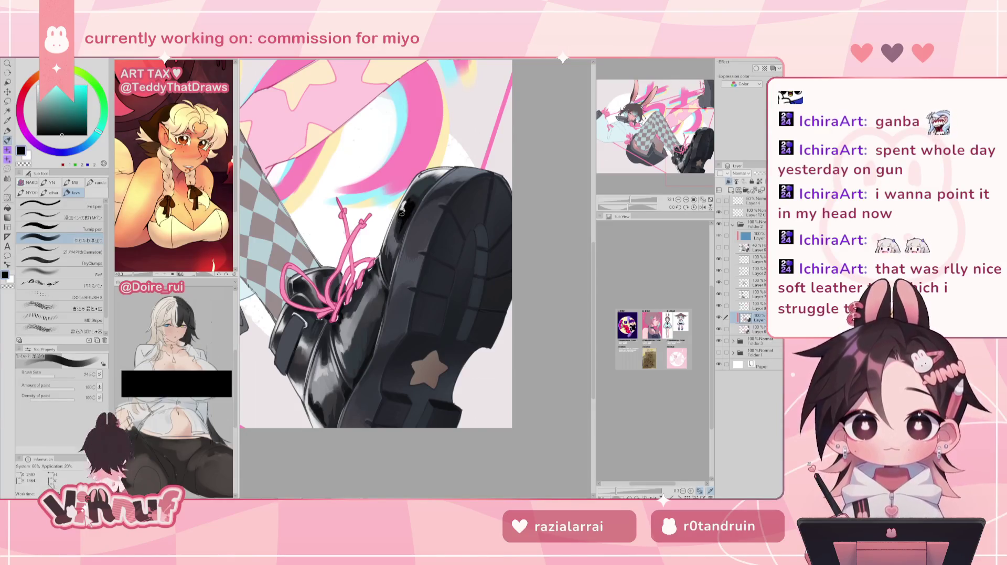
left_click_drag(632, 201, 633, 199)
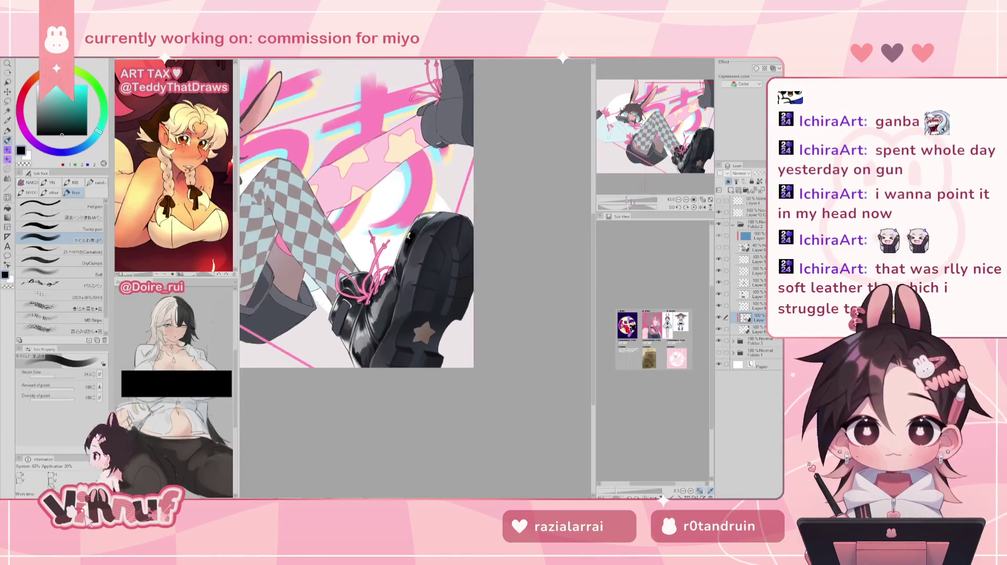
key("h")
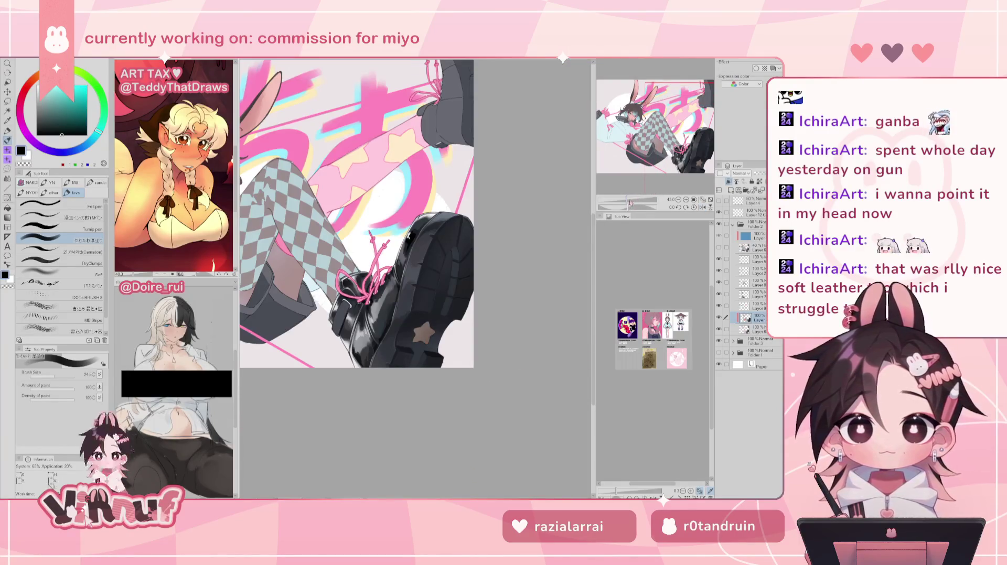
scroll(409, 236, "up", 5)
left_click(404, 164, "alt")
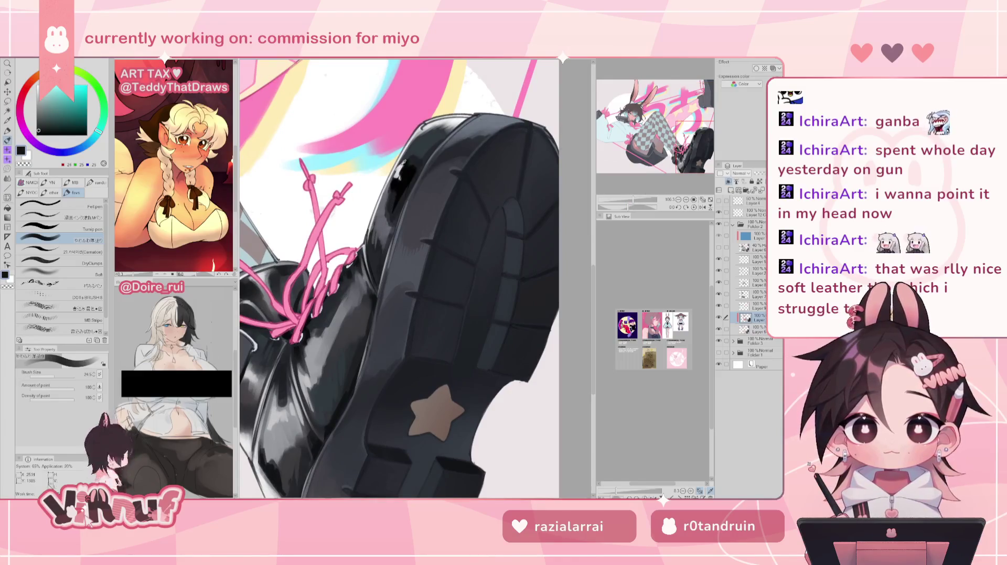
Switch to the Carnation brush with white as the drawing colour
left_click(61, 252)
key("x")
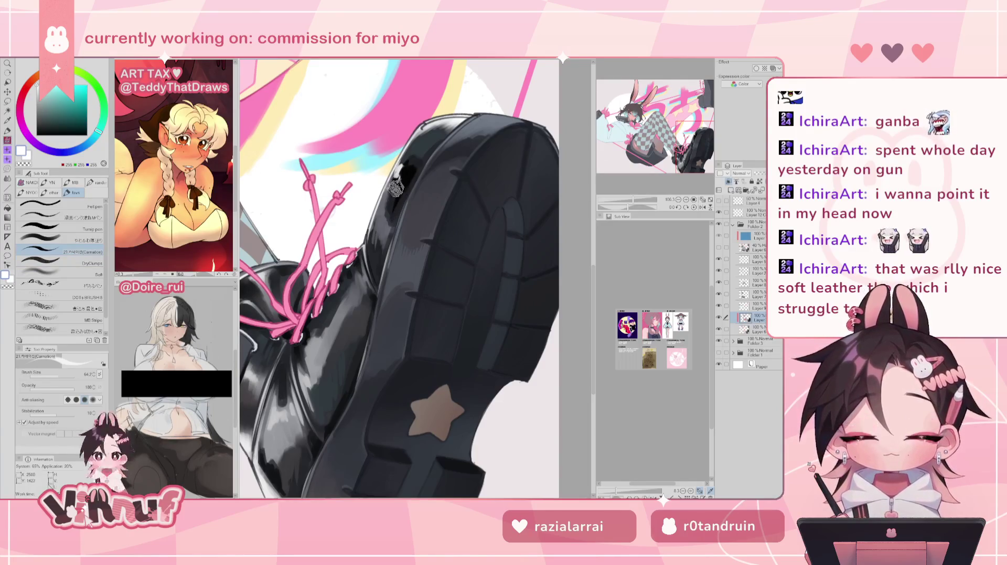
key("ctrl+minus")
key("ctrl+minus")
key("ctrl+minus")
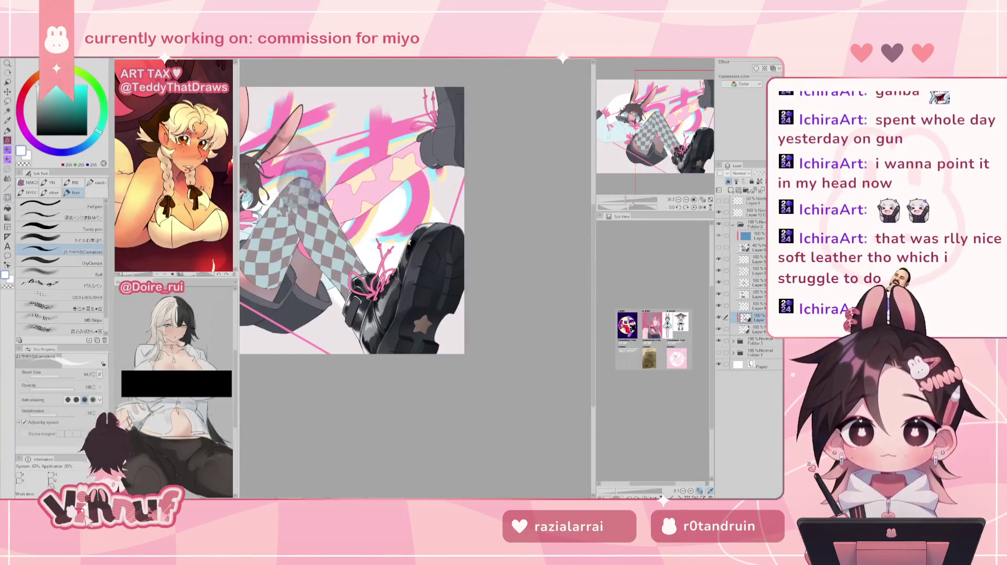
scroll(353, 220, "up", 1)
scroll(370, 236, "up", 3)
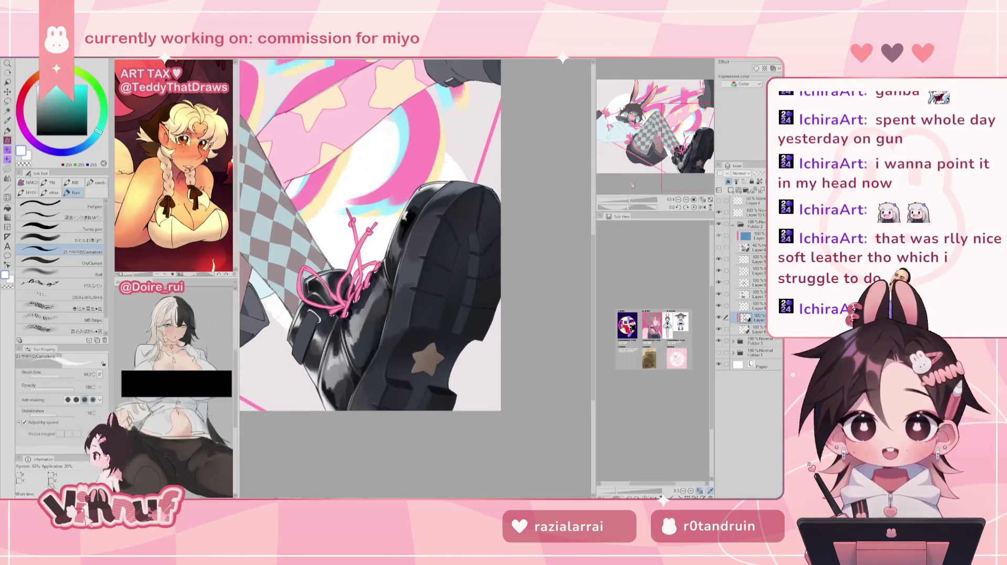
Reframe the view on the boot and lasso the lower-right area around it
left_click_drag(370, 236, 352, 213)
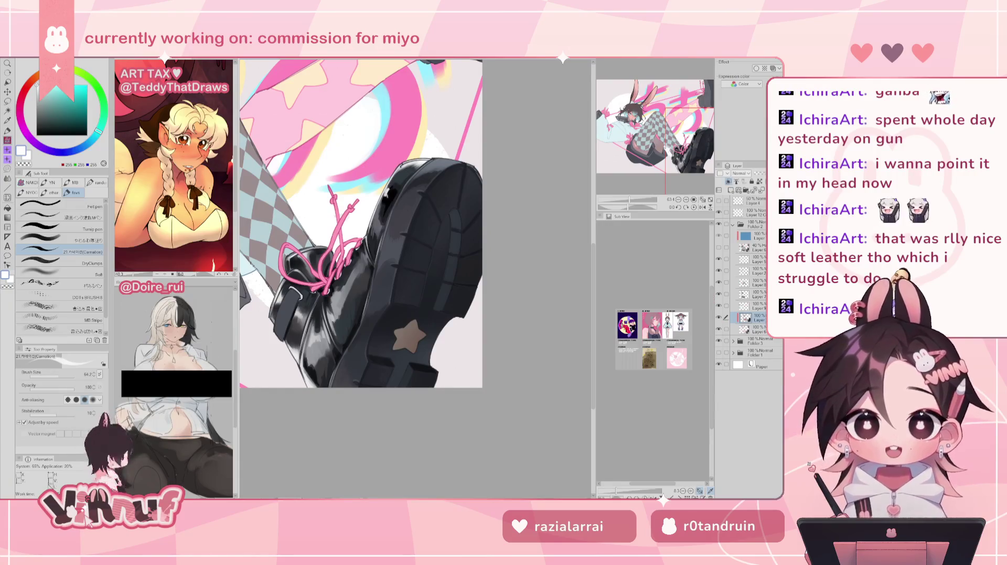
scroll(361, 224, "down", 3)
scroll(361, 224, "up", 1)
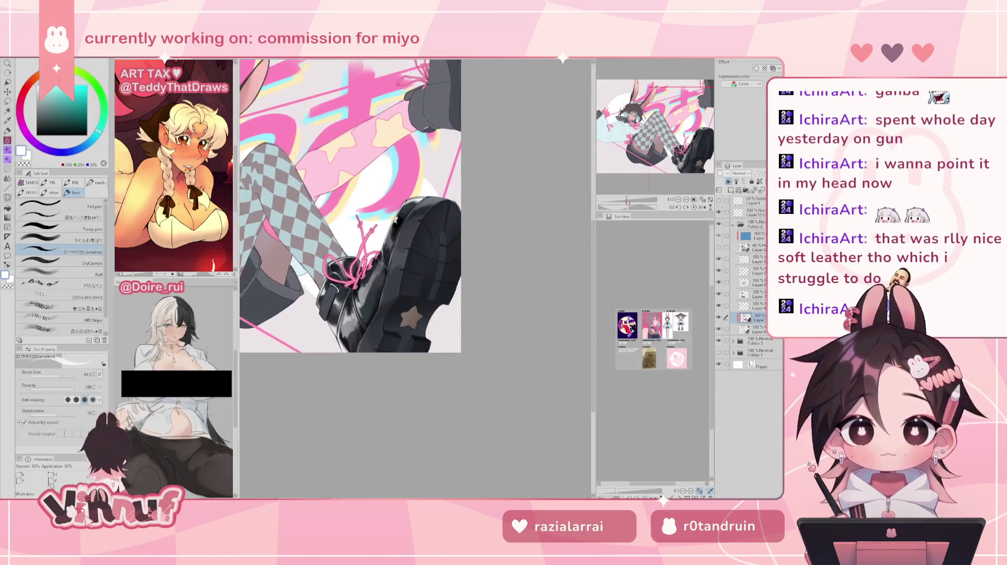
key("h")
key("h")
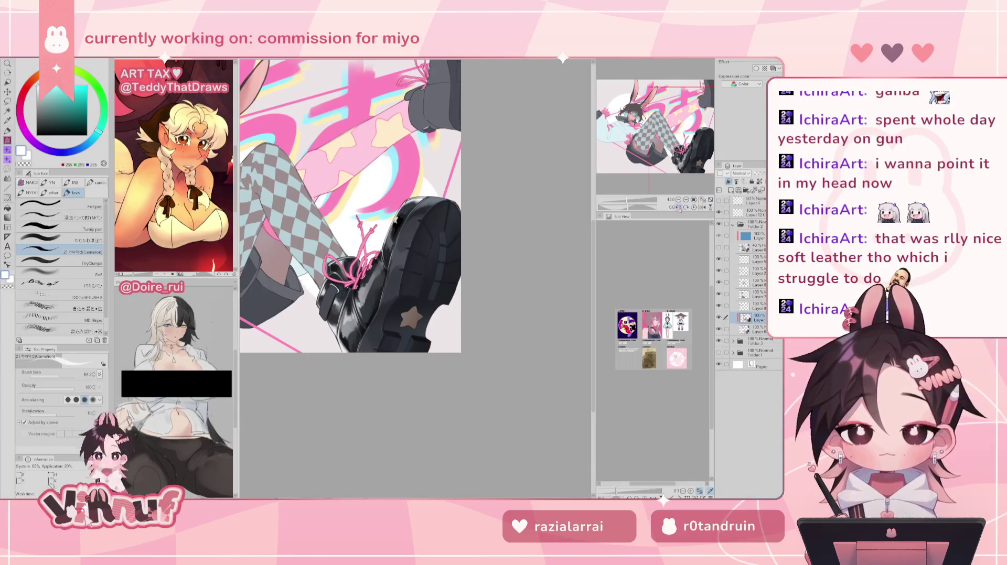
key("m")
left_click_drag(444, 167, 444, 165)
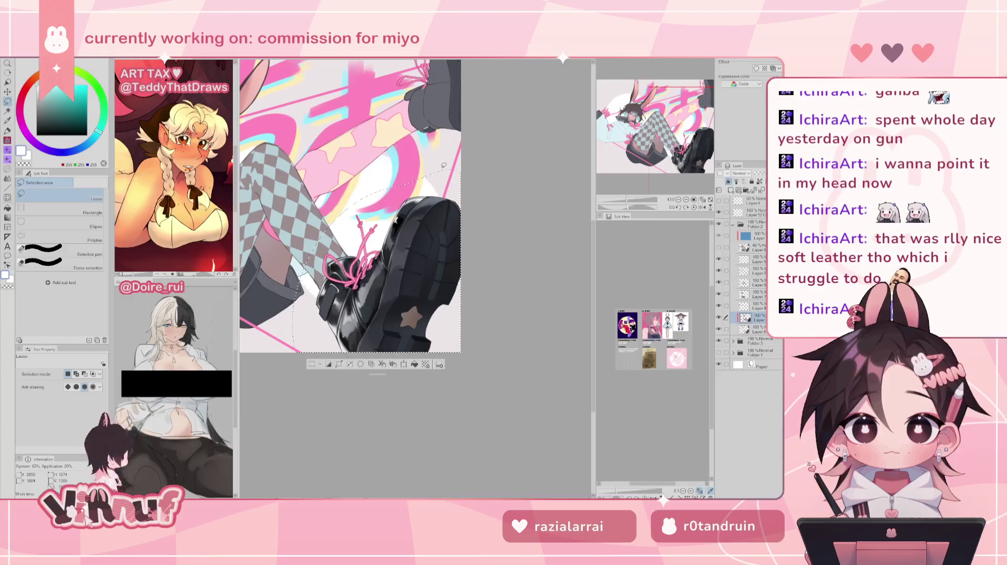
Raise the Hue of the selected boot area in Hue/Saturation/Luminosity and apply it
key("ctrl+u")
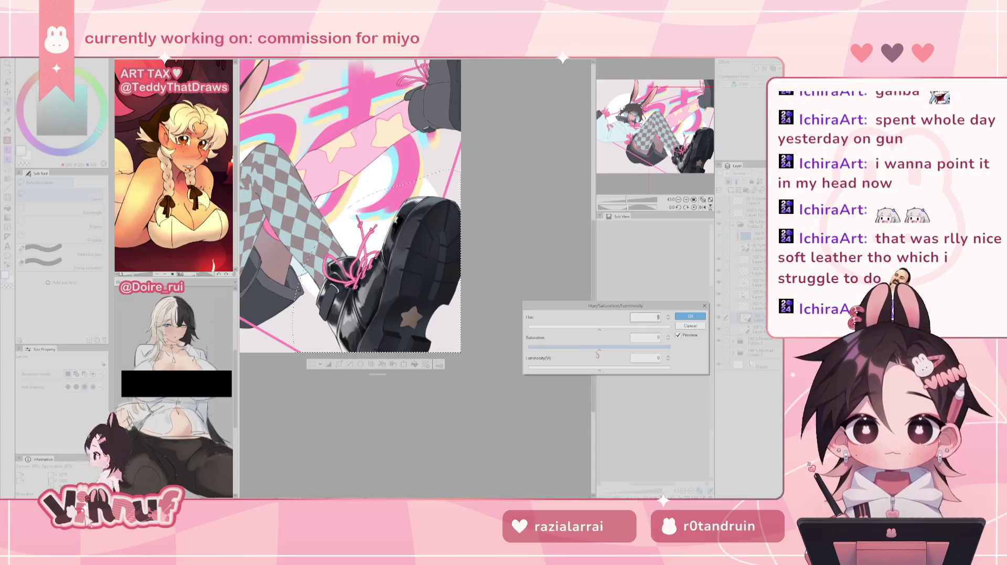
left_click(608, 330)
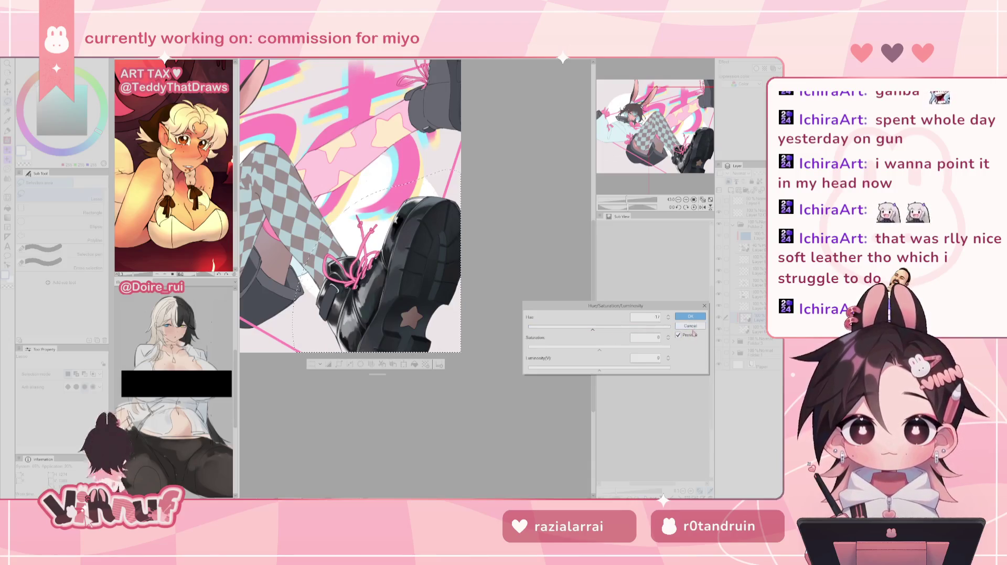
key("Return")
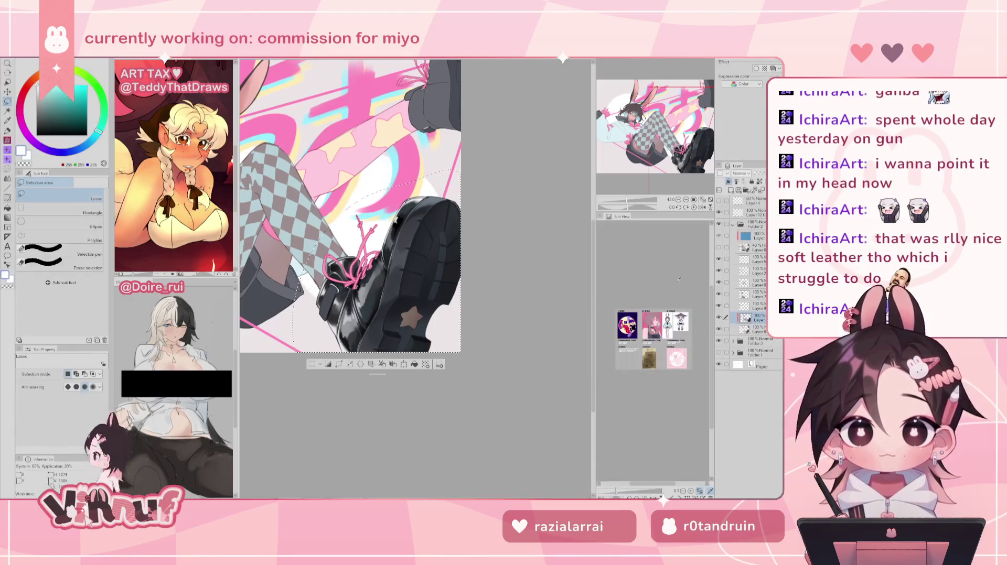
Lasso the area below the boot's edge and nudge the selection slightly
scroll(362, 226, "up", 3)
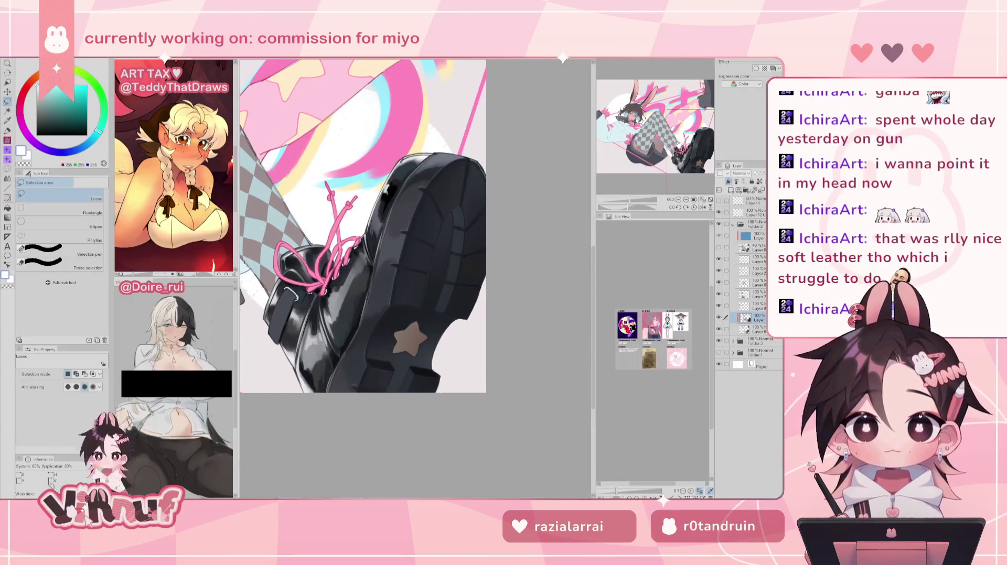
scroll(362, 225, "down", 1)
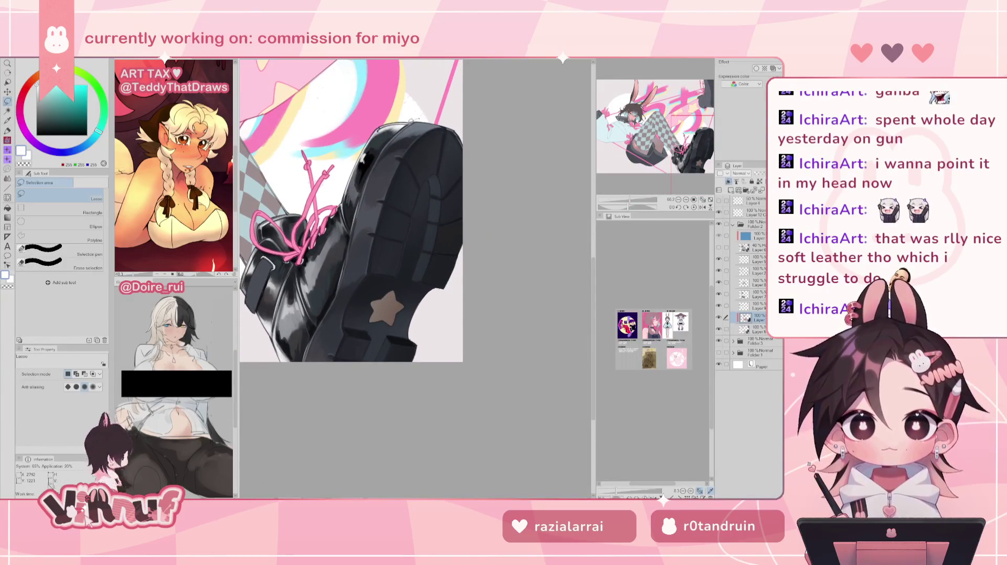
left_click_drag(341, 296, 504, 177)
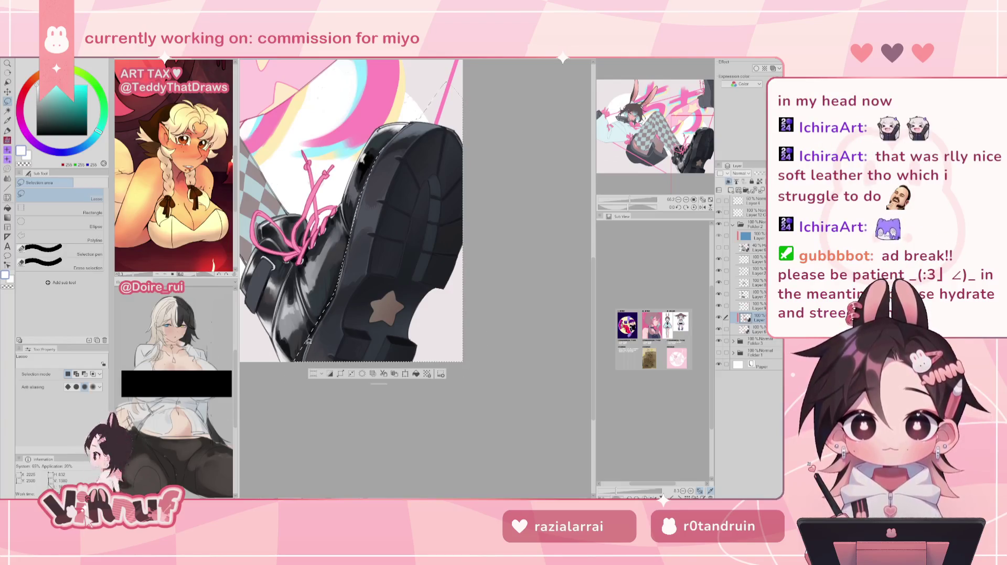
key("h")
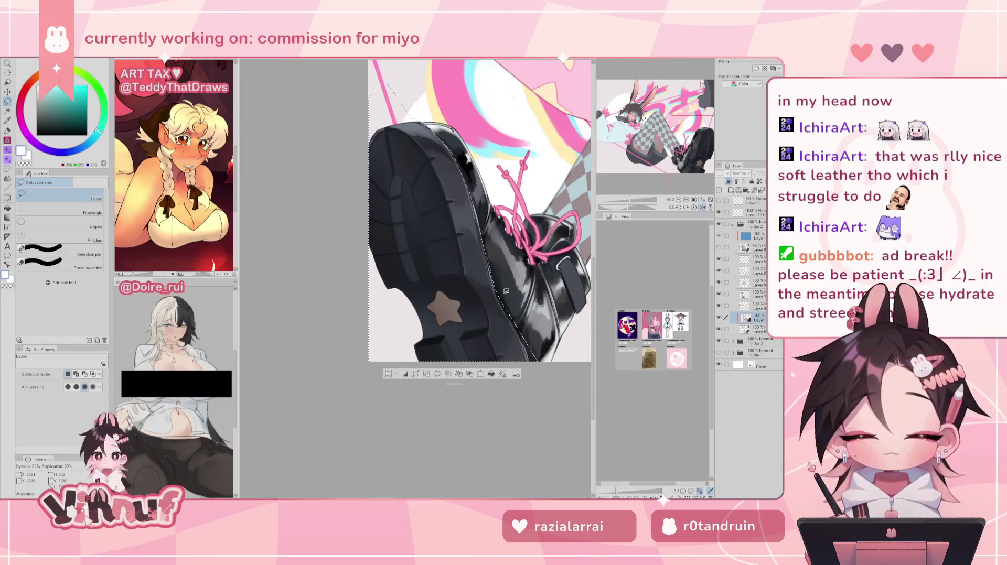
left_click_drag(513, 311, 528, 282)
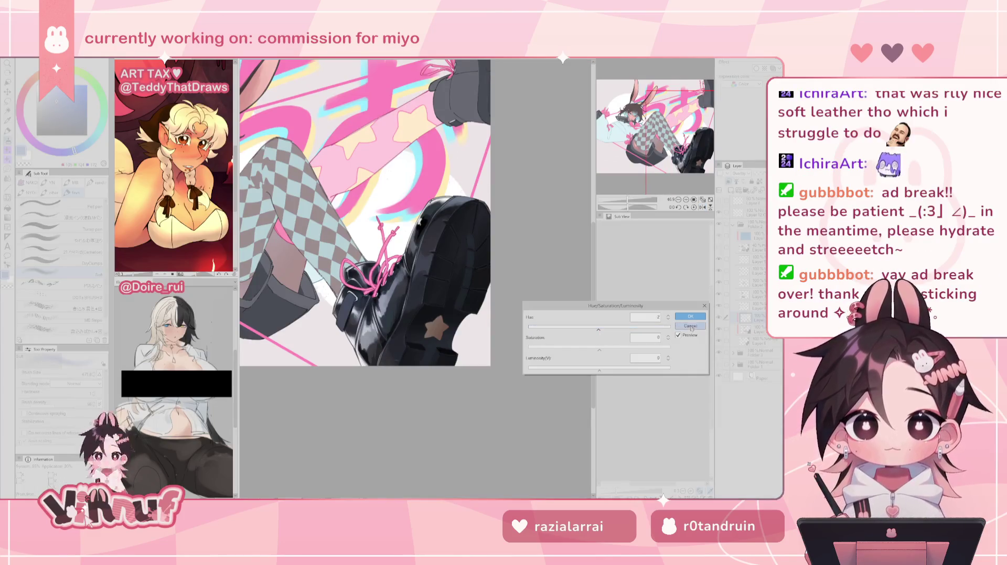
Cancel the second hue adjustment, try blue toe highlights on a Hard light layer, then undo
left_click(690, 326)
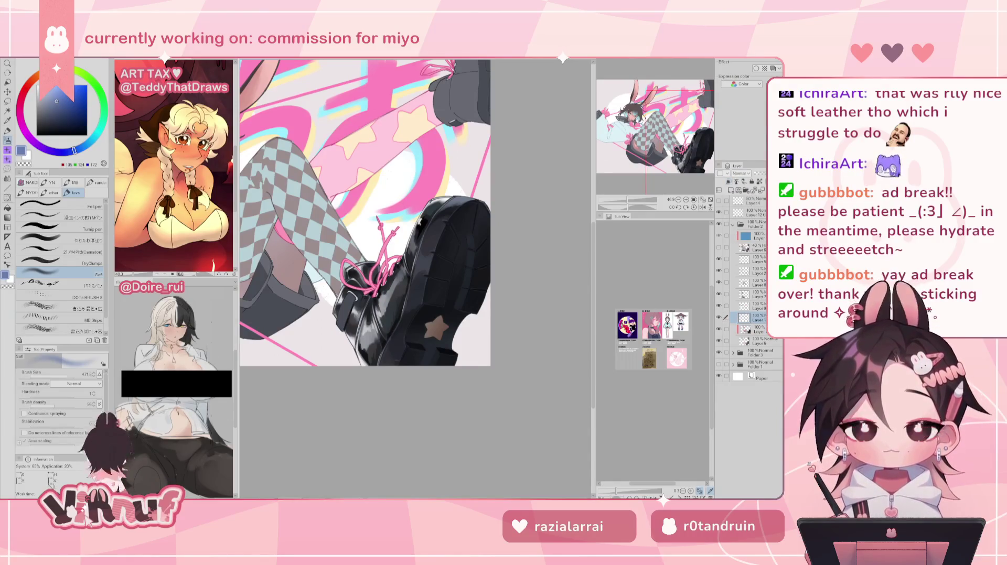
left_click(741, 173)
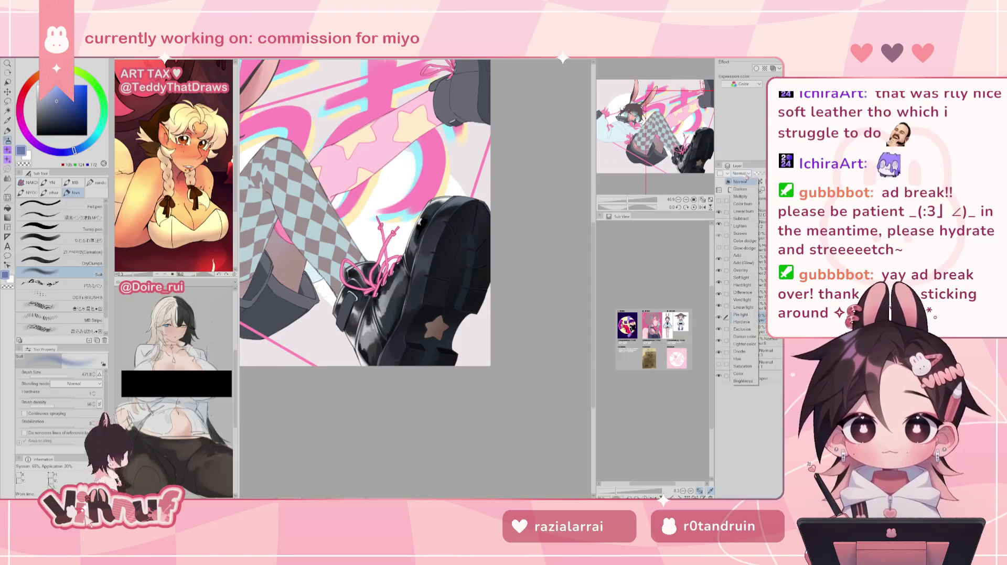
left_click(744, 285)
left_click_drag(394, 291, 374, 307)
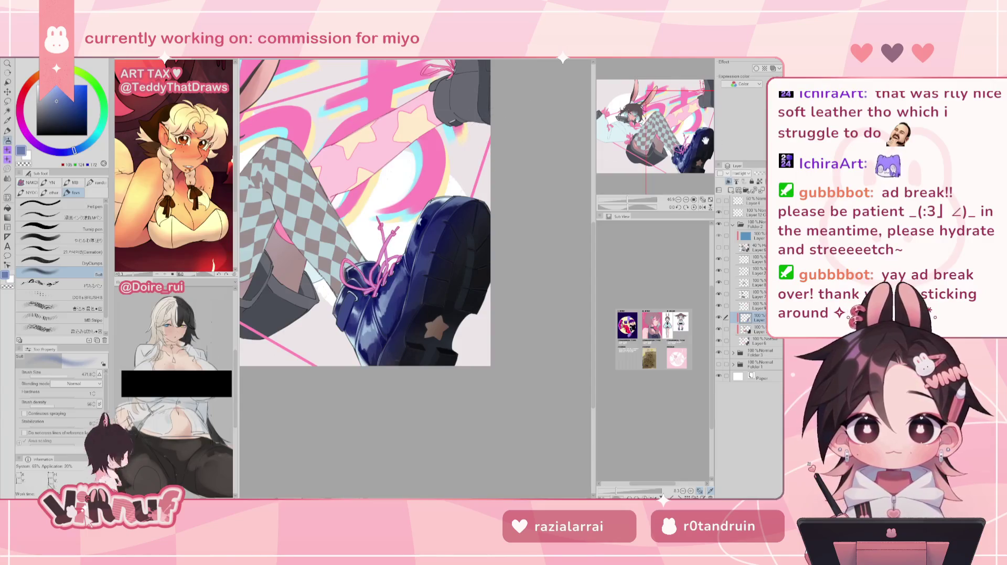
key("ctrl+z")
Switch the layer blending to Pin light and pick a lighter blue-purple drawing colour
left_click(742, 174)
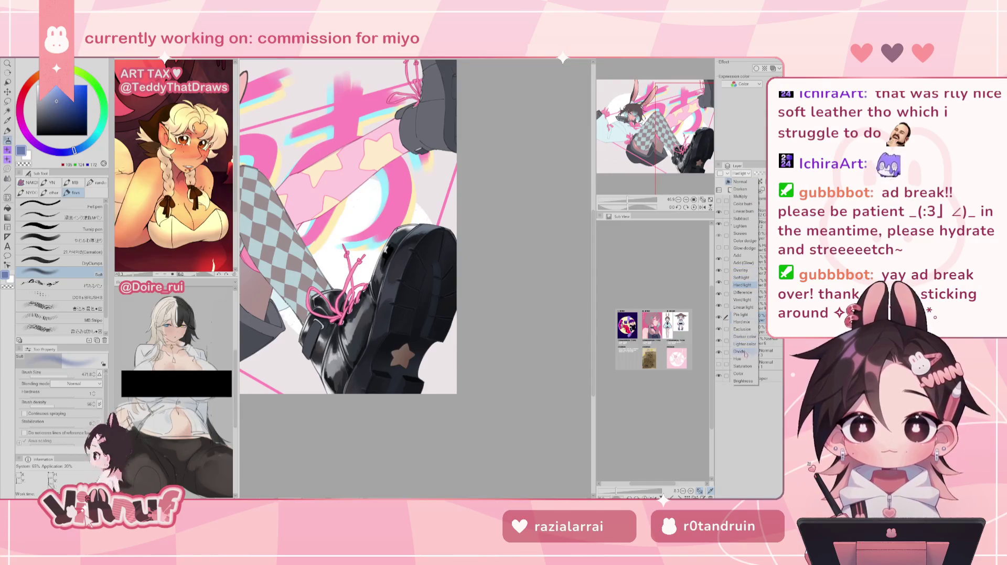
left_click(742, 315)
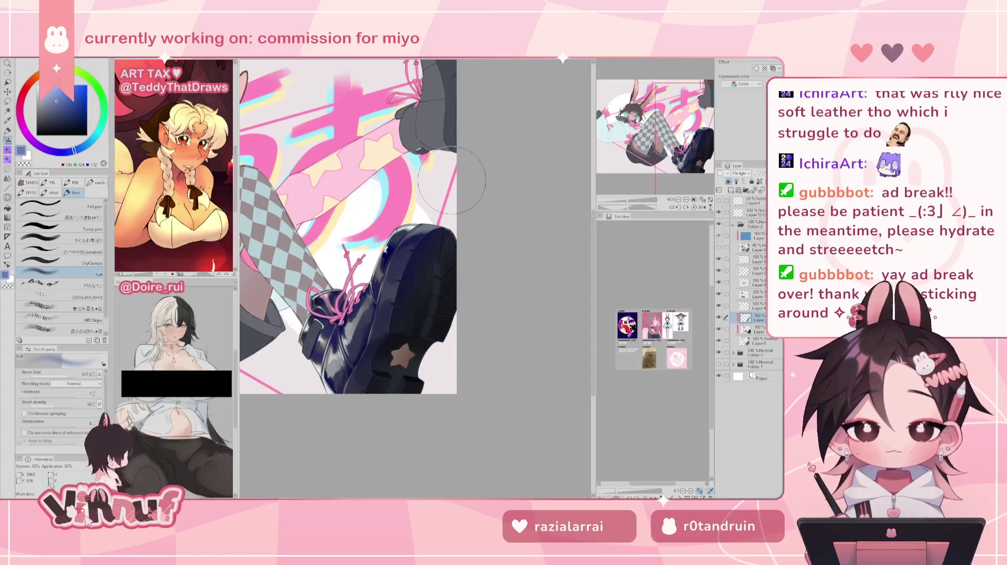
key("h")
key("minus")
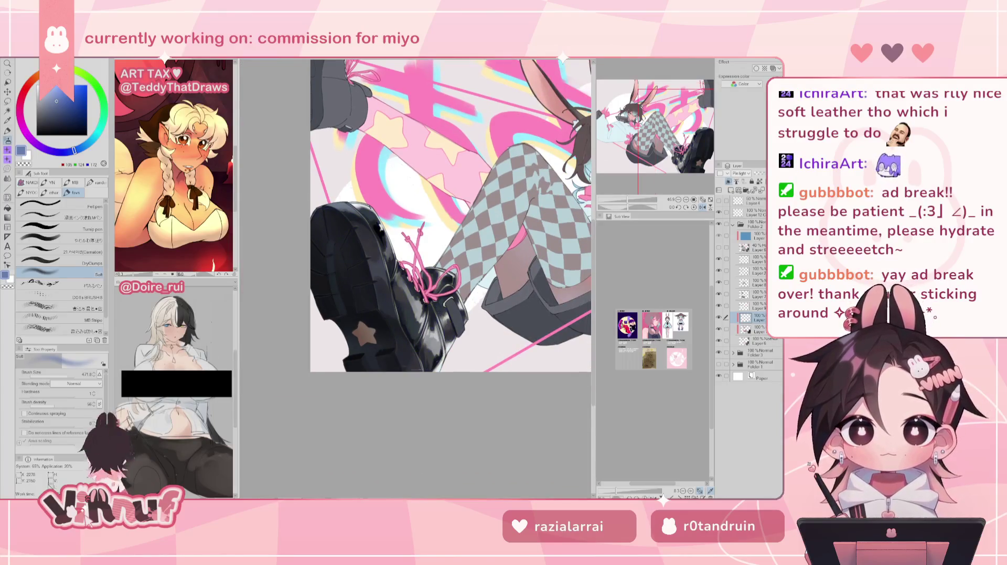
key("minus")
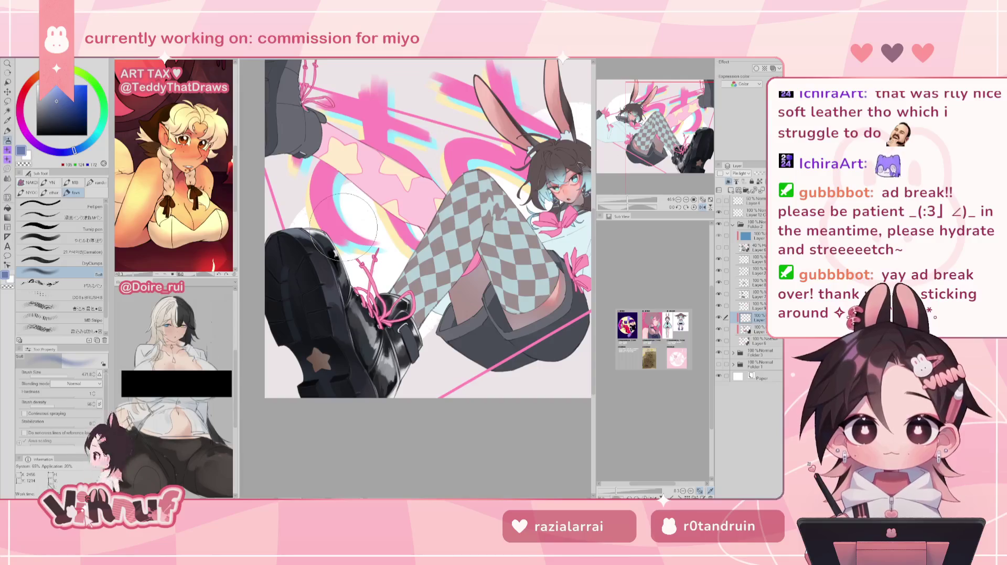
left_click(325, 248, "alt")
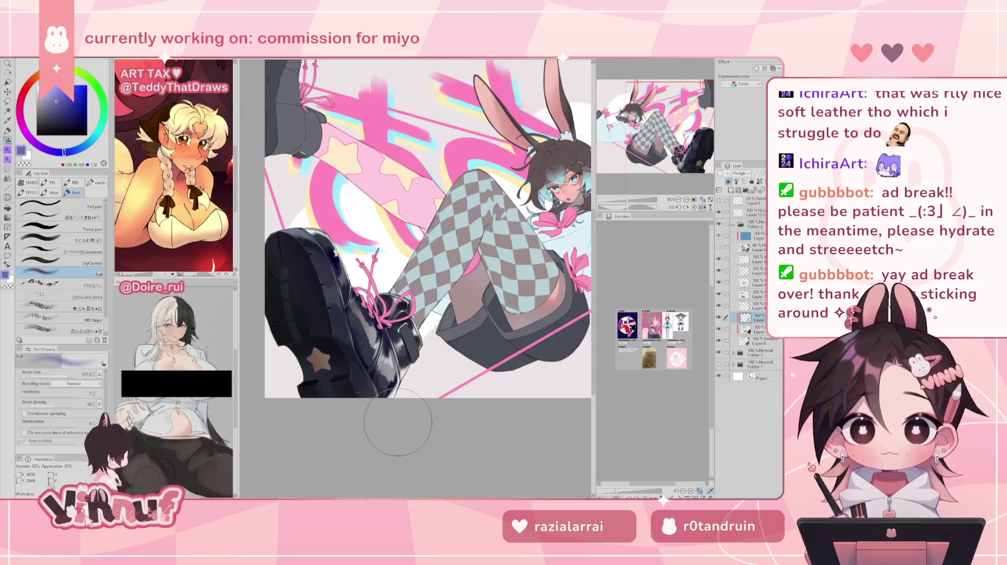
left_click(336, 262, "alt")
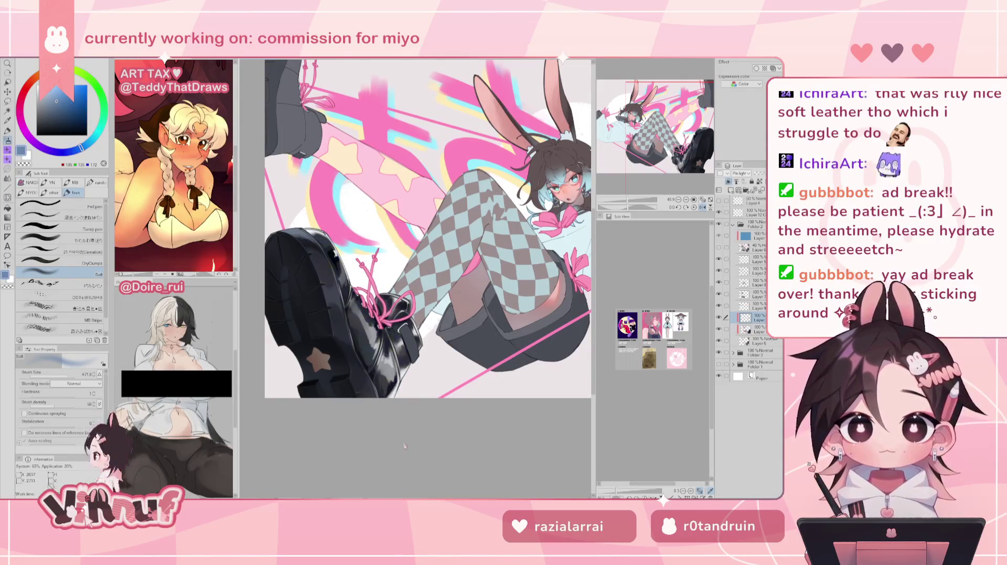
Add soft white haze around the pink ち strokes and check the mirrored view
key("h")
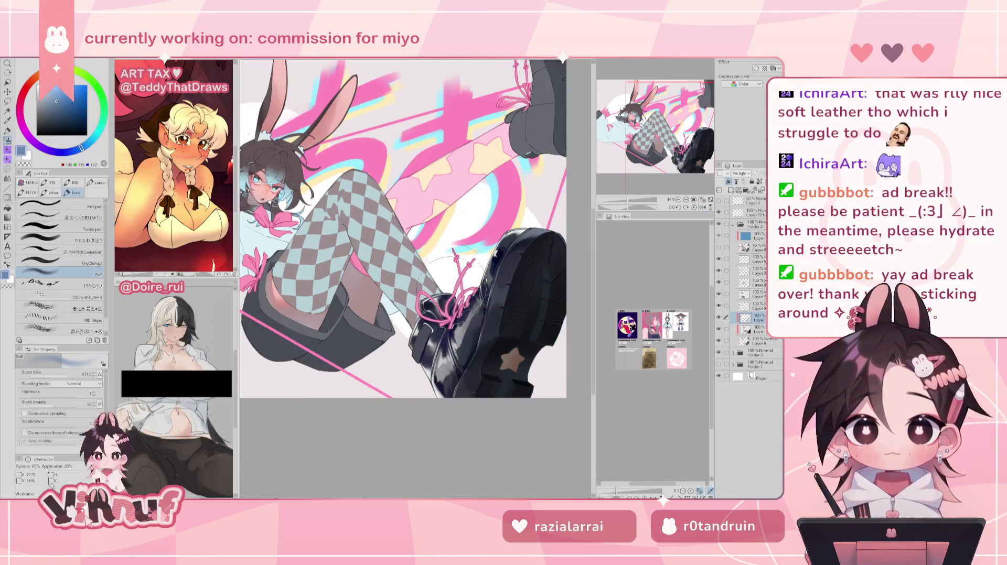
left_click_drag(500, 325, 538, 191)
left_click_drag(557, 314, 478, 315)
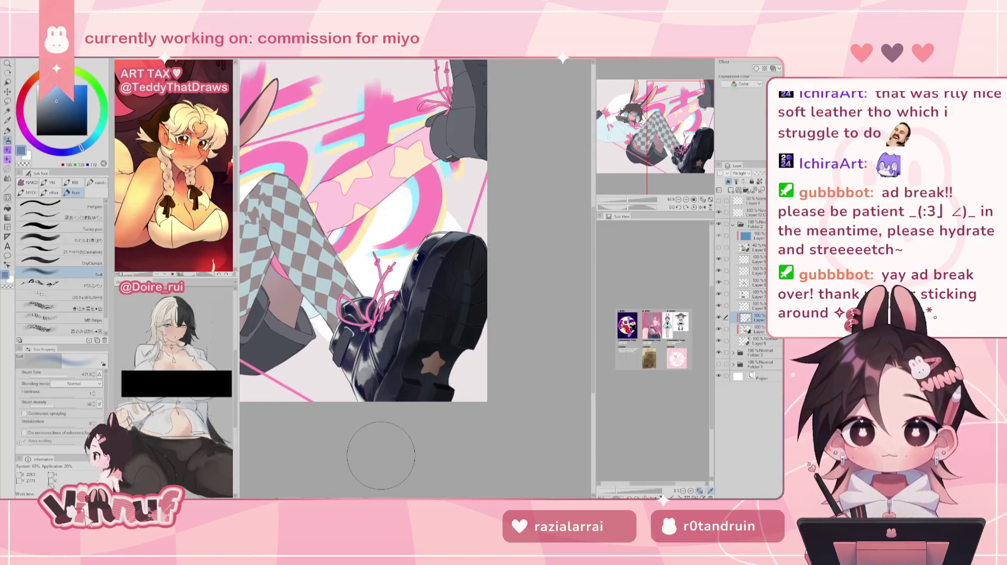
scroll(381, 456, "down", 5)
scroll(381, 456, "up", 3)
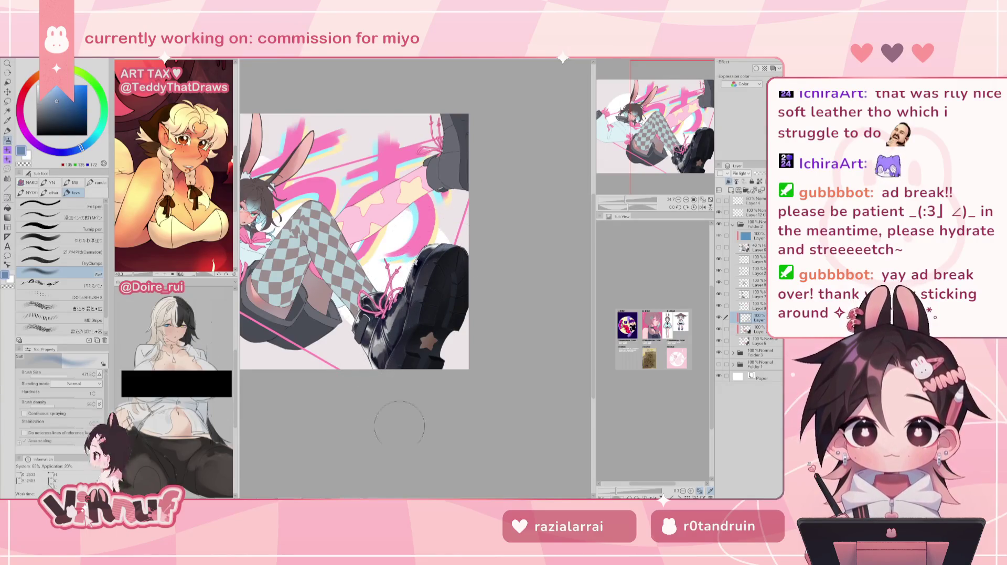
key("h")
key("h")
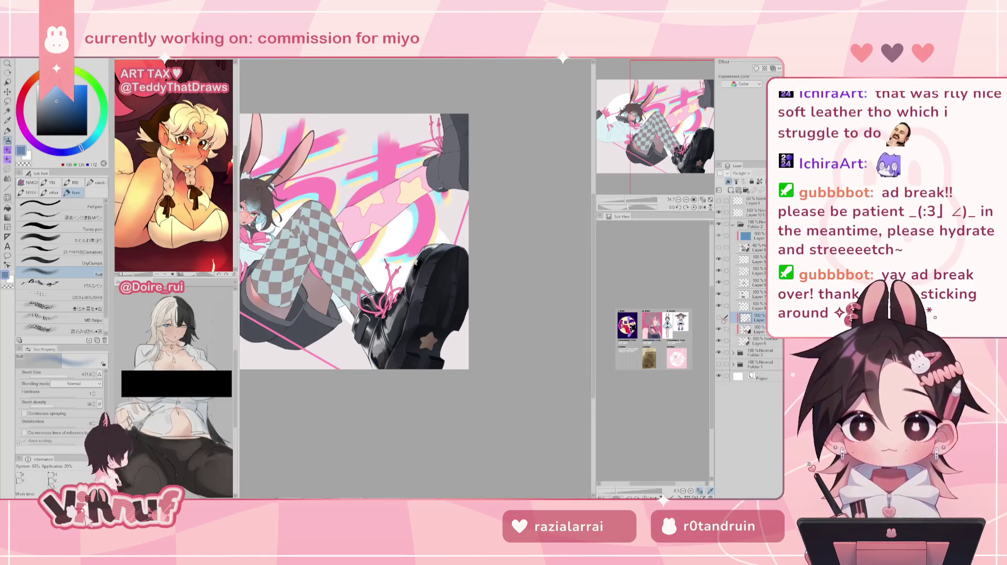
key("h")
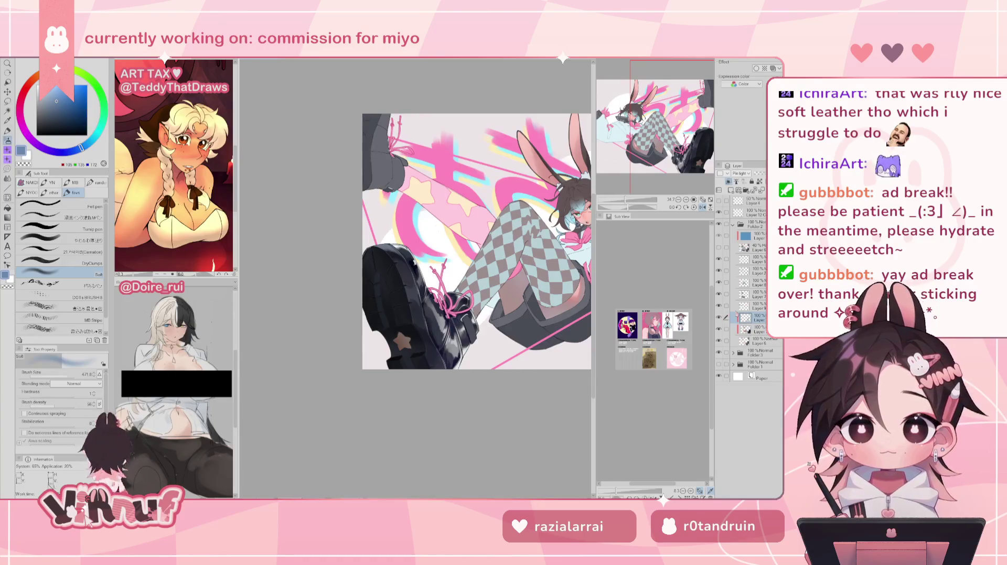
key("h")
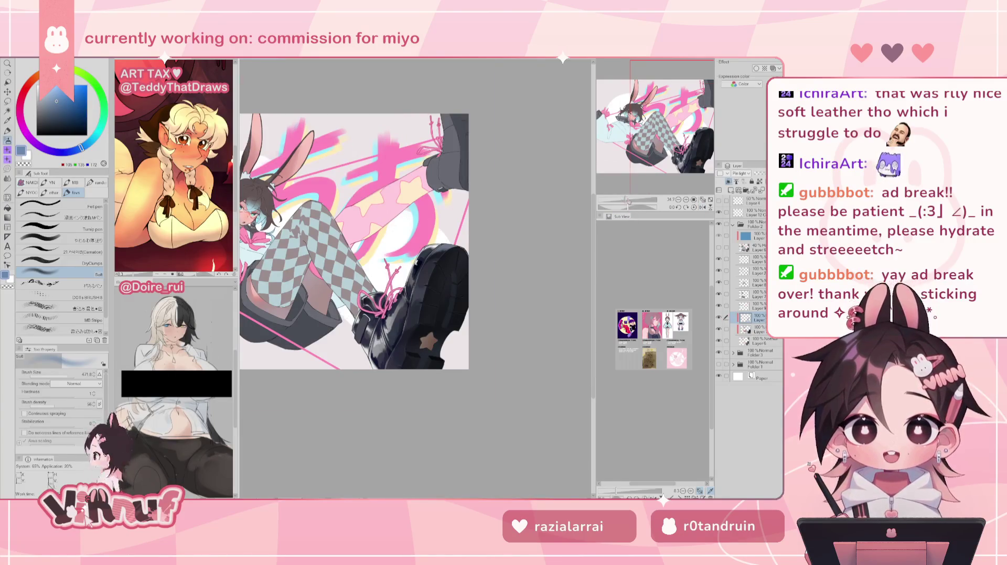
scroll(388, 241, "up", 5)
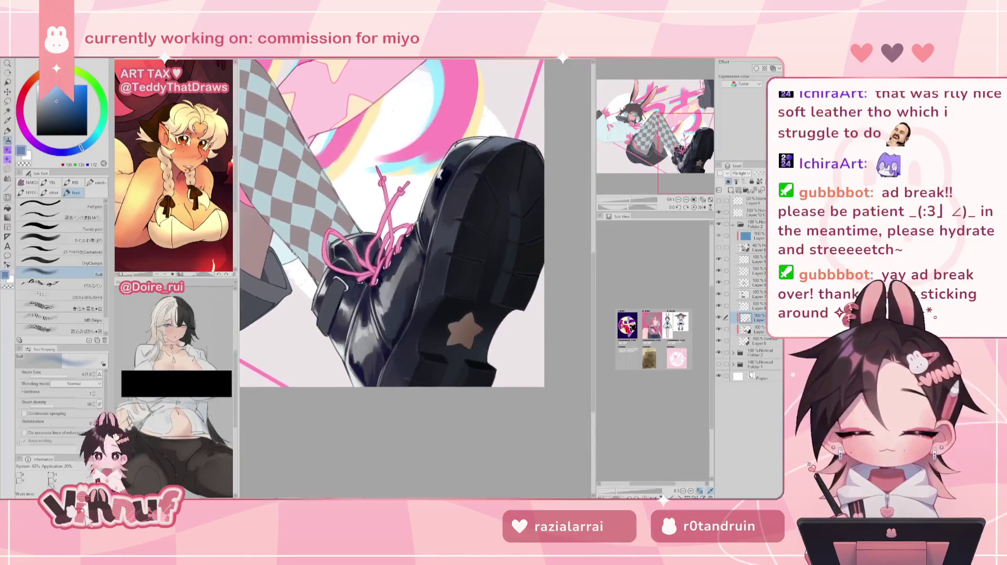
Repaint the lower edge of the boot's sole in a slightly different shading colour
scroll(414, 278, "down", 5)
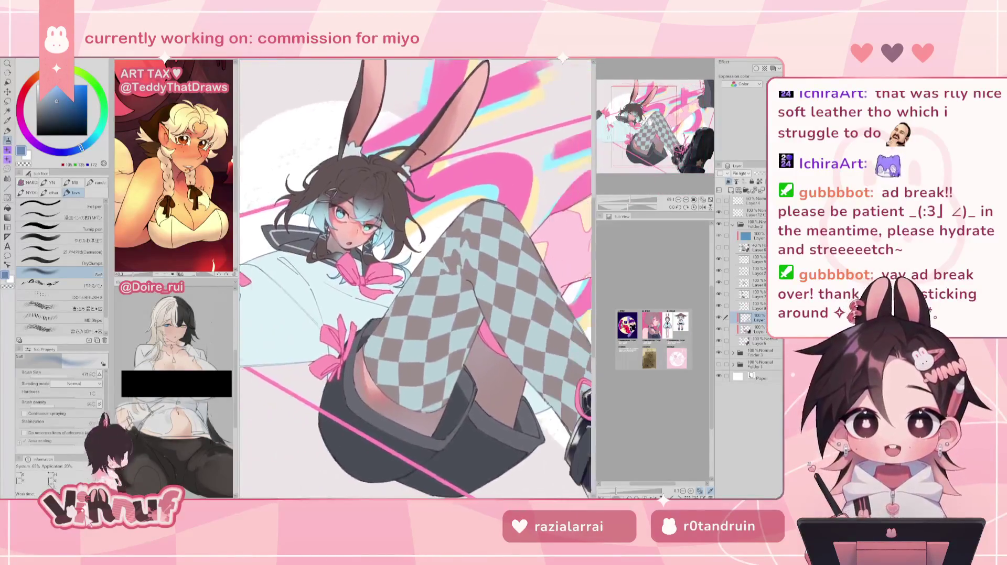
left_click_drag(472, 367, 399, 335)
left_click_drag(490, 396, 409, 349)
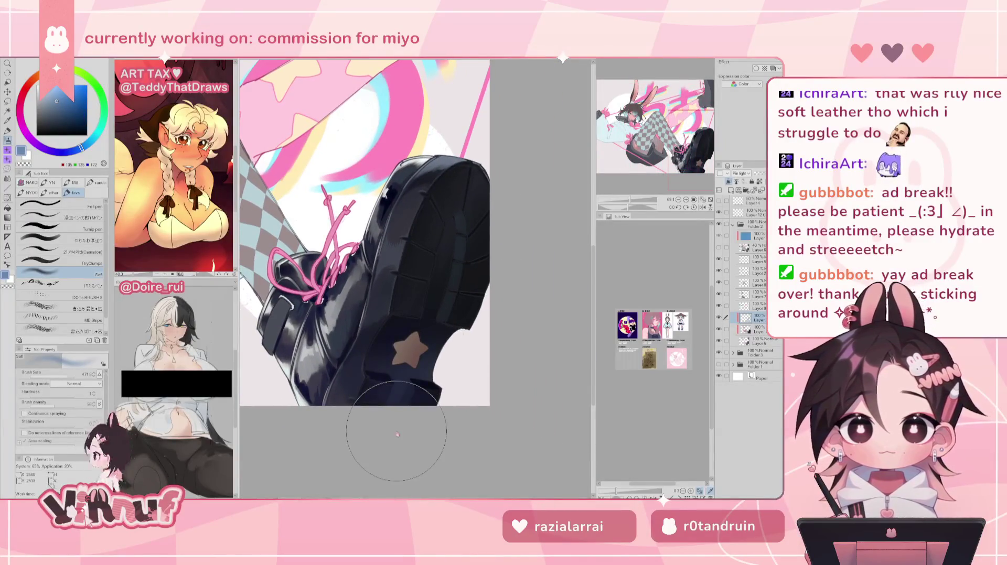
left_click(424, 353, "alt")
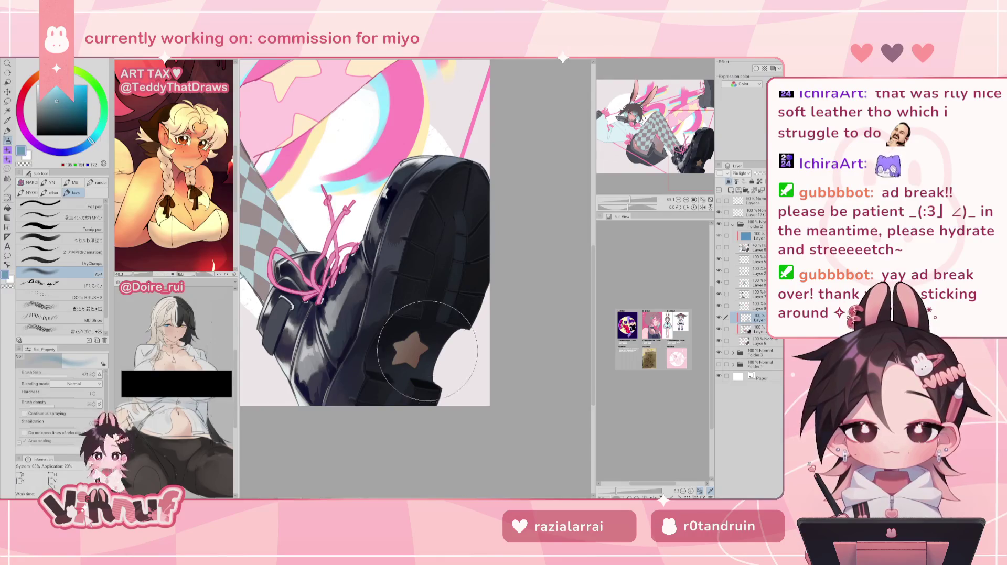
left_click_drag(422, 336, 398, 377)
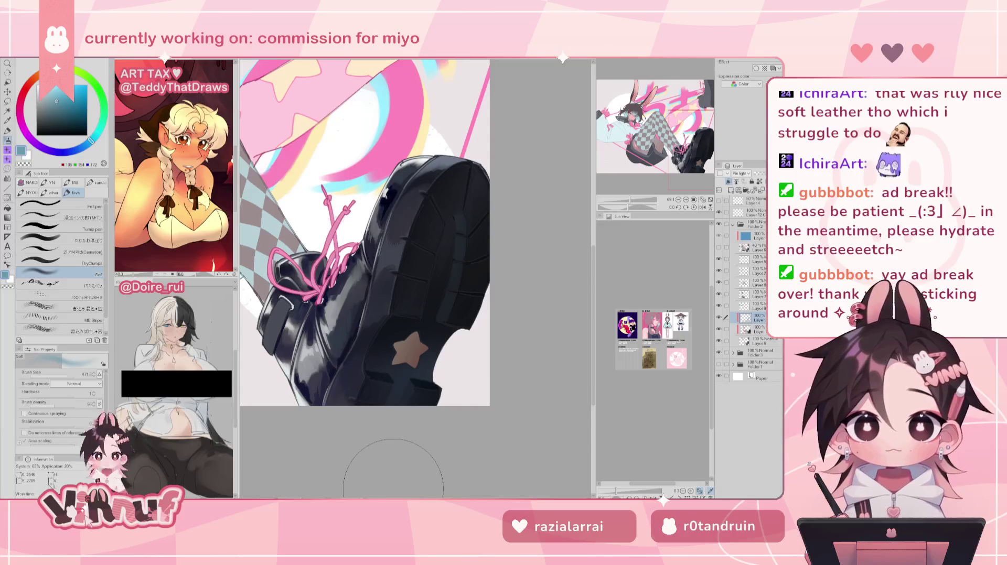
key("h")
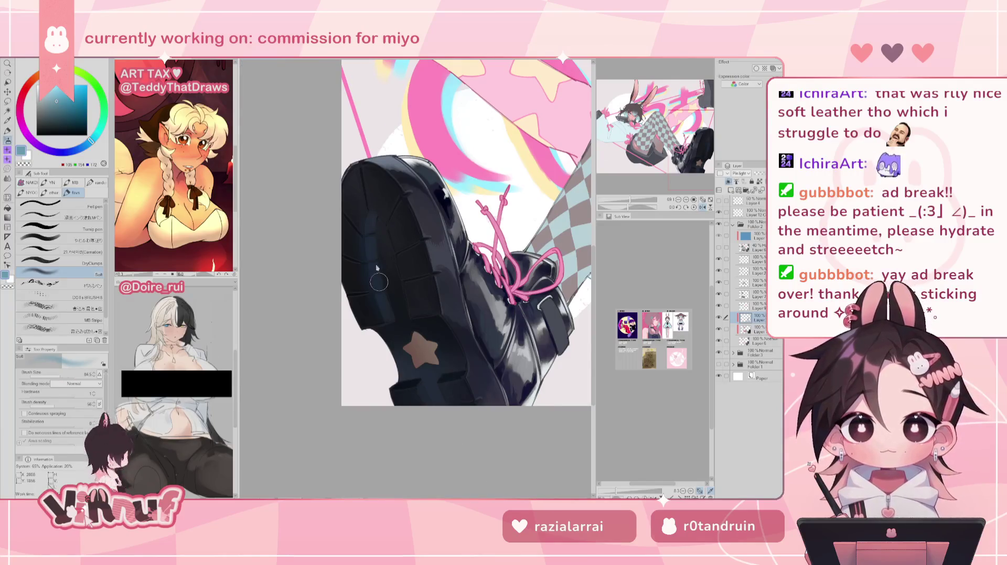
Fine-tune the painting colour's hue, enlarge the brush, and switch to the eraser
left_click_drag(91, 141, 96, 135)
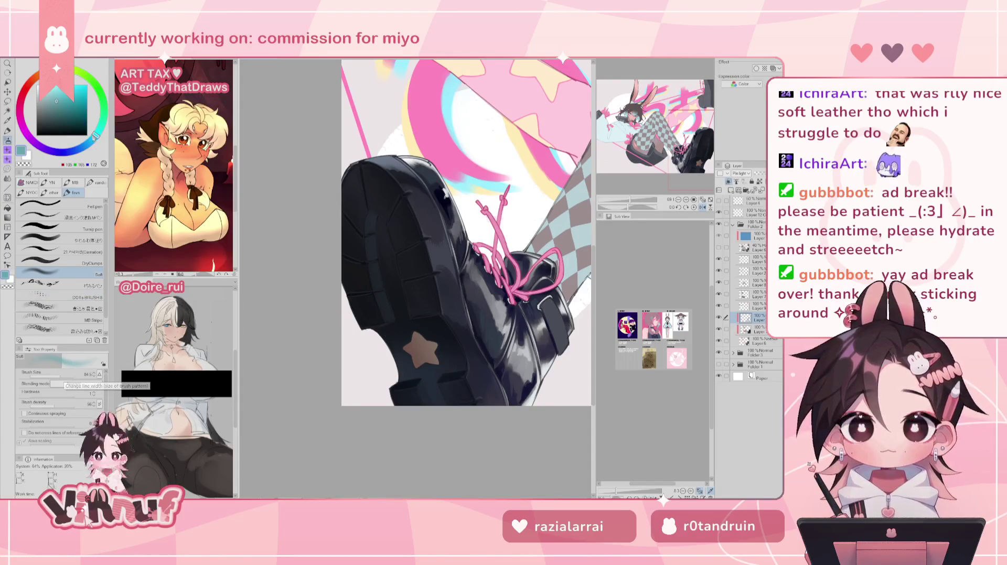
left_click_drag(94, 138, 89, 122)
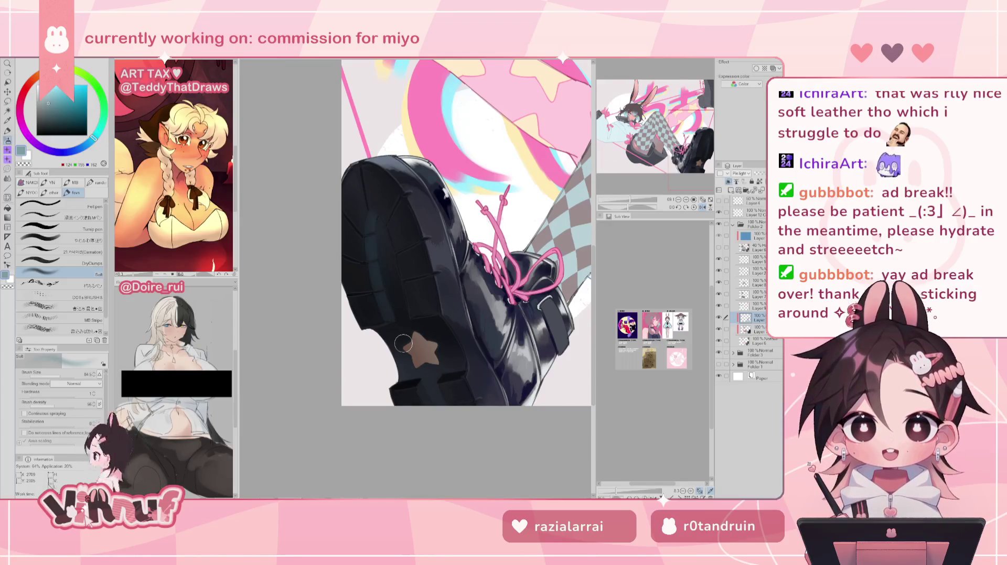
left_click_drag(403, 344, 423, 400)
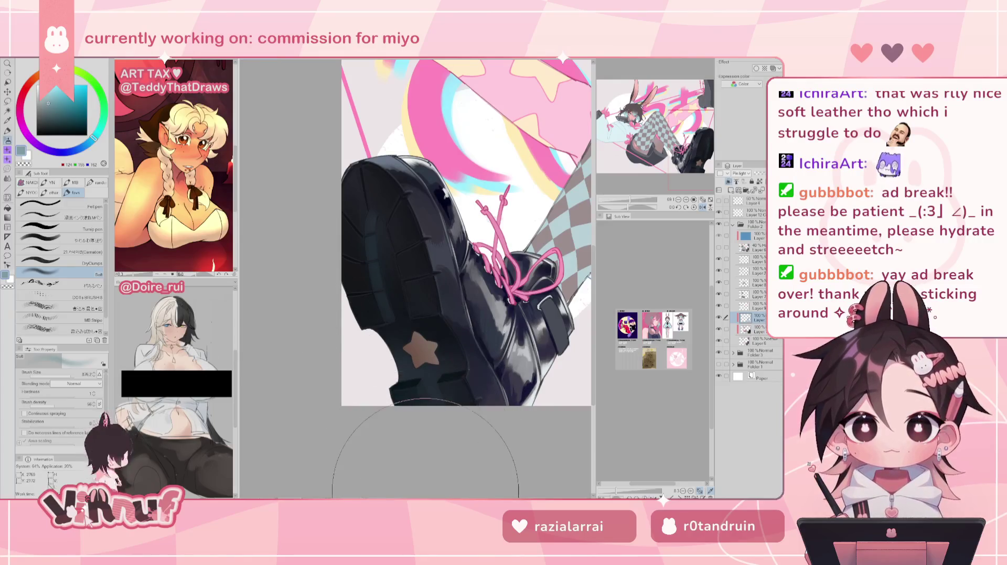
key("h")
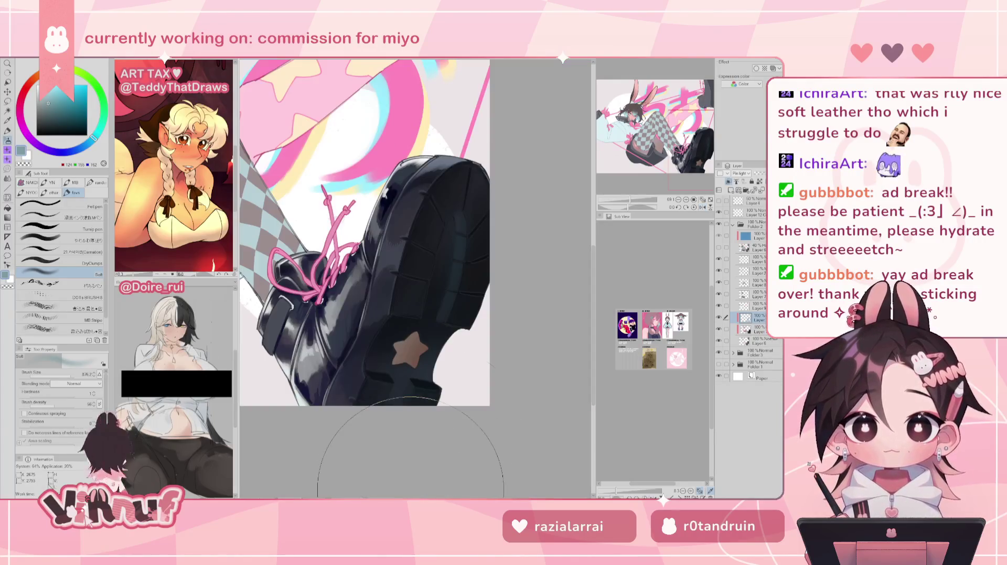
key("e")
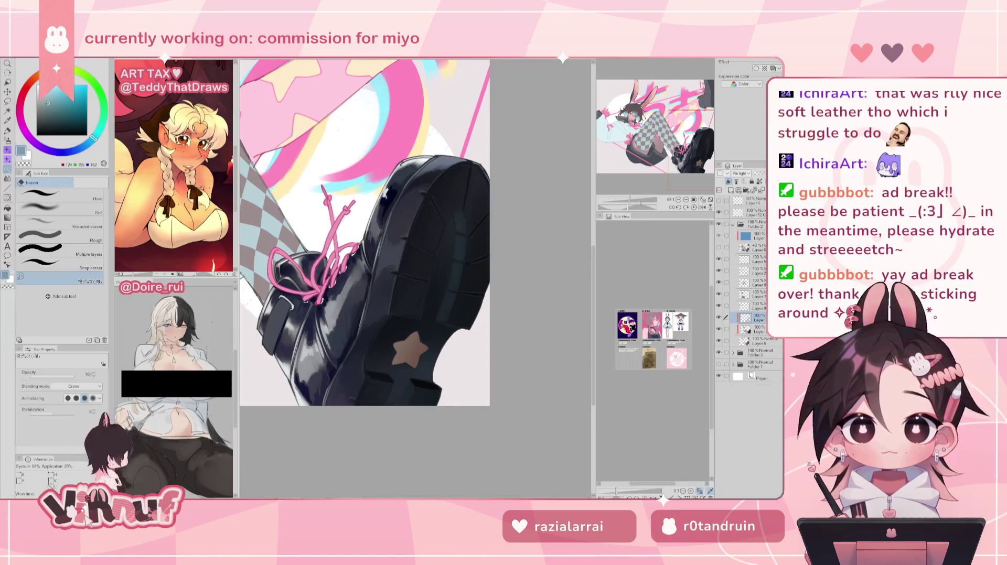
Zoom out, move to the next layer down, and return to the brush
left_click_drag(629, 200, 626, 201)
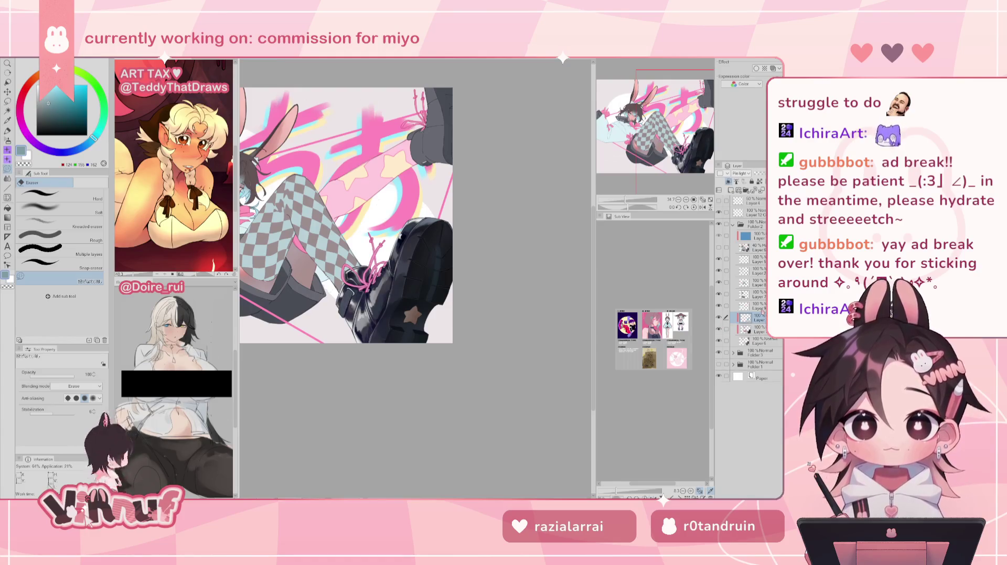
left_click(755, 330)
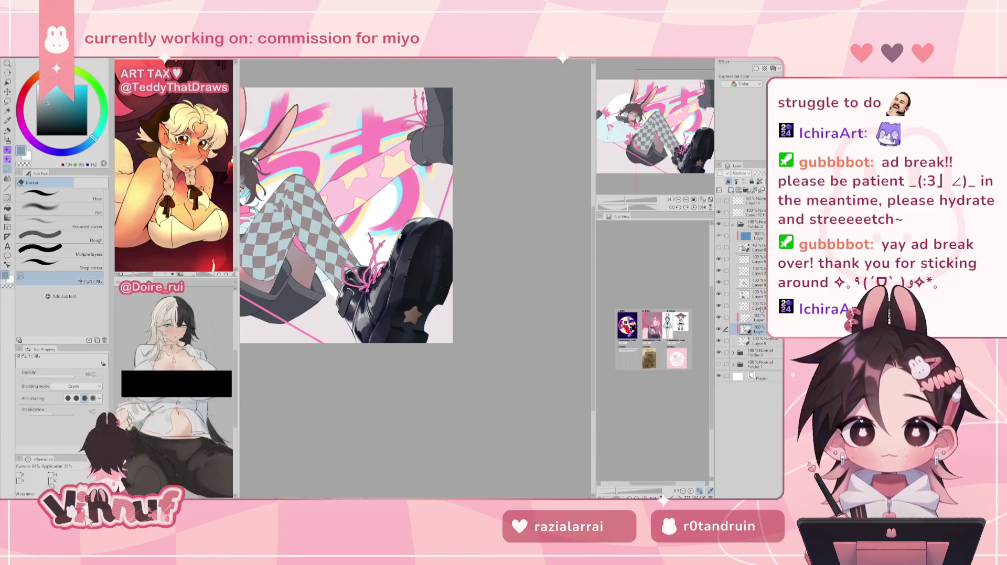
scroll(414, 252, "up", 5)
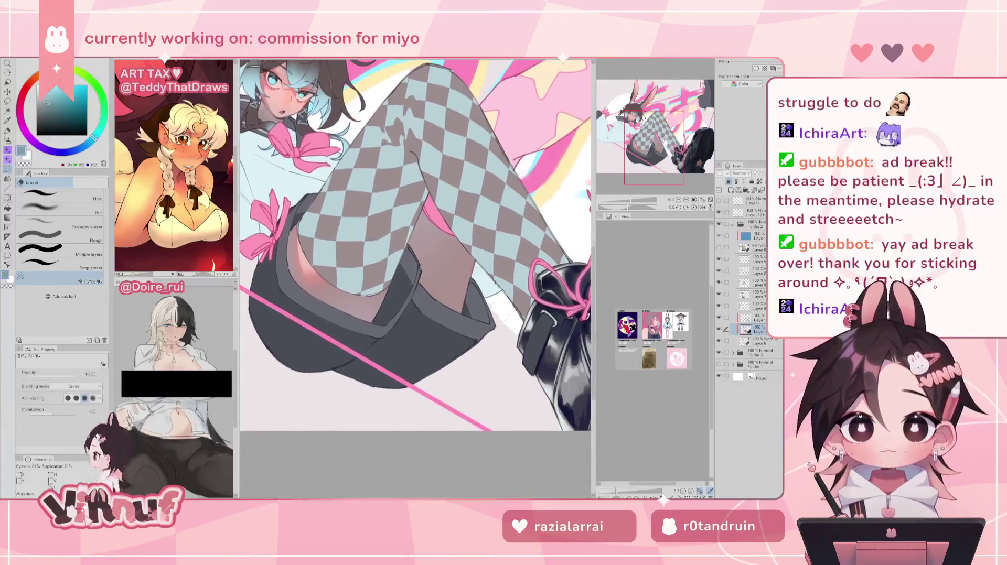
key("b")
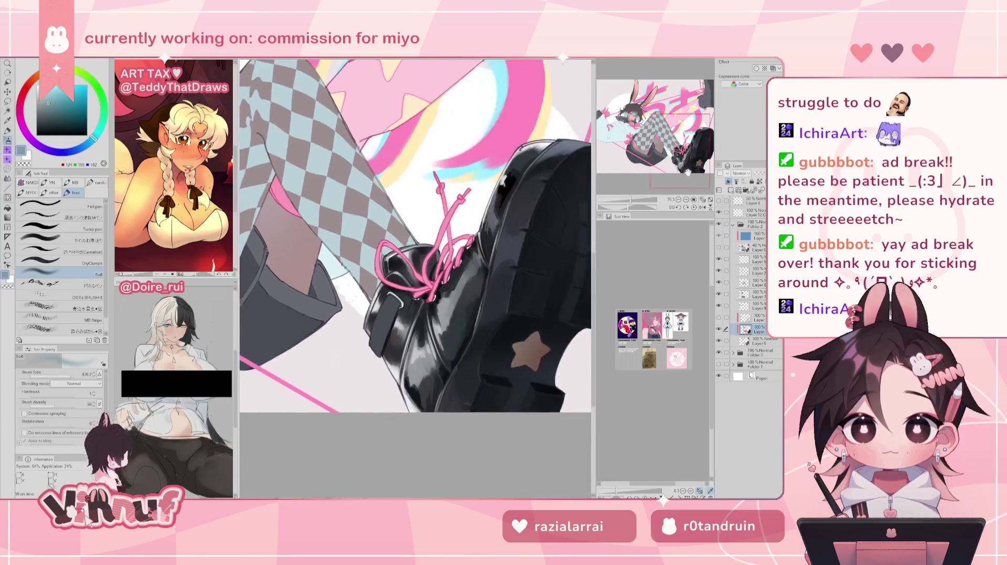
scroll(630, 185, "up", 3)
scroll(630, 184, "up", 2)
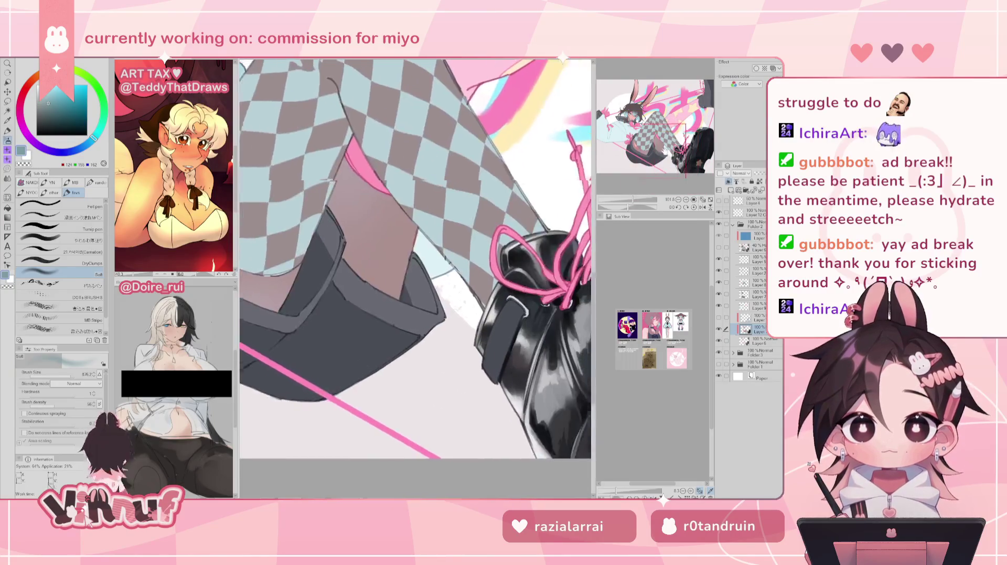
Auto-select the boot strap and shade it with dark greys using the soft airbrush
key("w")
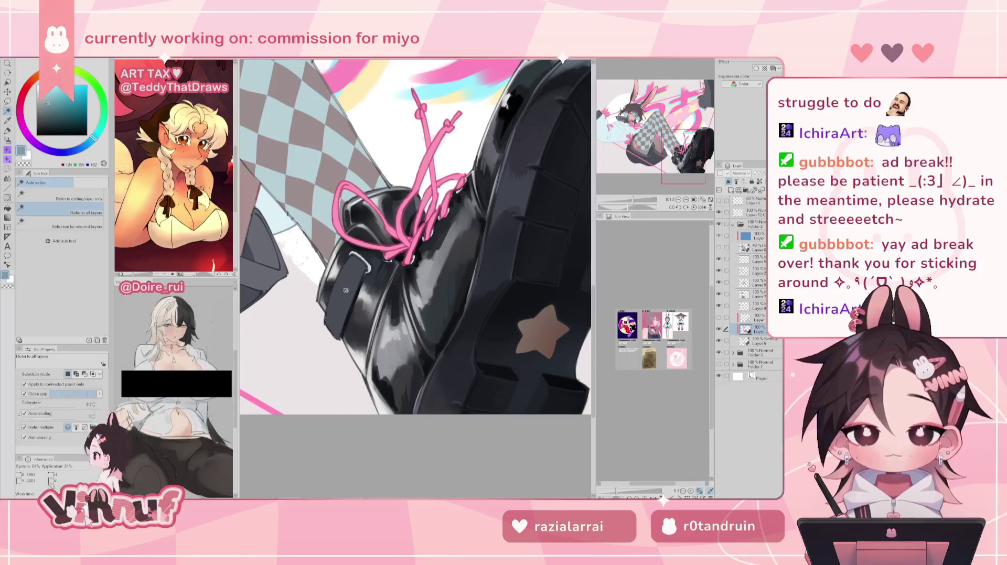
left_click(352, 280)
key("b")
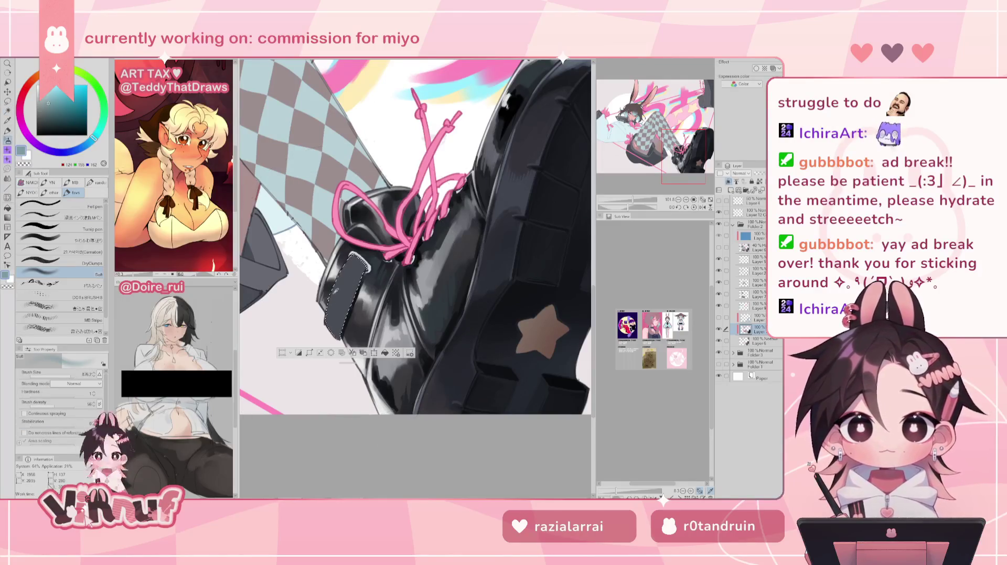
left_click(315, 281, "alt")
key("m")
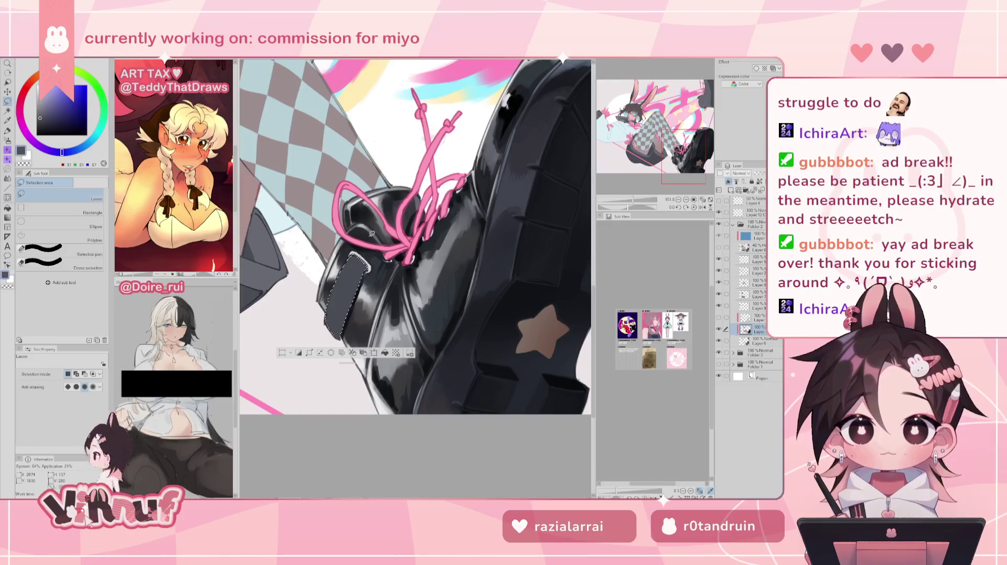
key("b")
left_click(501, 253, "alt")
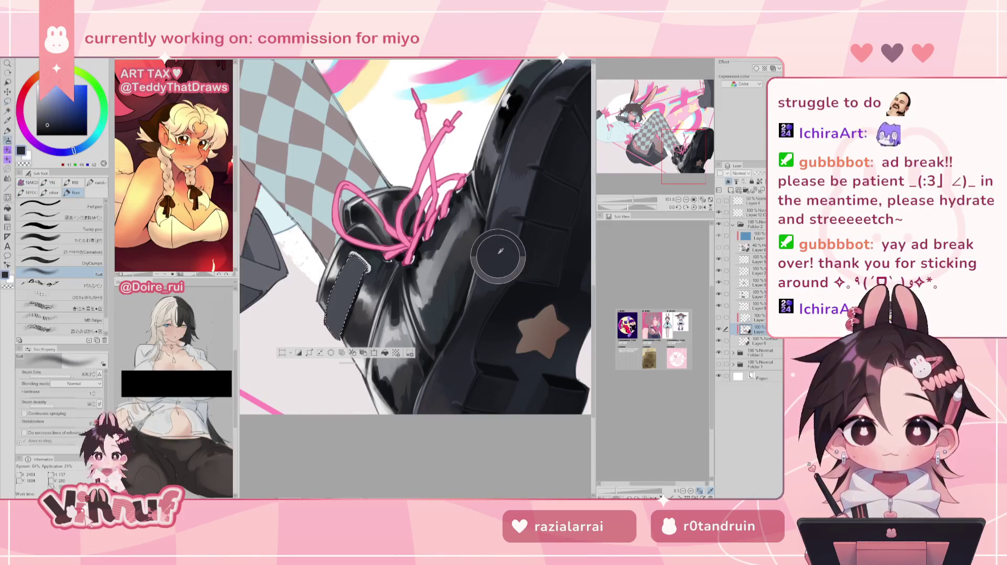
Blend the strap with an enlarged soft blending brush, sampling near-black and lighter greys from the boot
key("j")
key("bracketright")
key("bracketright")
key("bracketright")
key("bracketright")
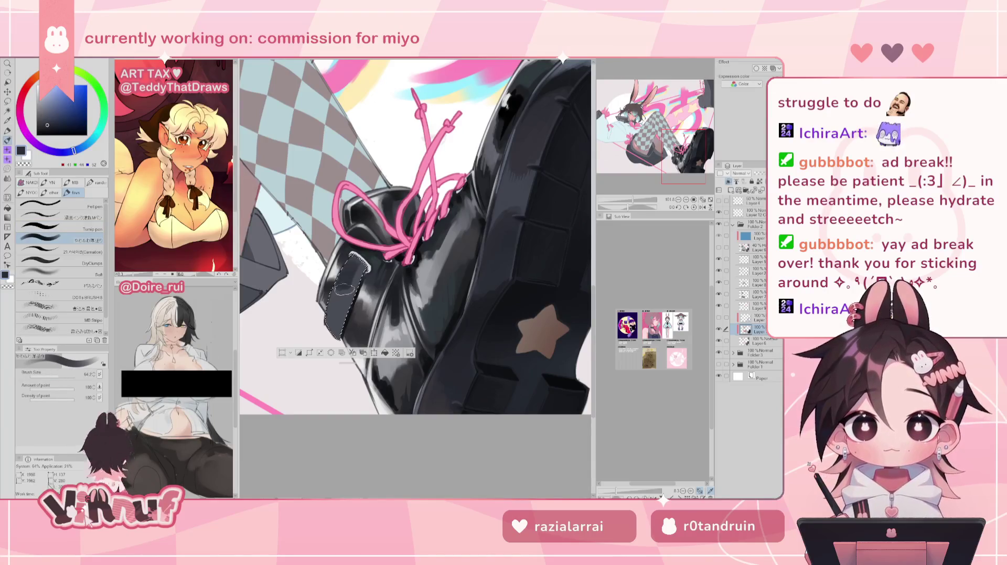
left_click(447, 332, "alt")
left_click(493, 367, "alt")
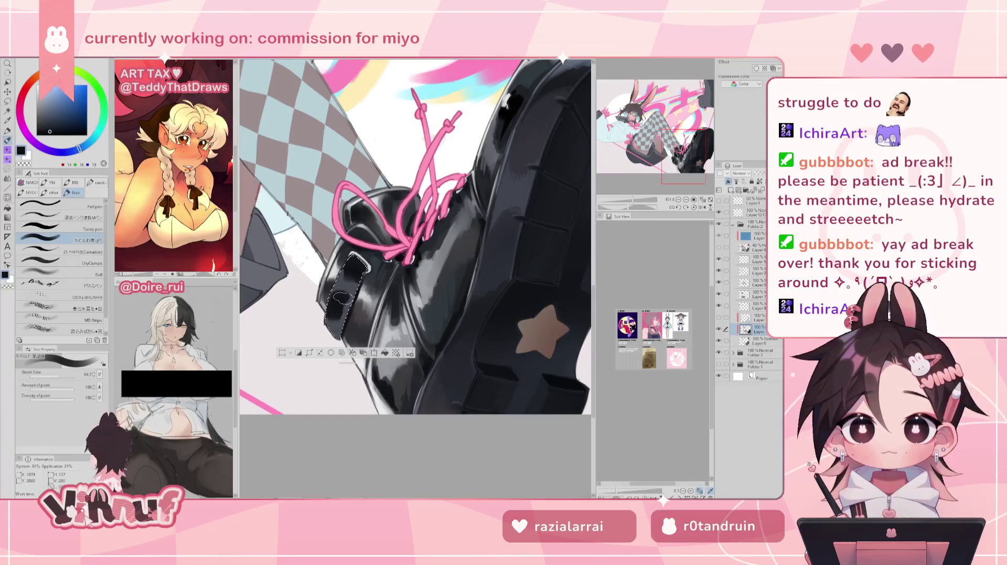
left_click(484, 306, "alt")
left_click(495, 272, "alt")
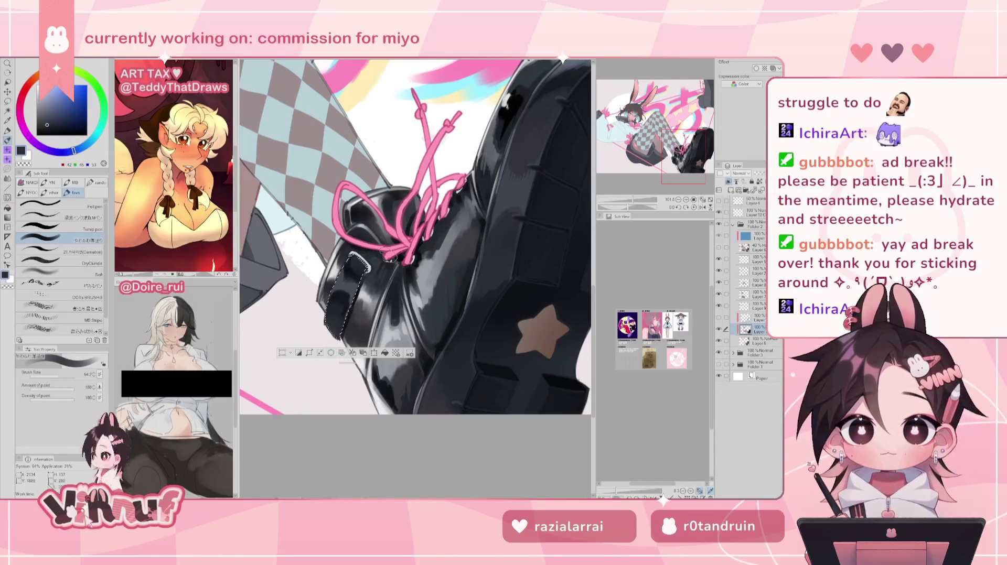
key("ctrl+0")
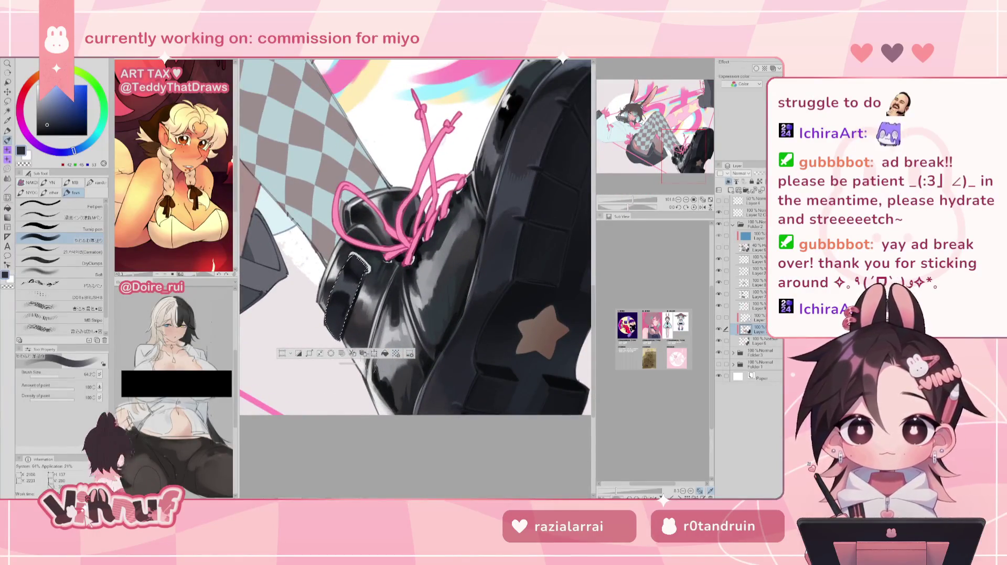
left_click_drag(348, 363, 367, 454)
left_click(57, 377)
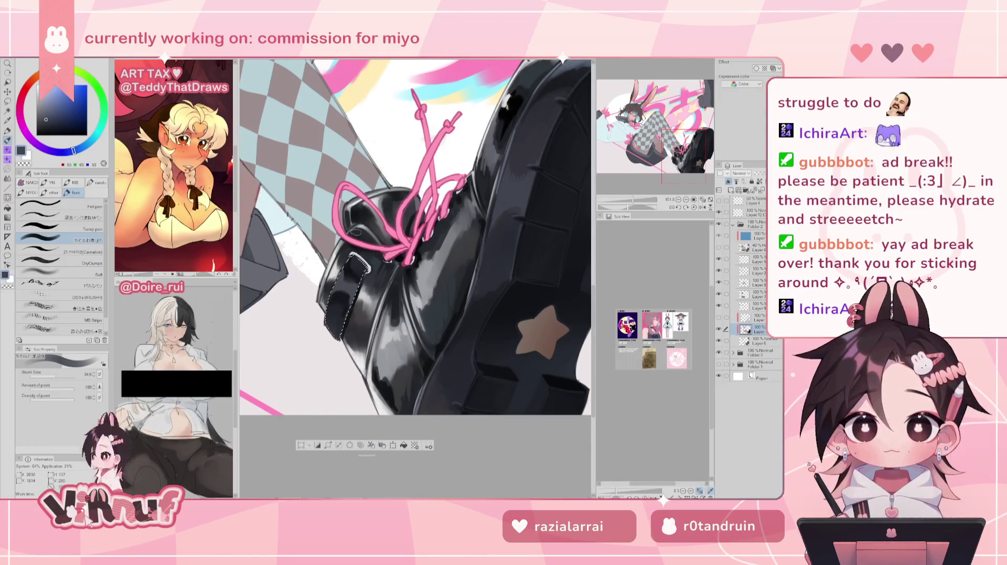
Zoom in and centre the view on the boot sole and star
scroll(356, 233, "down", 1)
scroll(524, 115, "down", 1)
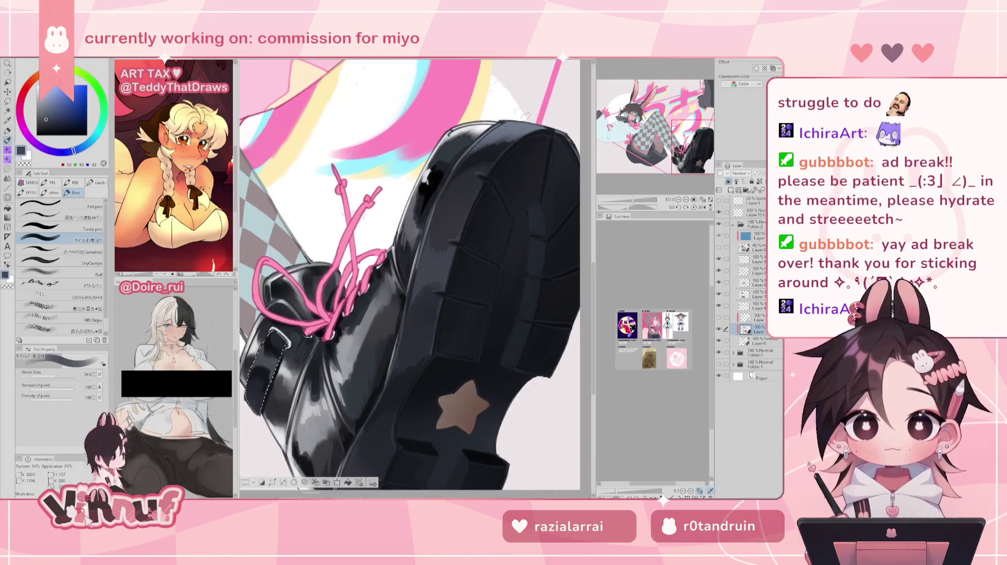
scroll(524, 115, "down", 1)
scroll(524, 115, "down", 1)
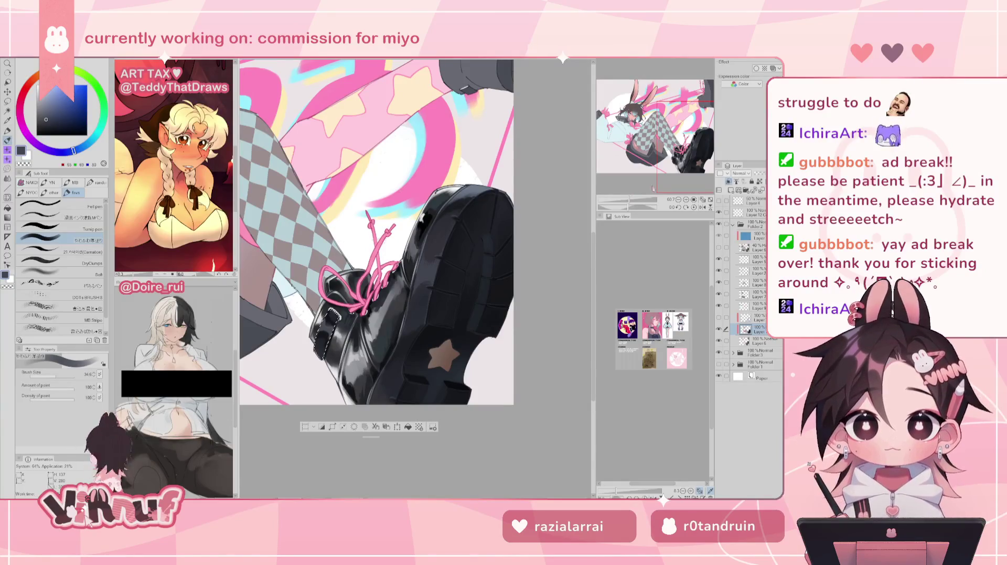
scroll(524, 115, "down", 1)
scroll(664, 161, "up", 2)
scroll(667, 166, "up", 3)
left_click_drag(367, 372, 398, 308)
Move the selection toolbar aside, clear the selection with Ctrl+D, and zoom out to the full illustration
left_click_drag(342, 350, 360, 429)
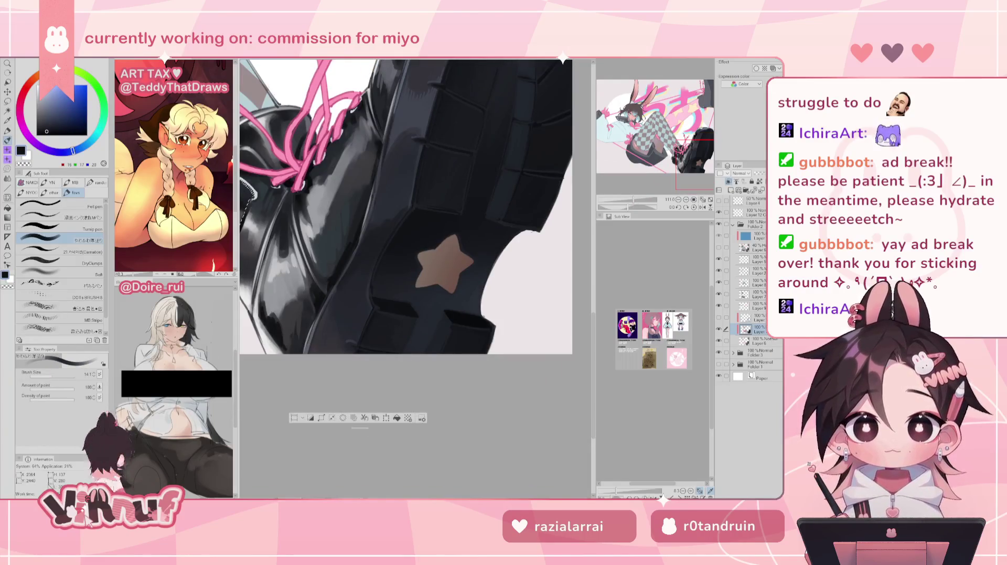
key("ctrl+d")
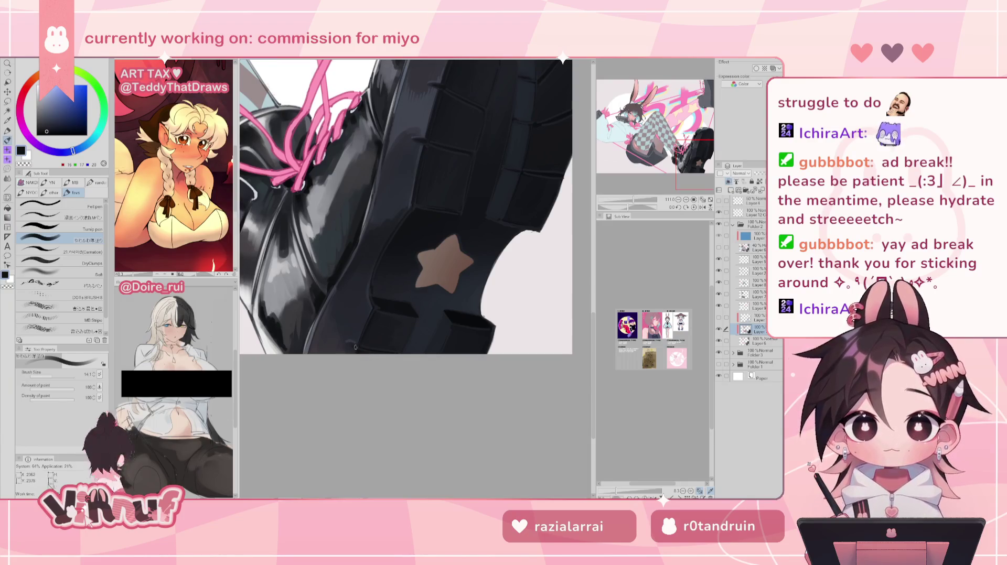
left_click_drag(398, 317, 363, 535)
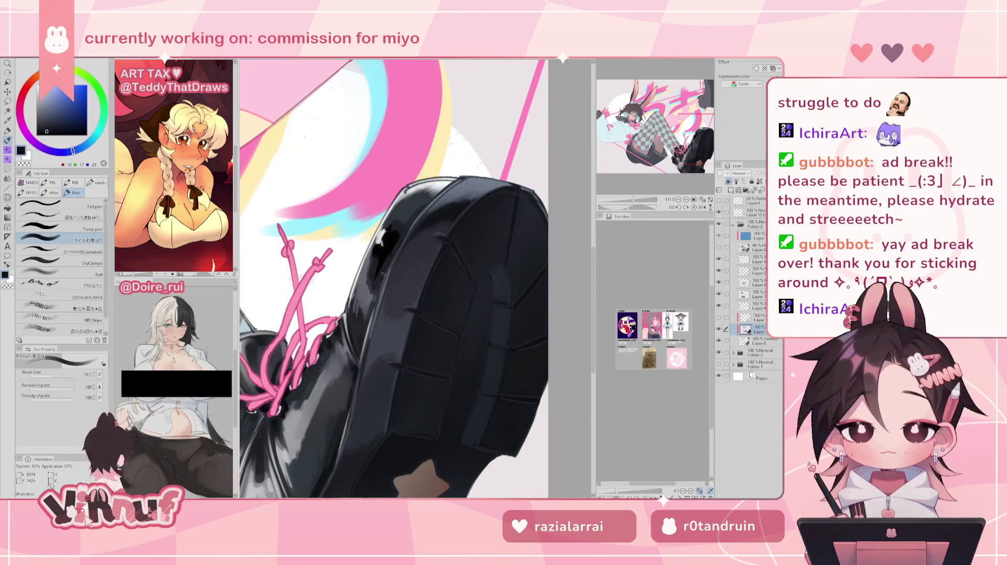
left_click_drag(647, 199, 629, 200)
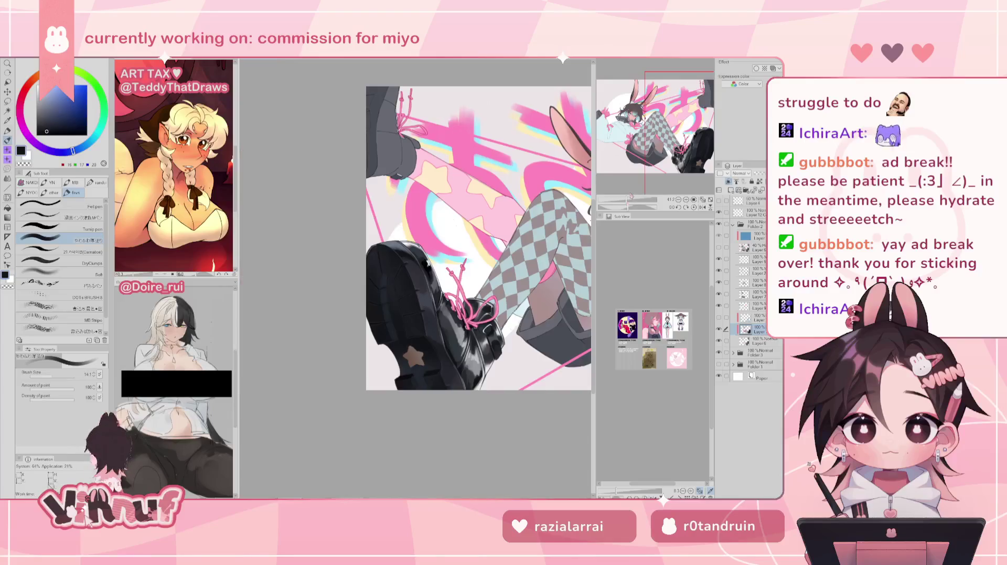
Compare the mirrored and normal canvas views, then zoom in on the boots
left_click(702, 208)
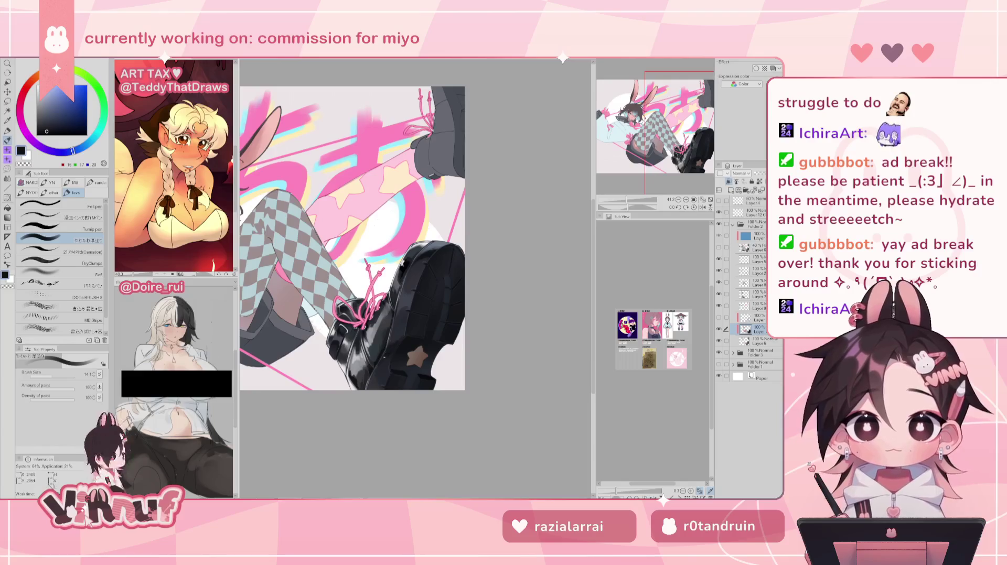
key("h")
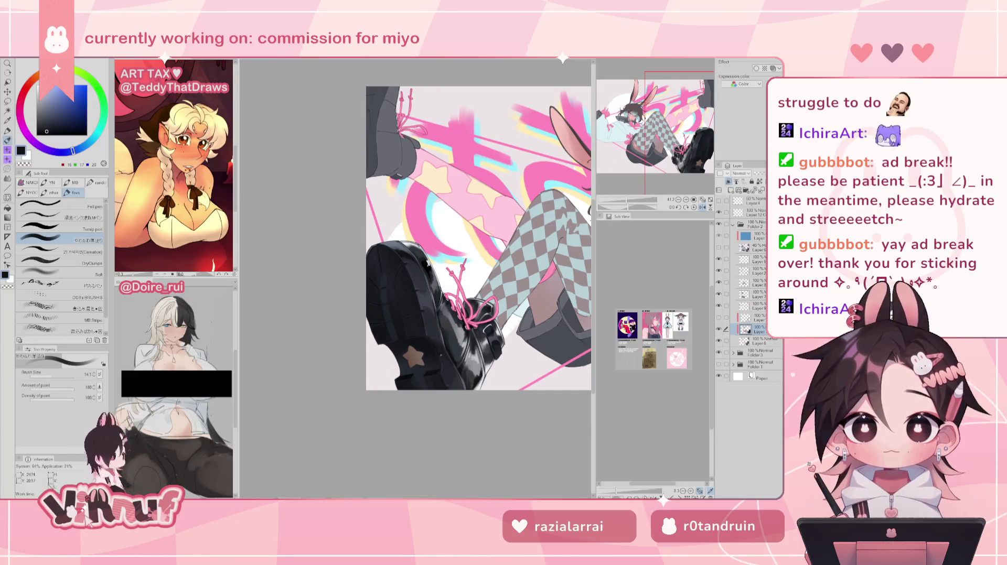
key("h")
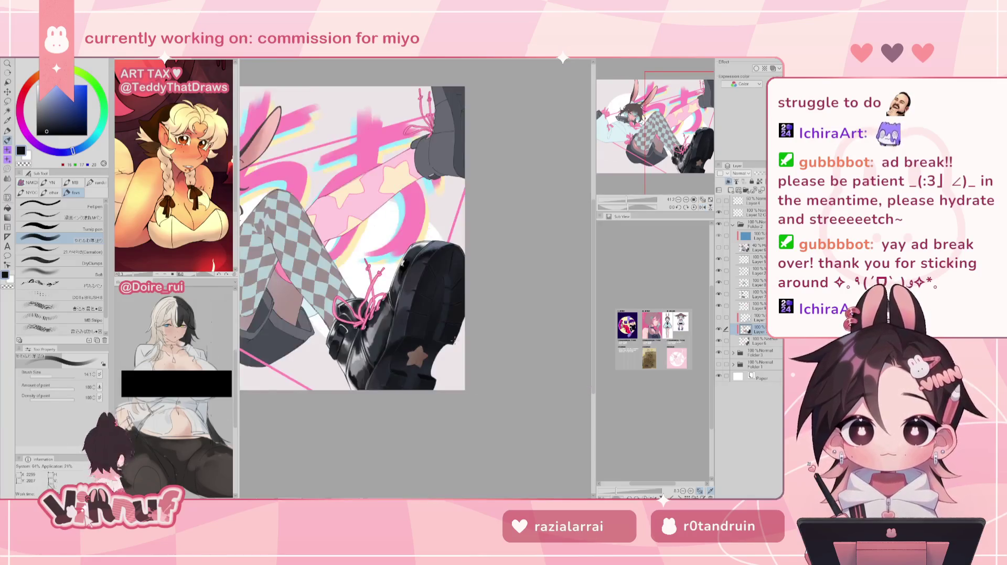
left_click_drag(628, 202, 643, 183)
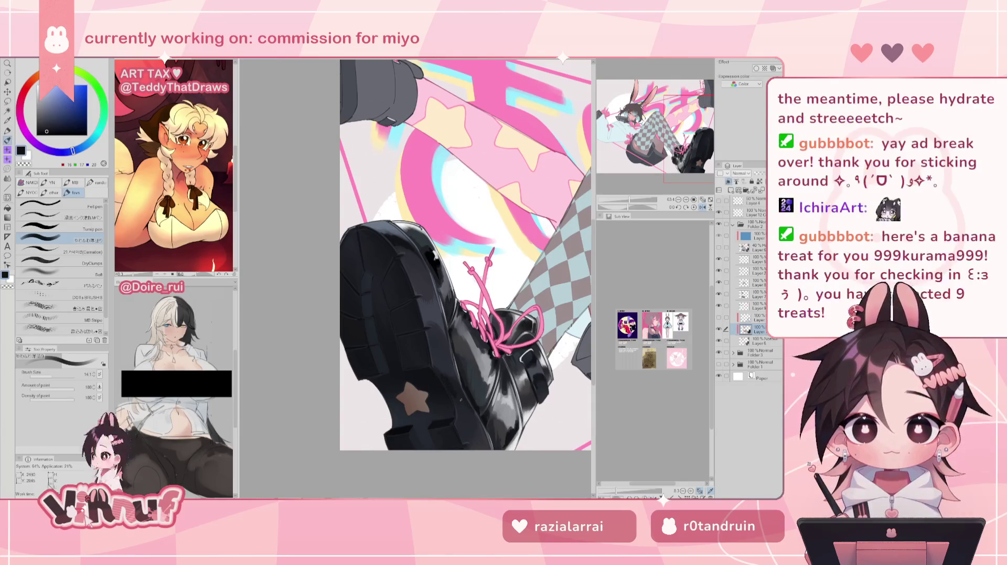
scroll(627, 191, "down", 2)
scroll(626, 190, "down", 2)
scroll(627, 191, "down", 2)
scroll(626, 191, "down", 1)
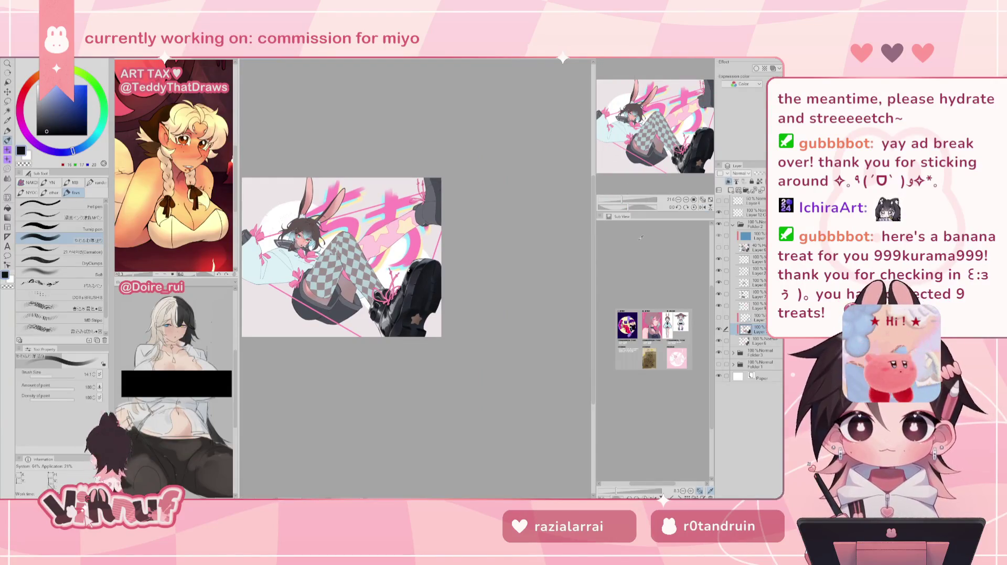
scroll(629, 194, "up", 4)
scroll(631, 192, "up", 3)
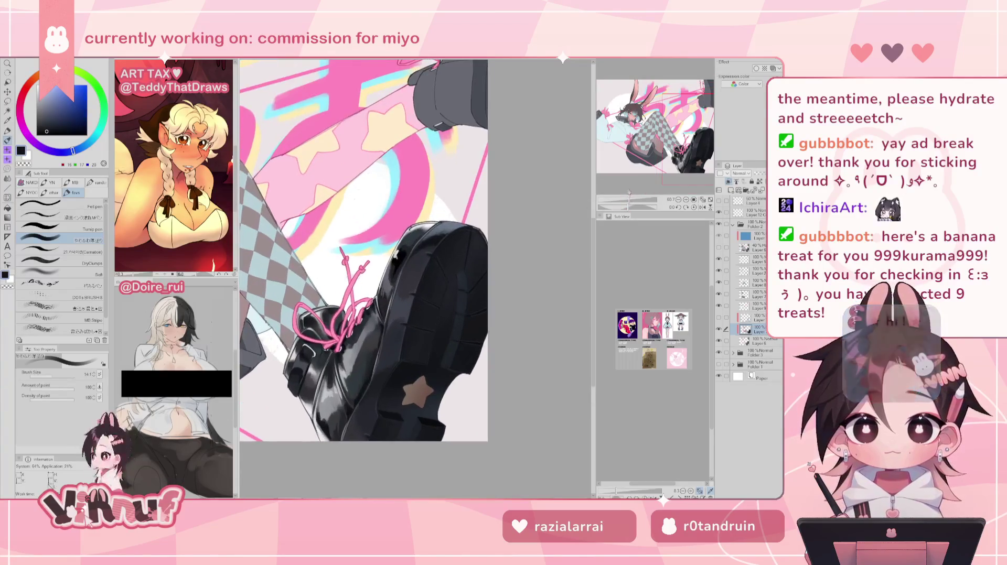
Reframe the boot, recheck the mirrored composition, and sample a grey-blue from the artwork
left_click_drag(630, 192, 623, 203)
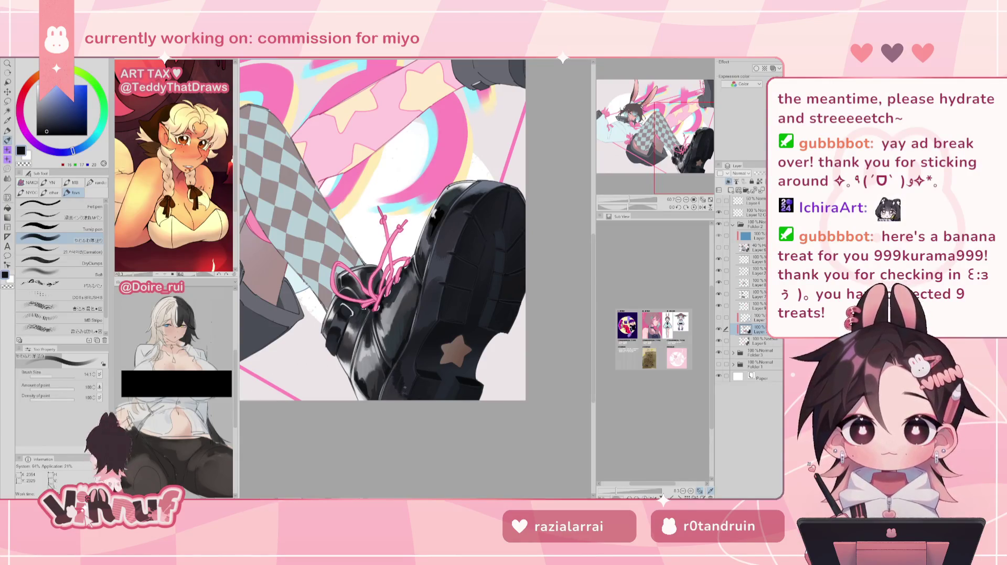
left_click_drag(629, 199, 624, 199)
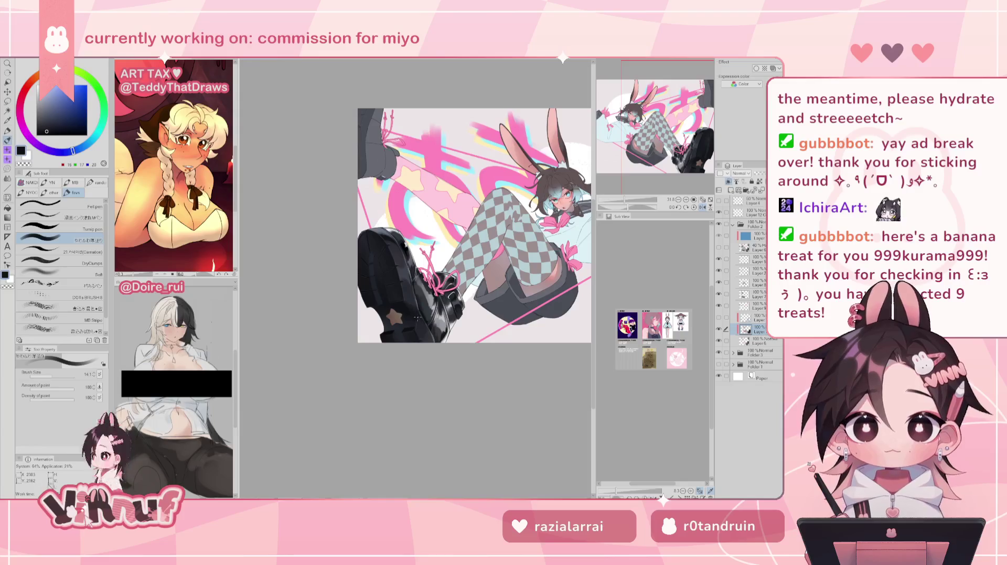
key("h")
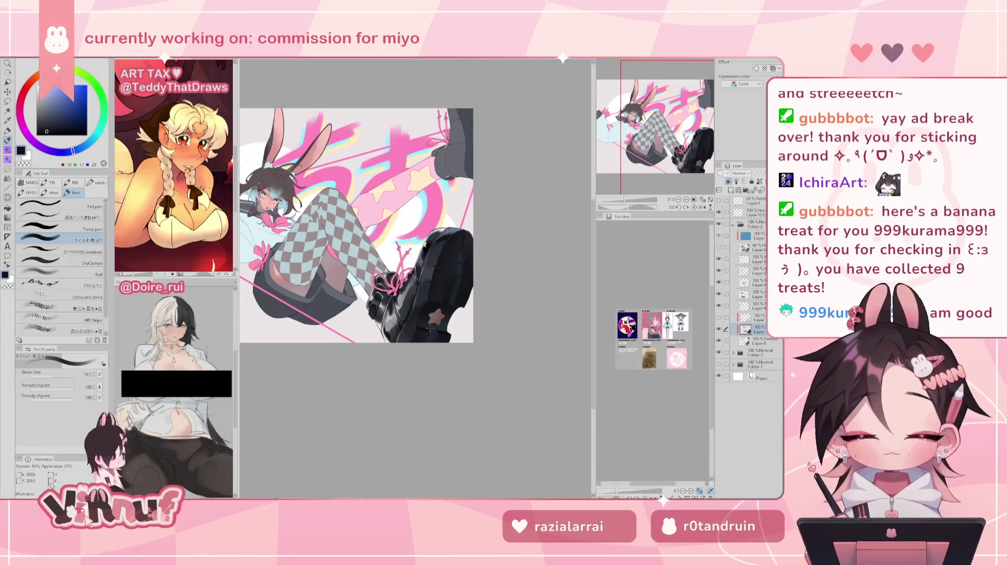
left_click_drag(625, 204, 627, 203)
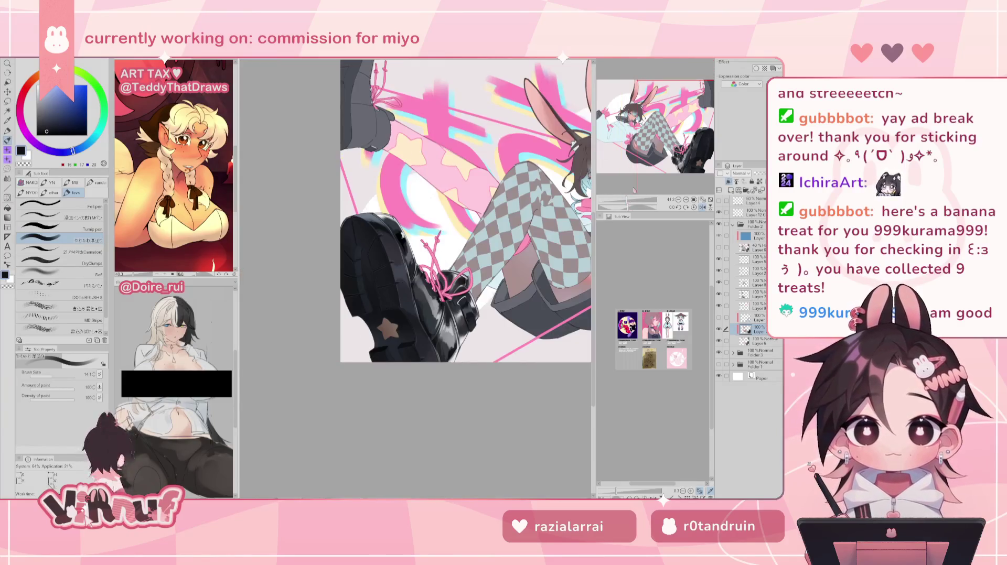
key("h")
left_click(374, 208, "alt")
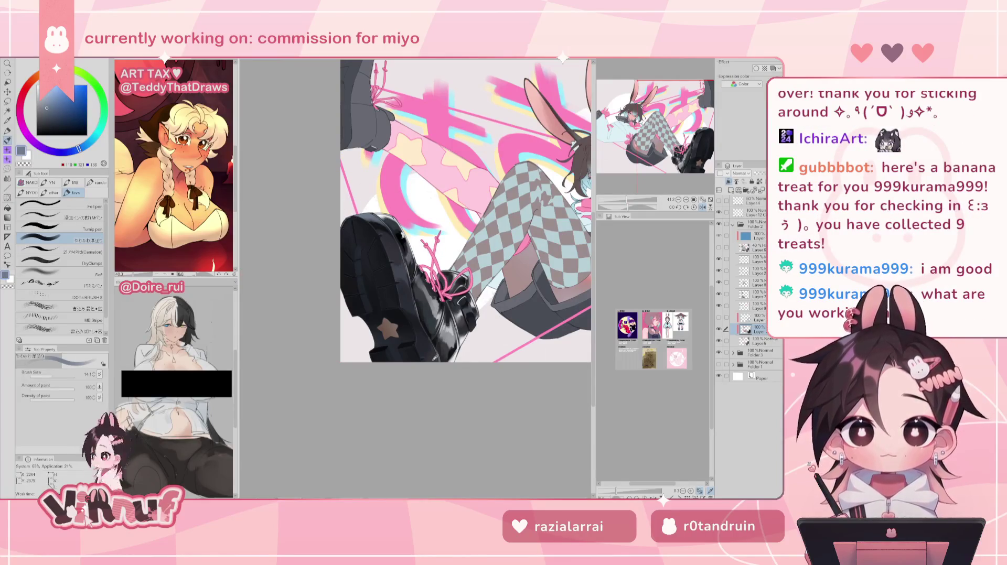
key("h")
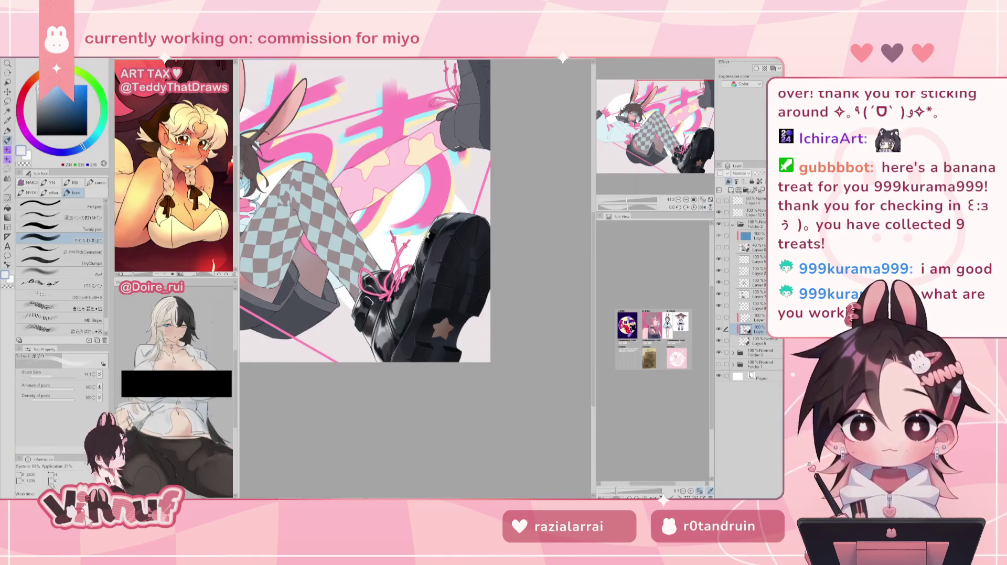
Sample the boot's dark grey, set brush size to 48, and darken it to blue-grey
key("h")
key("h")
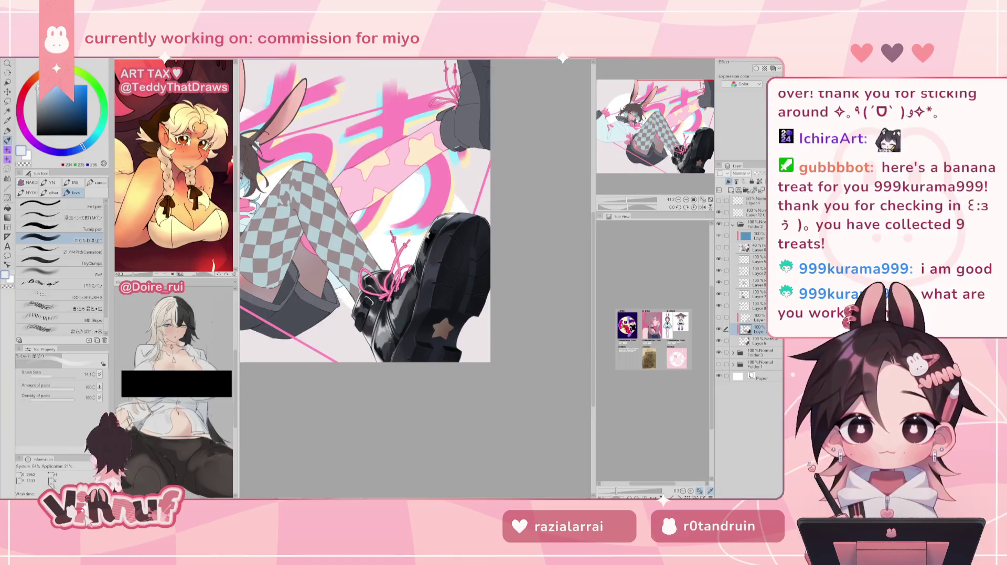
left_click(394, 361, "alt")
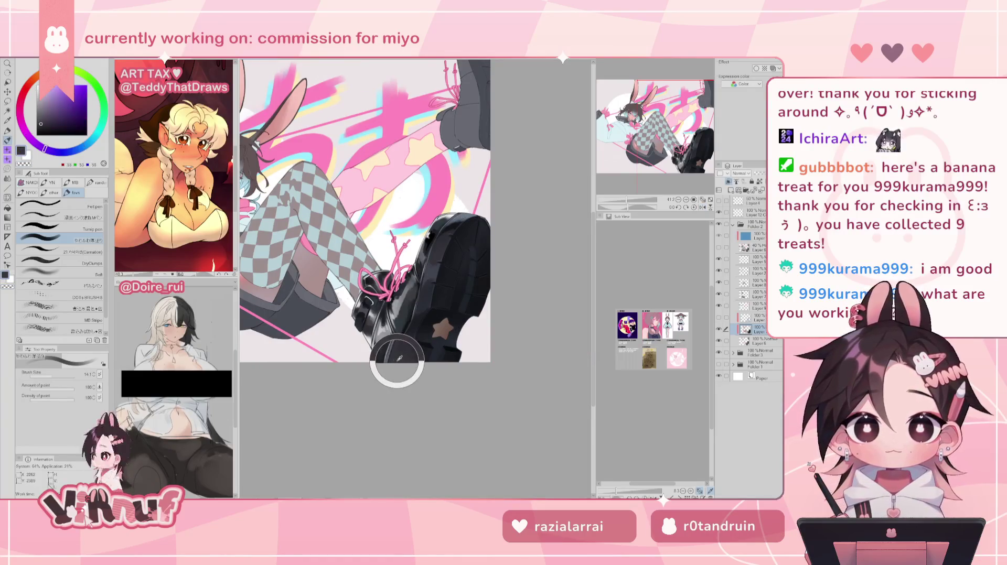
left_click(41, 121)
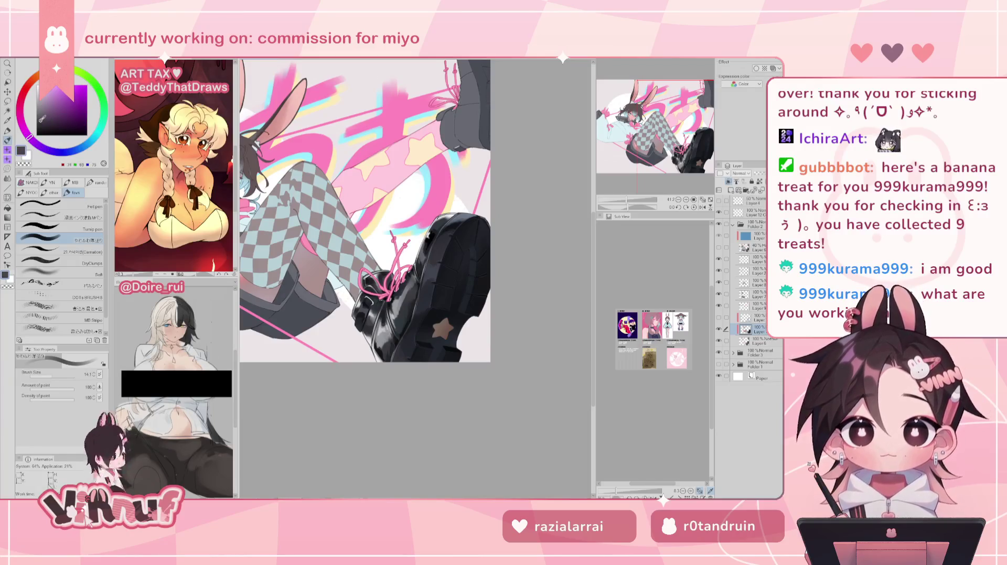
left_click(58, 377)
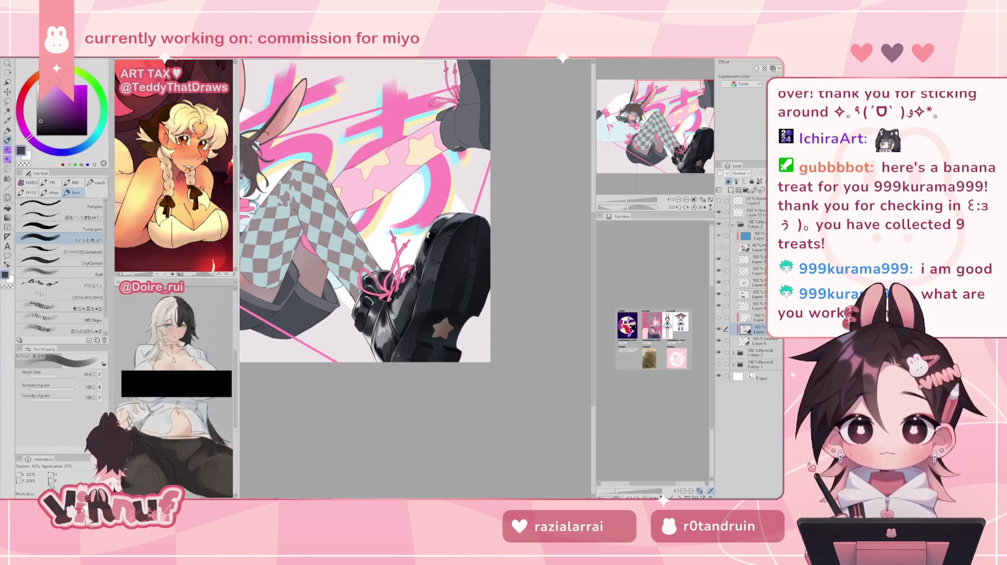
left_click(405, 348, "alt")
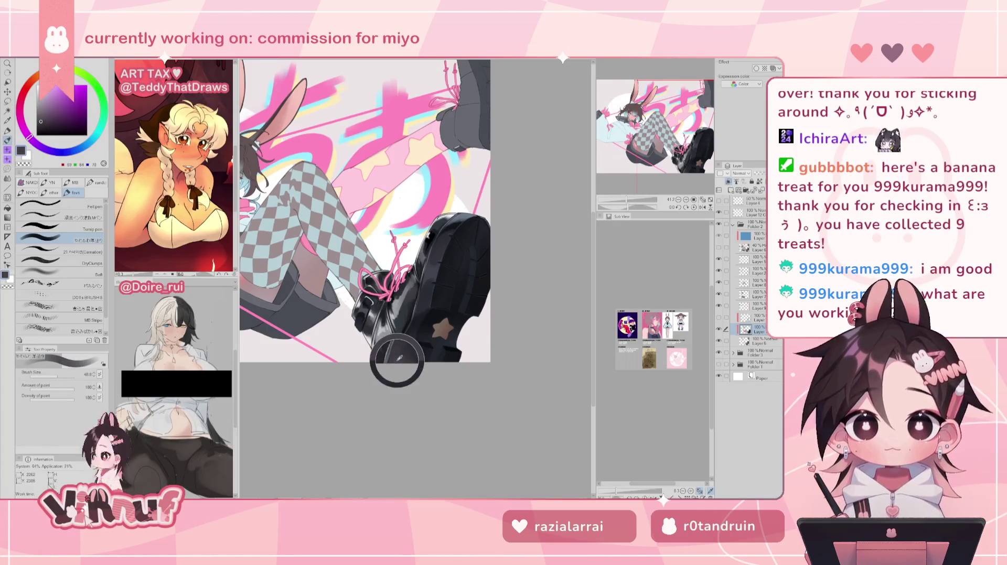
left_click(407, 346, "alt")
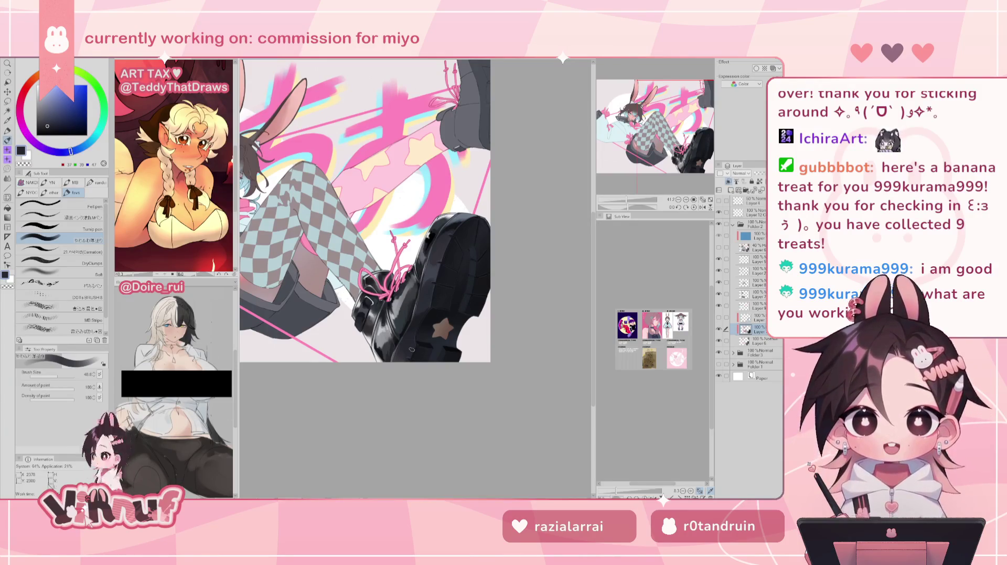
left_click_drag(629, 204, 631, 204)
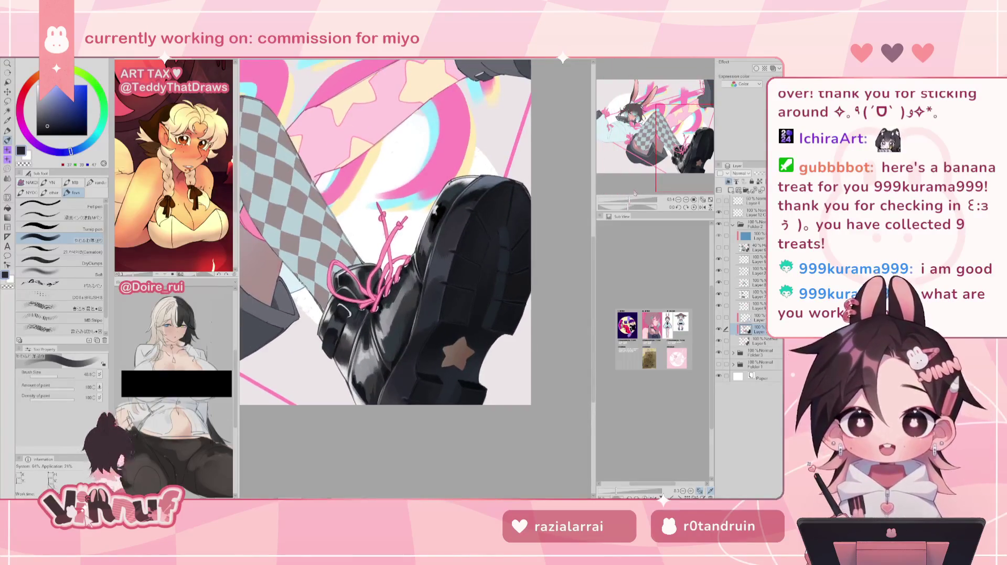
Pick a mid grey, reduce the brush to about 30, and choose the dry clumpy textured brush
key("h")
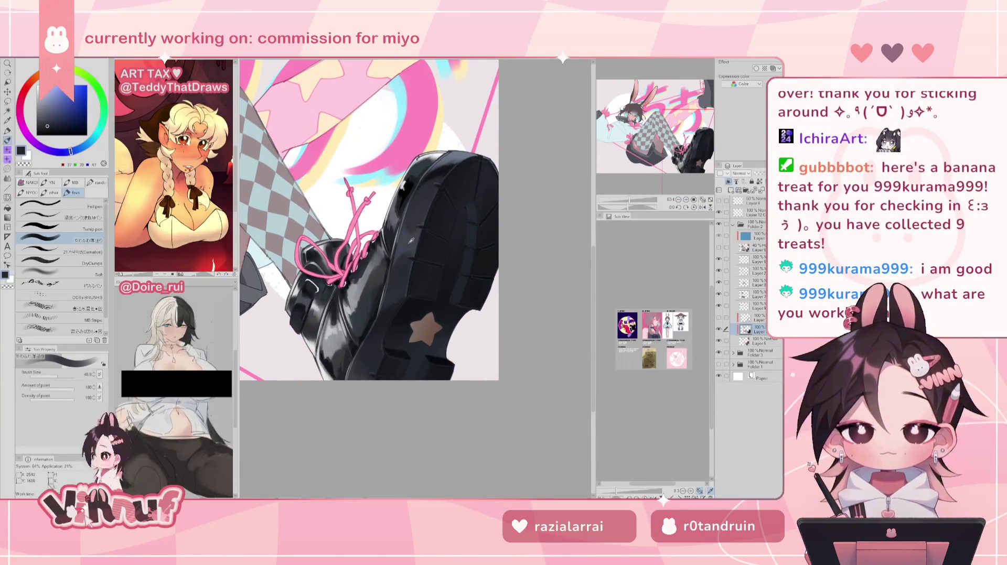
left_click(340, 317, "alt")
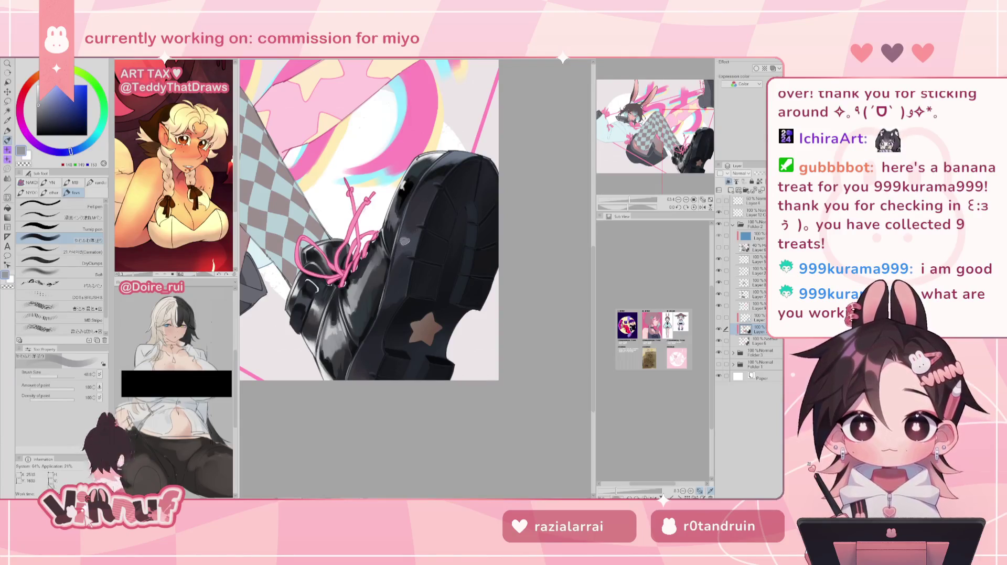
left_click(407, 260, "alt")
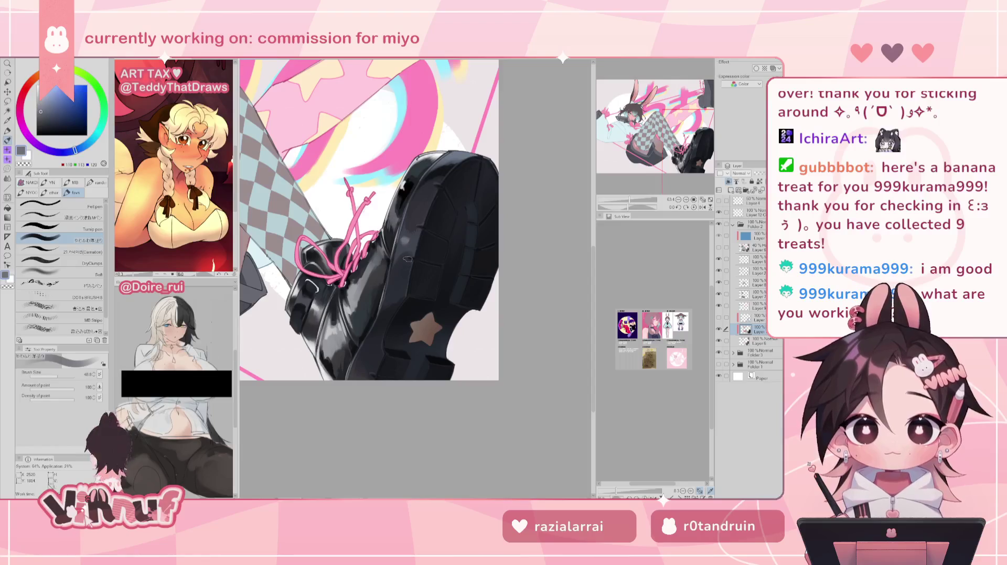
left_click_drag(405, 227, 399, 236)
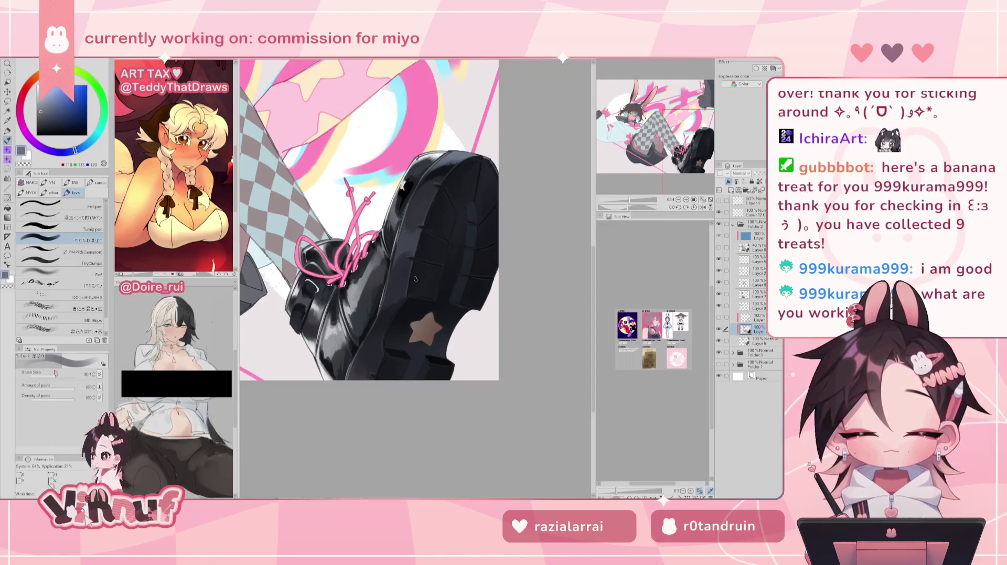
left_click(87, 282)
left_click(79, 251)
left_click(79, 261)
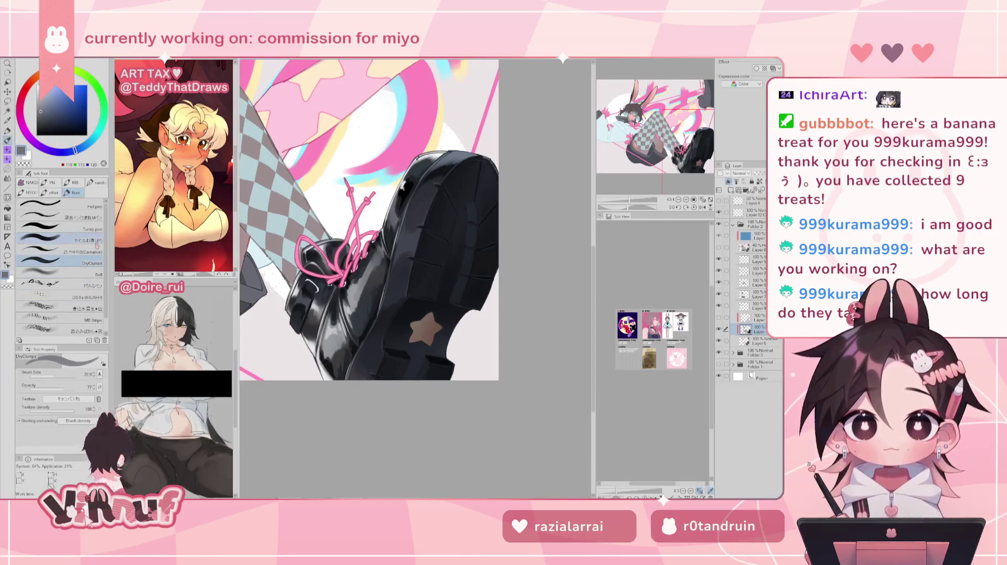
Paint small grey highlights on the black boot, checking the drawing mirrored before and after
key("h")
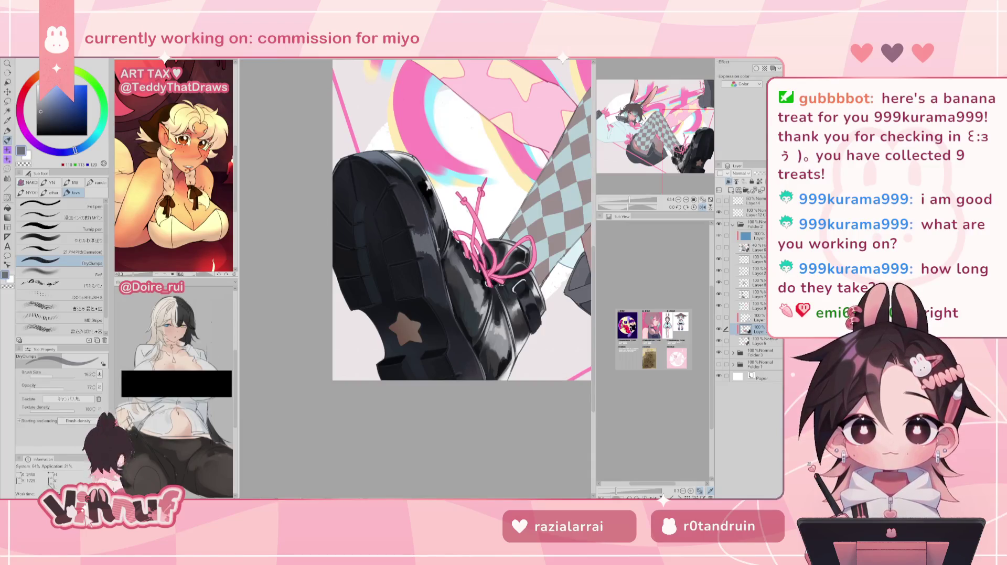
key("h")
left_click_drag(630, 202, 623, 201)
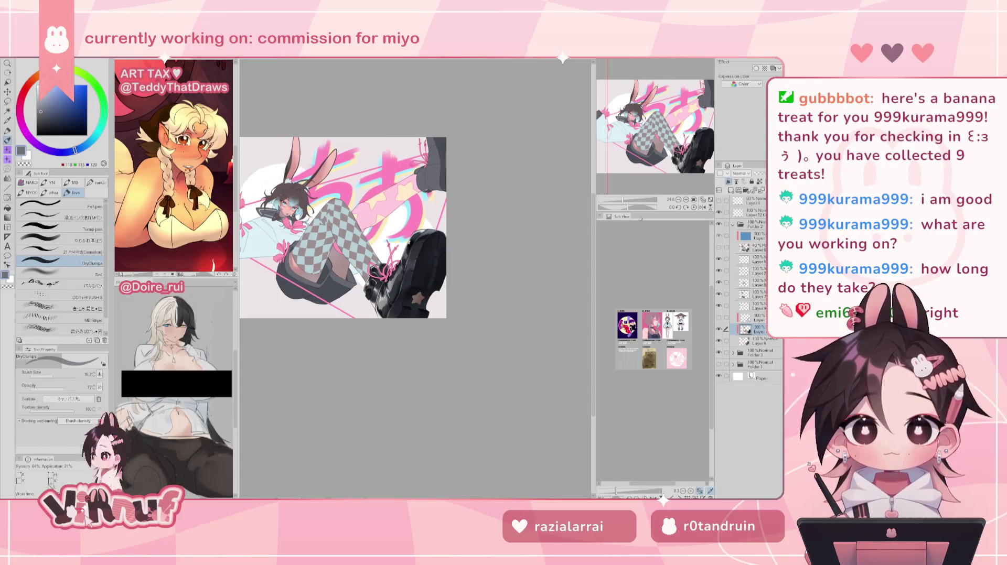
left_click_drag(624, 201, 630, 202)
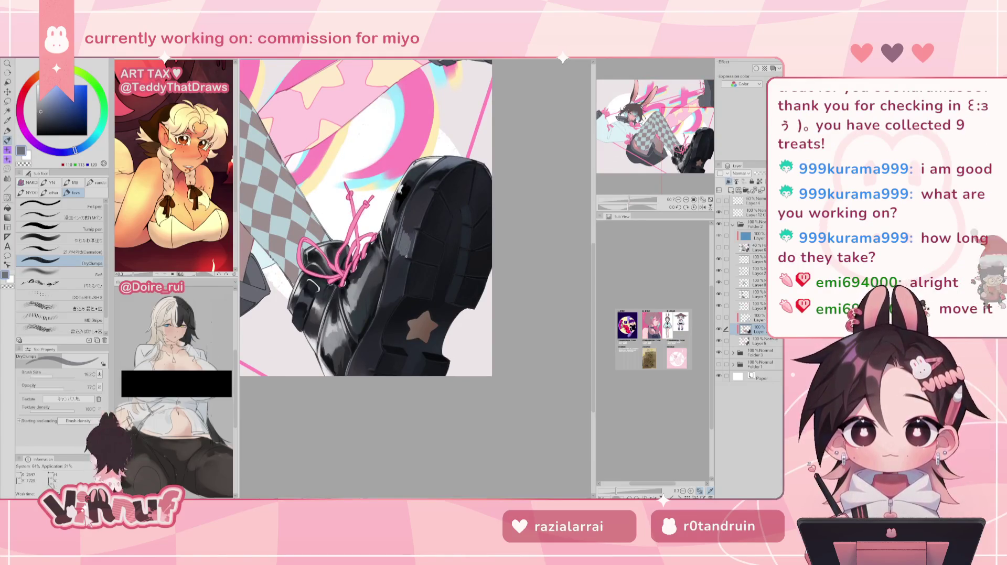
left_click_drag(401, 220, 403, 248)
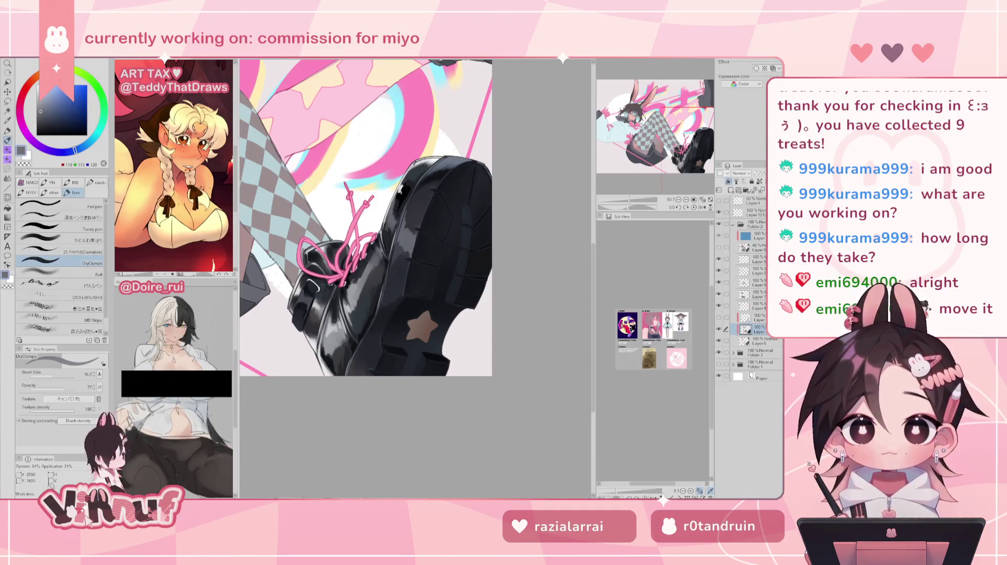
scroll(404, 248, "down", 5)
key("h")
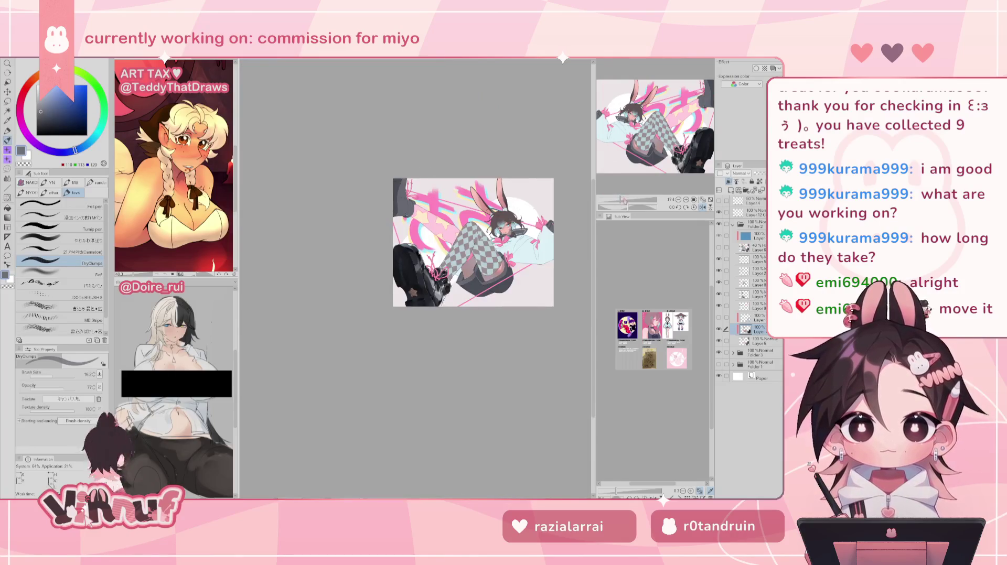
scroll(416, 278, "up", 3)
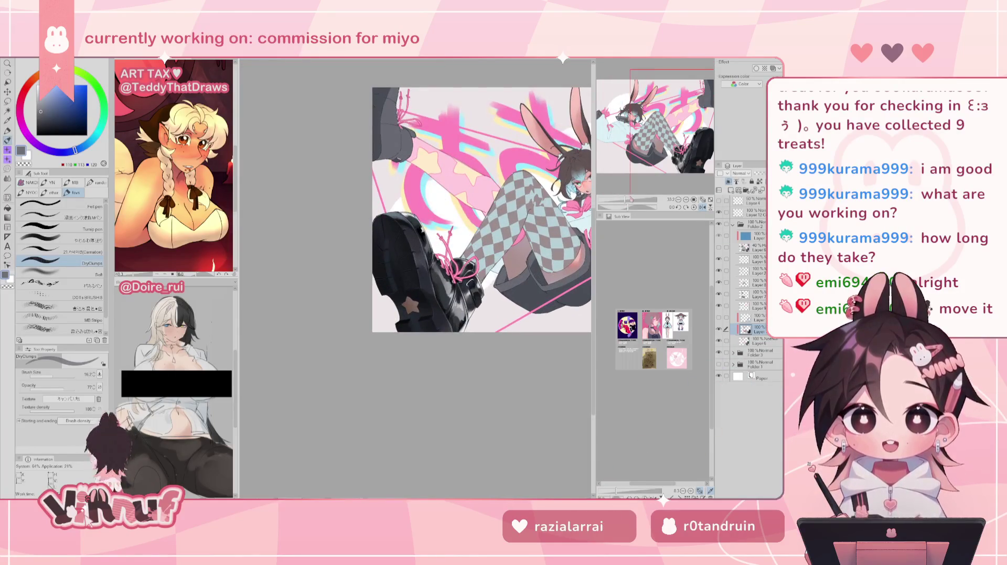
key("h")
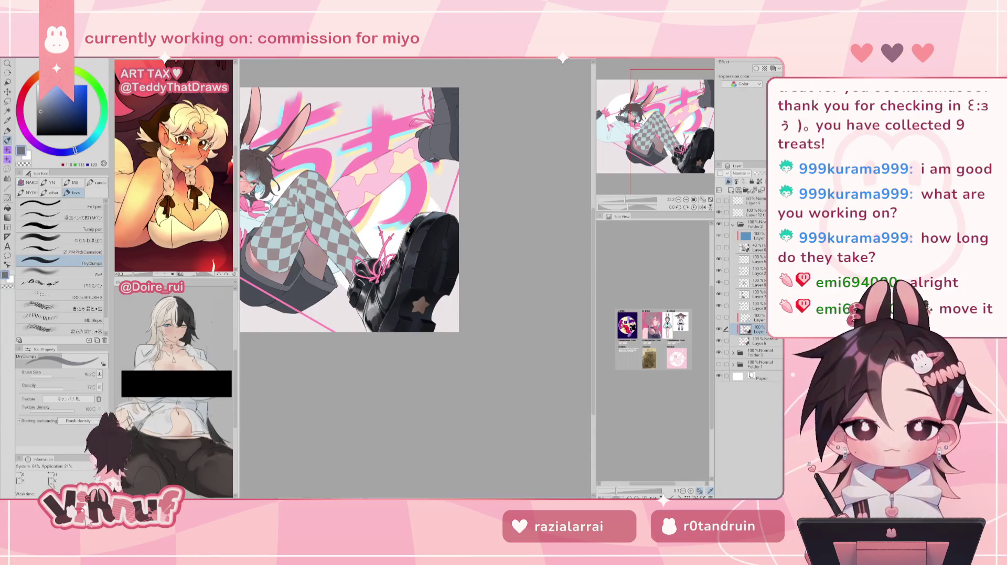
scroll(412, 281, "up", 2)
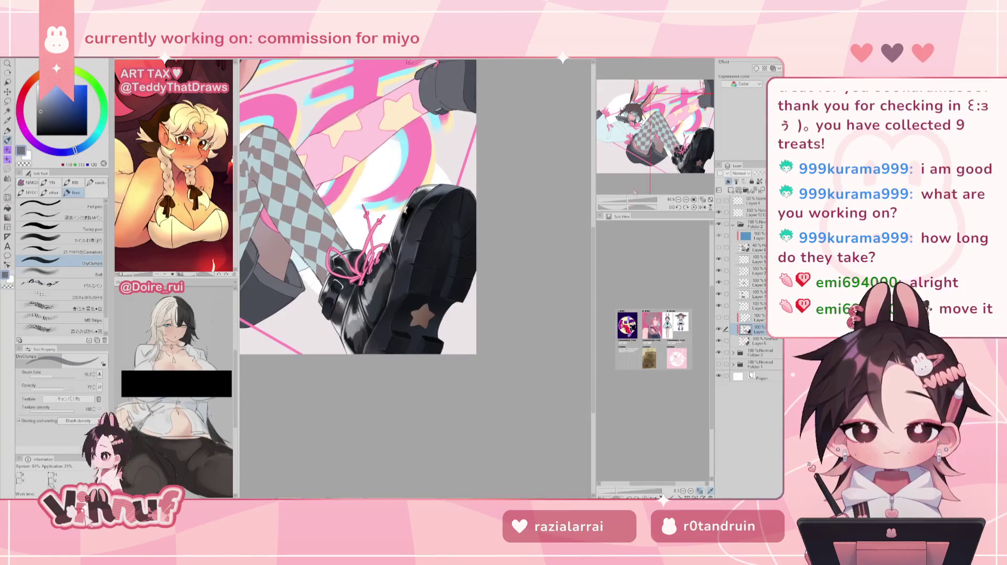
left_click(403, 271, "alt")
Switch to a different Sub Tool brush and sample boot greys, ending on a lighter grey
left_click(80, 238)
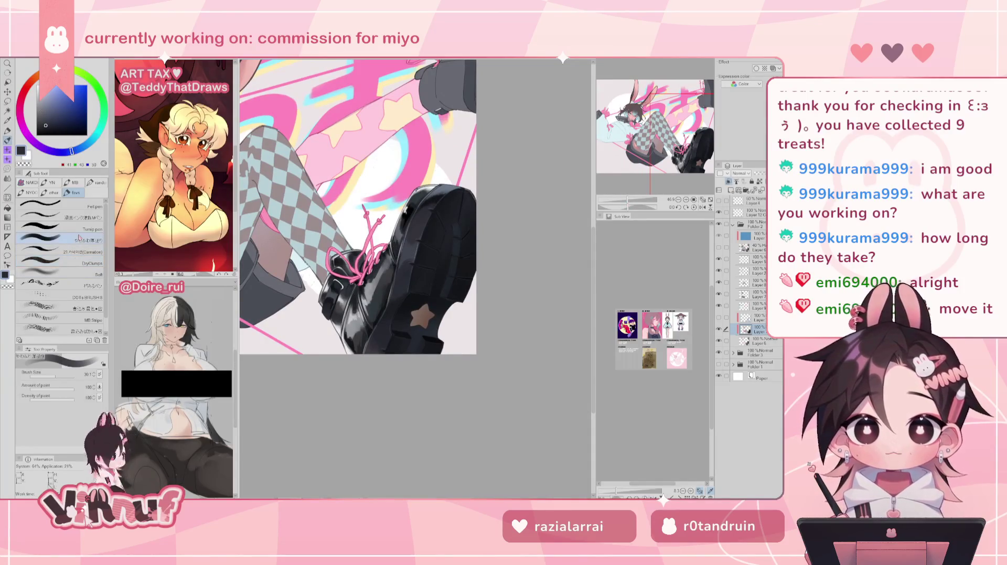
left_click(403, 252, "alt")
left_click(400, 261, "alt")
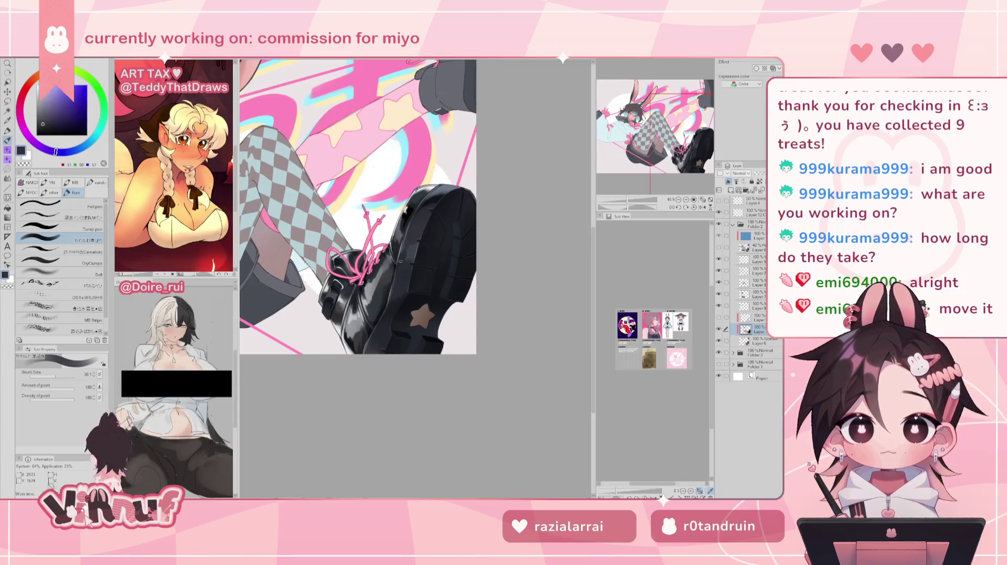
left_click(408, 258, "alt")
left_click(411, 237, "alt")
left_click(405, 260, "alt")
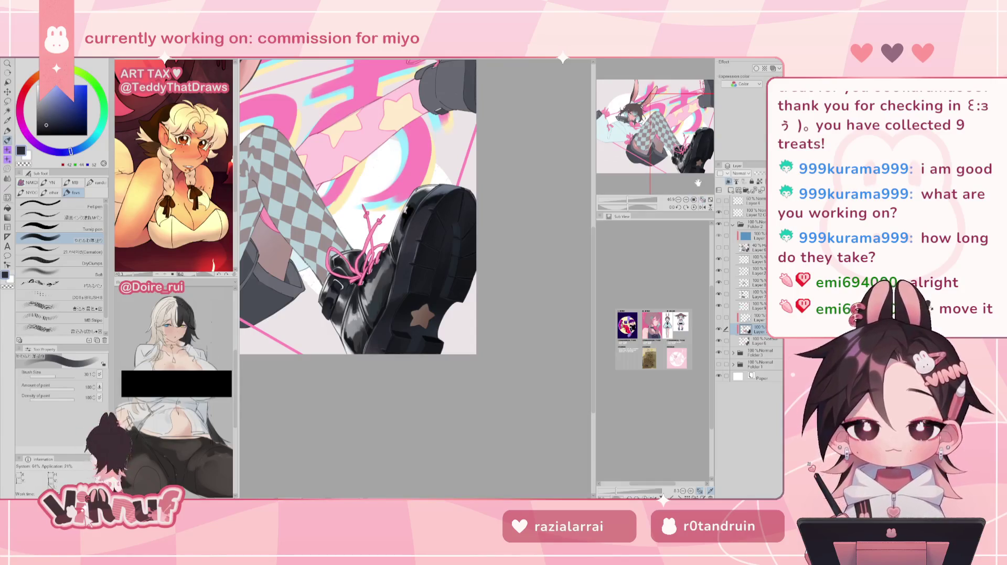
left_click(409, 249, "alt")
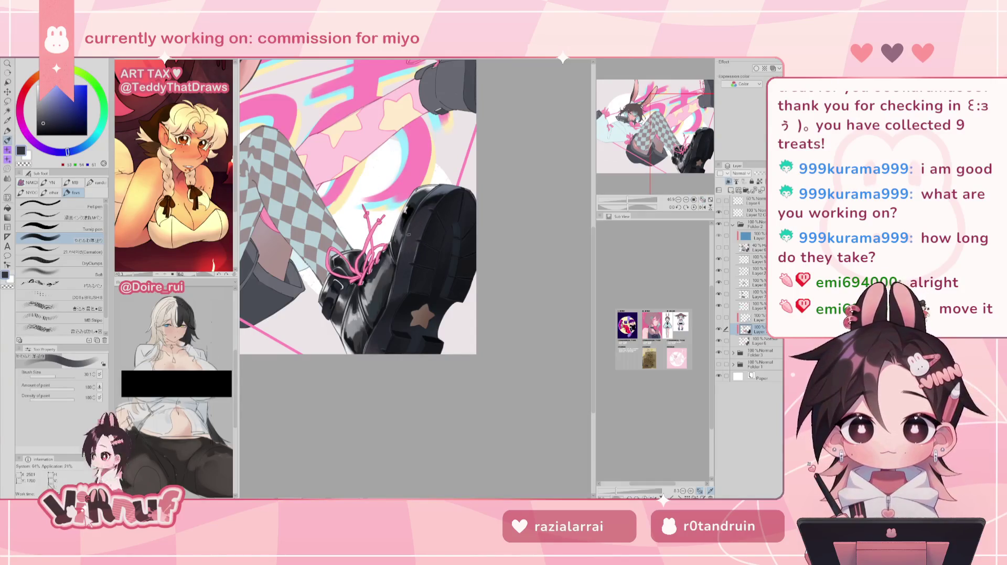
left_click(416, 230, "alt")
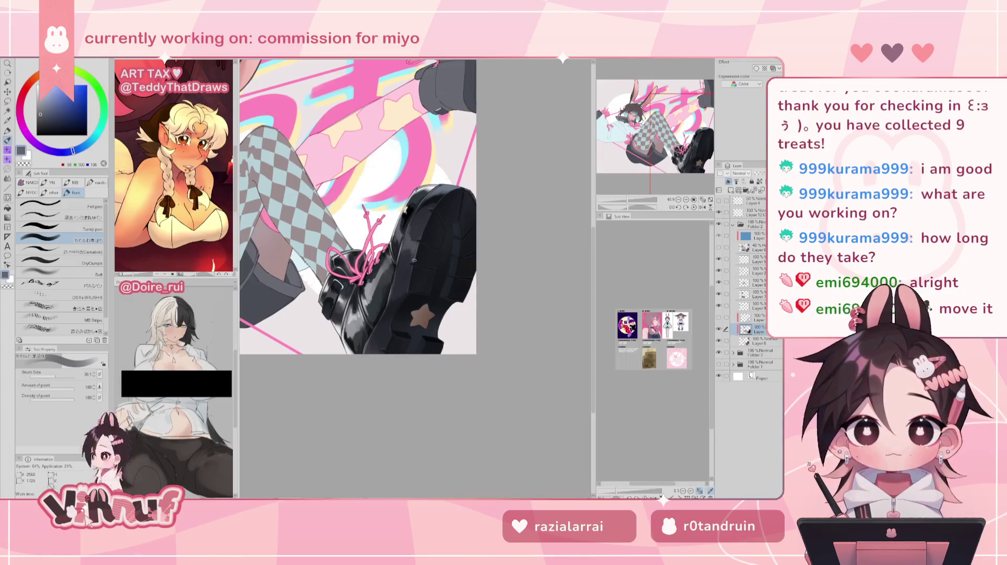
Check the boots and legs in mirrored and normal views at different zoom levels
left_click_drag(628, 200, 624, 199)
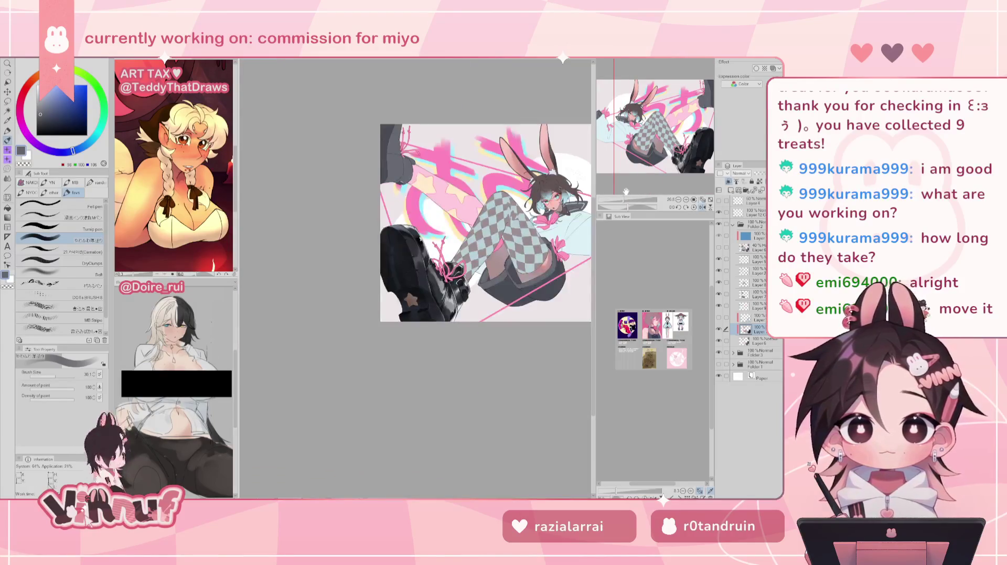
key("h")
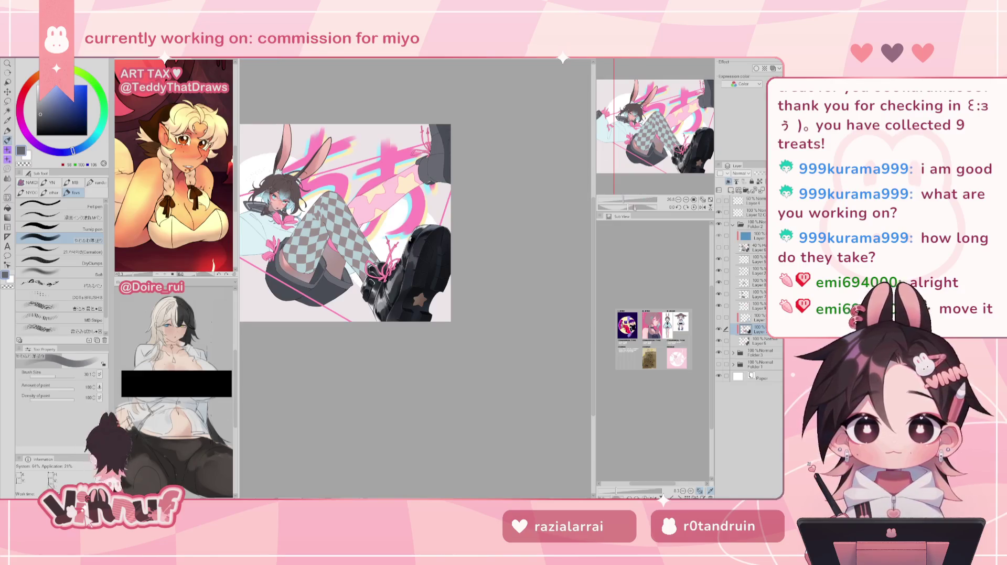
left_click_drag(624, 199, 628, 200)
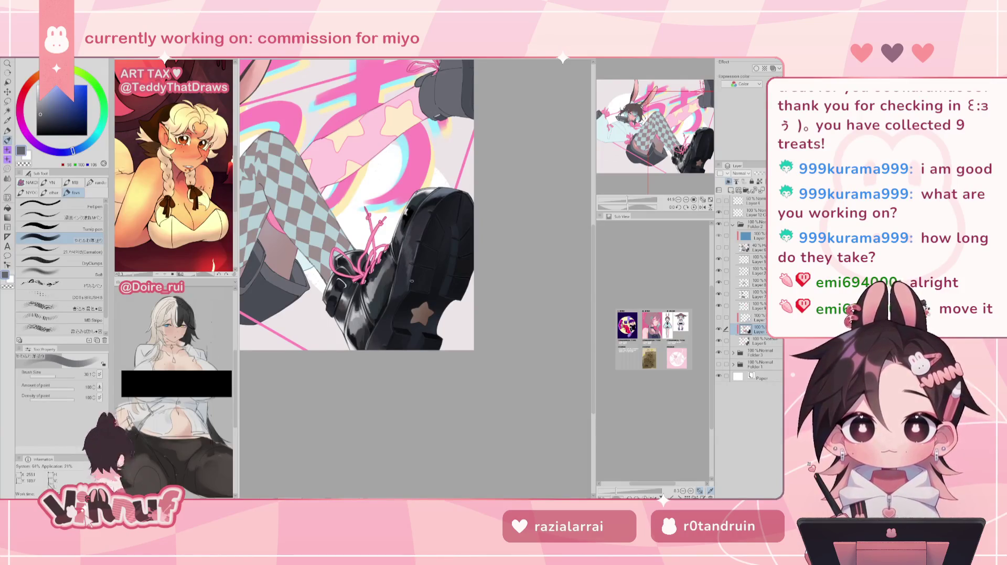
key("h")
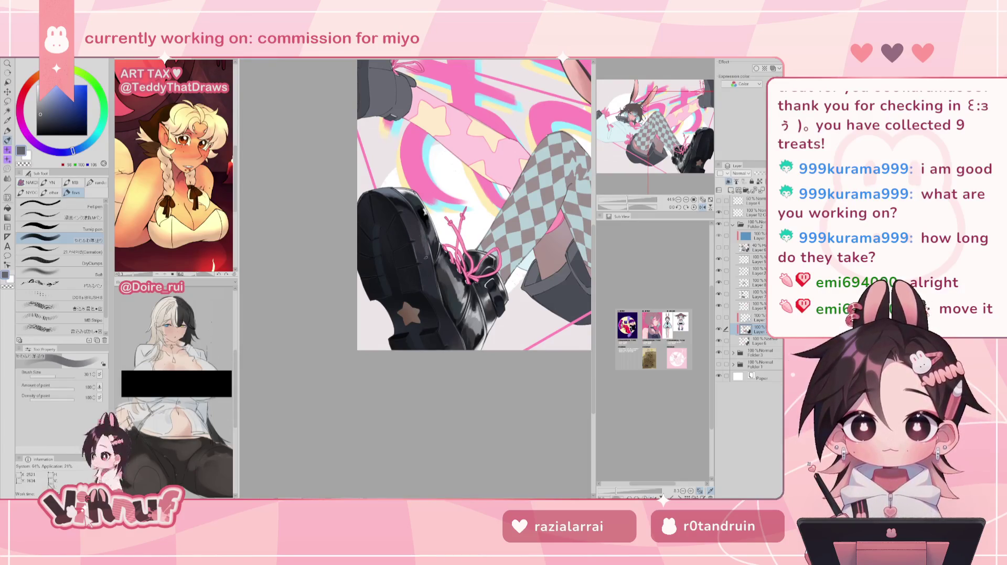
key("h")
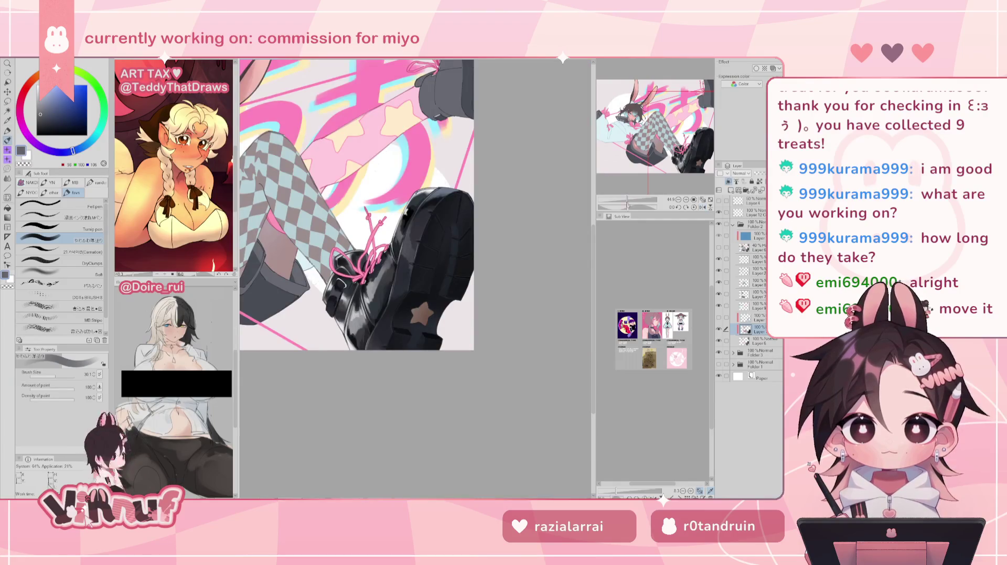
left_click_drag(626, 200, 618, 180)
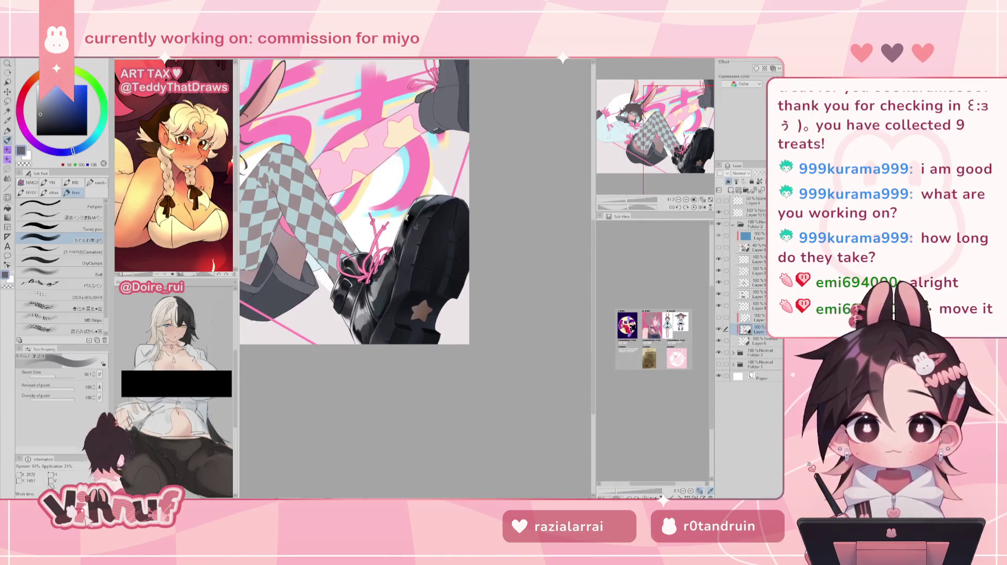
Sample a dark grey from the boot, widen the layer list, then switch to Wheel of Names
left_click(416, 252, "alt")
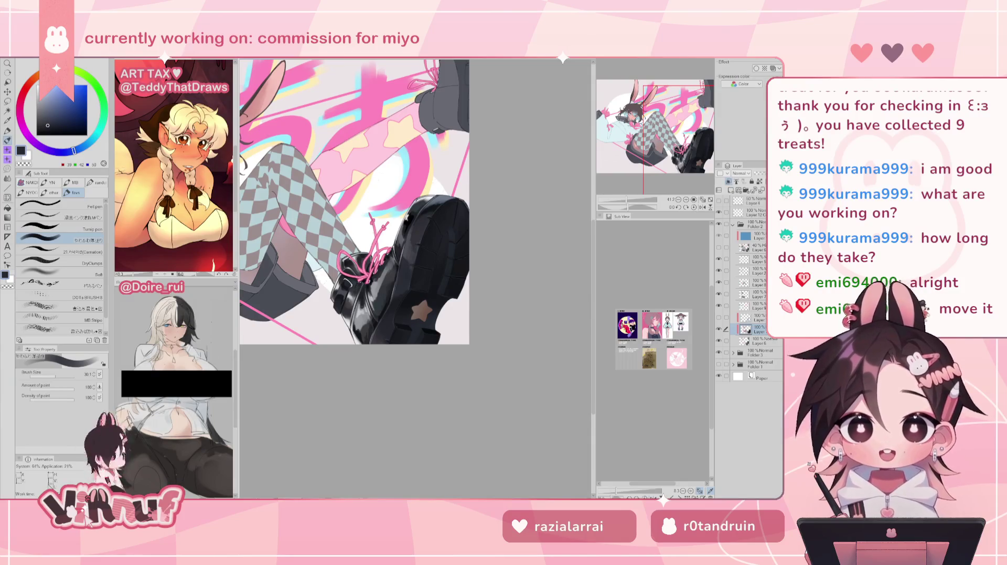
scroll(708, 145, "up", 1)
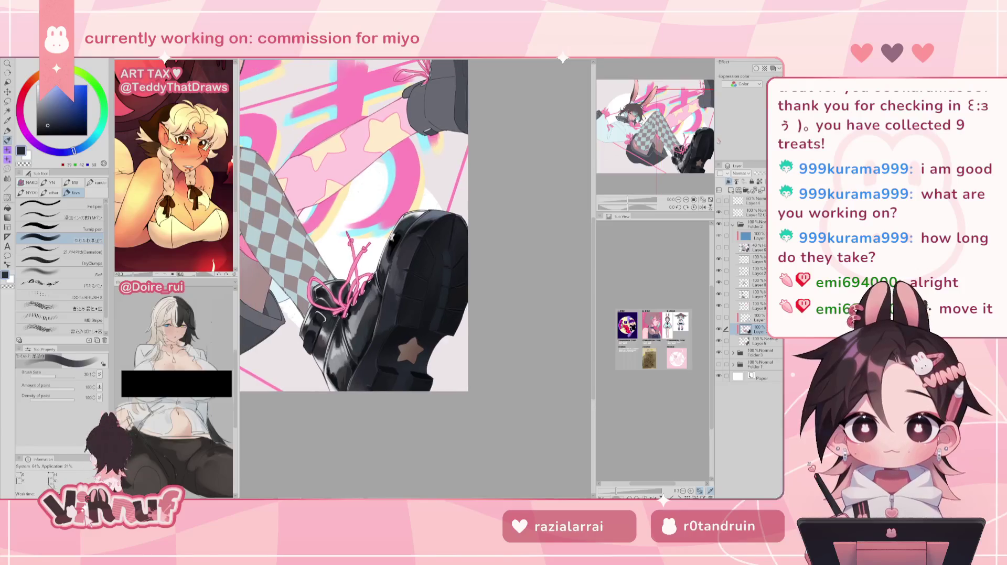
left_click_drag(723, 142, 701, 128)
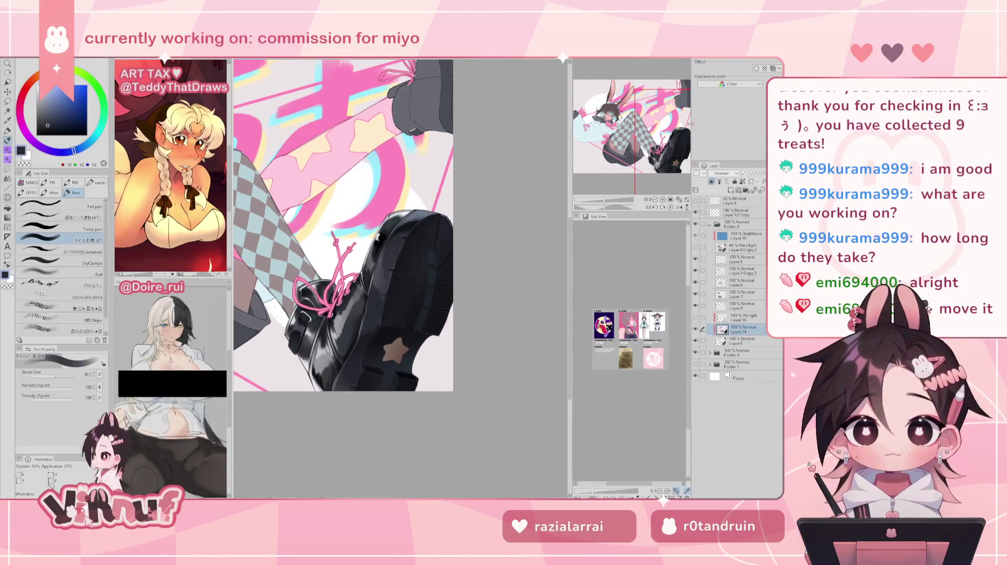
scroll(389, 232, "up", 1)
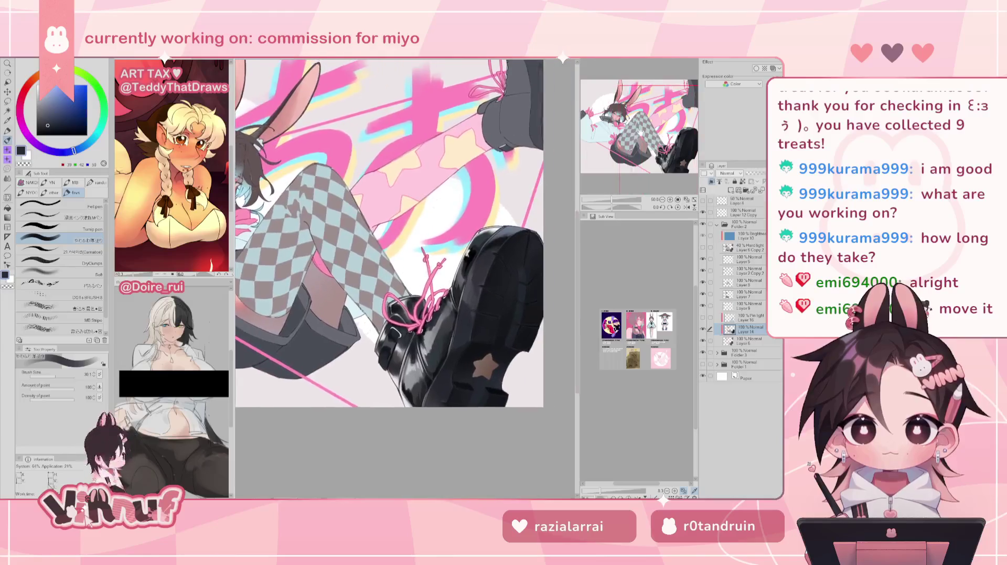
left_click_drag(389, 232, 363, 241)
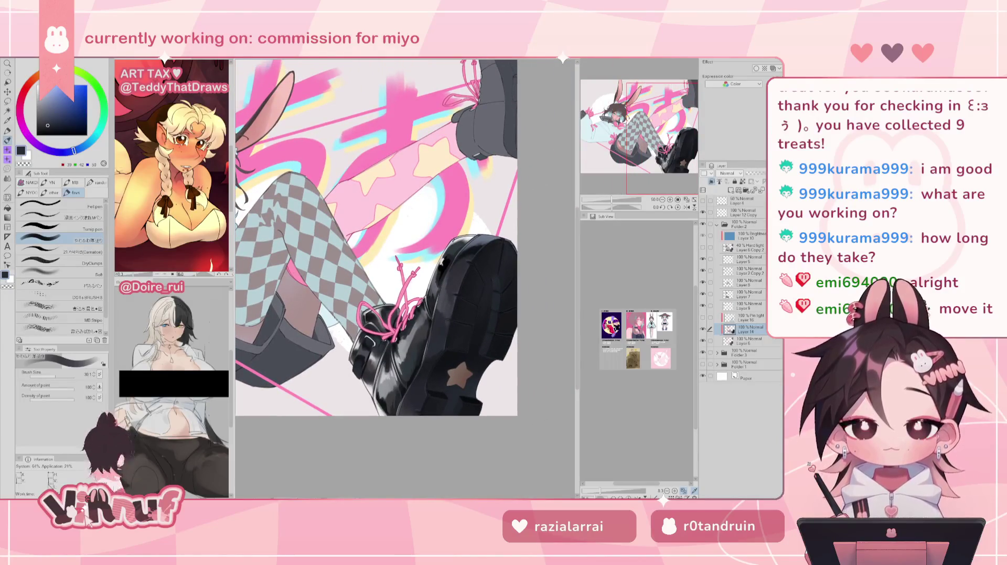
key("alt+Tab")
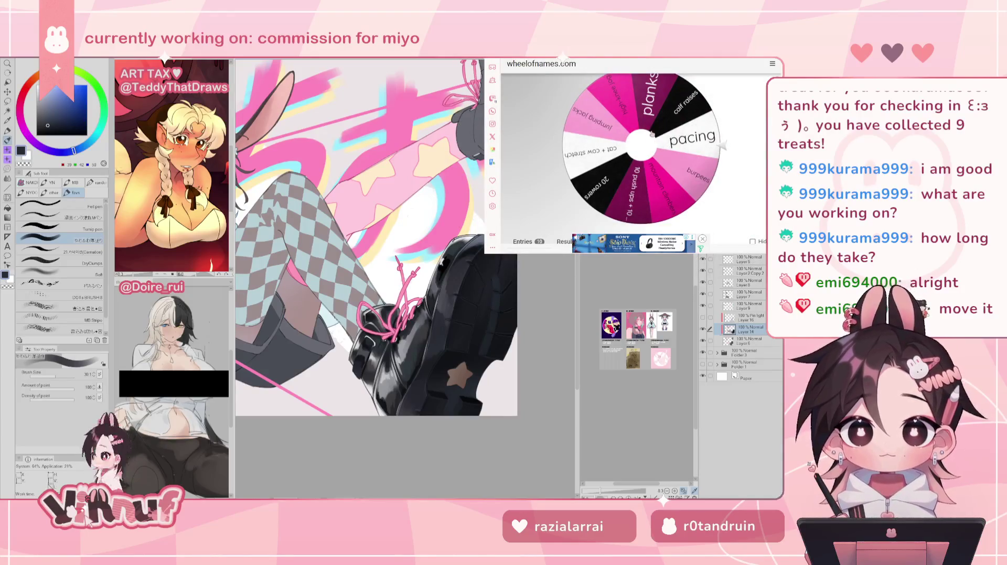
Spin the exercise wheel, dismiss the '20 rowers' result, and return to the Google timer
left_click(603, 157)
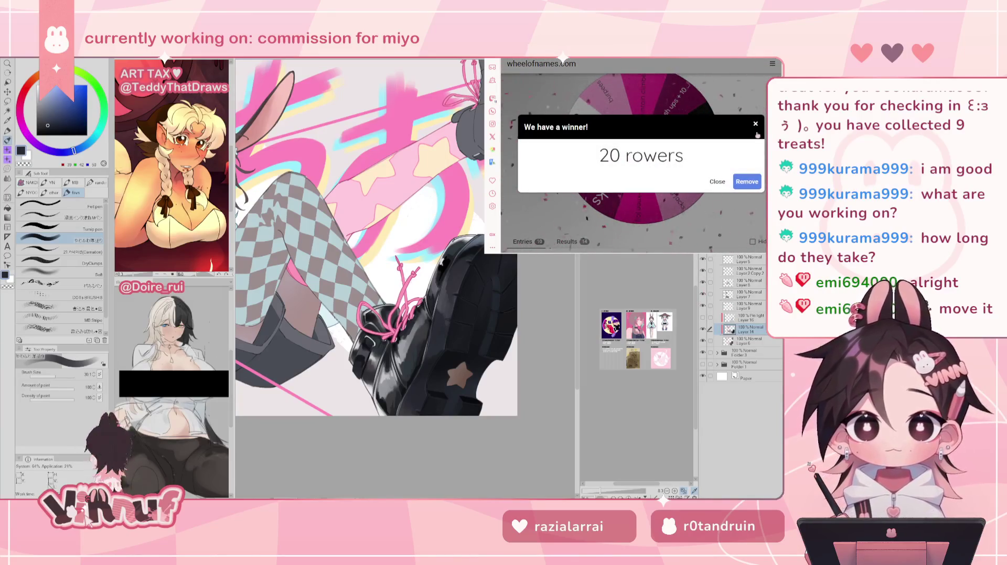
left_click(717, 181)
key("alt+Left")
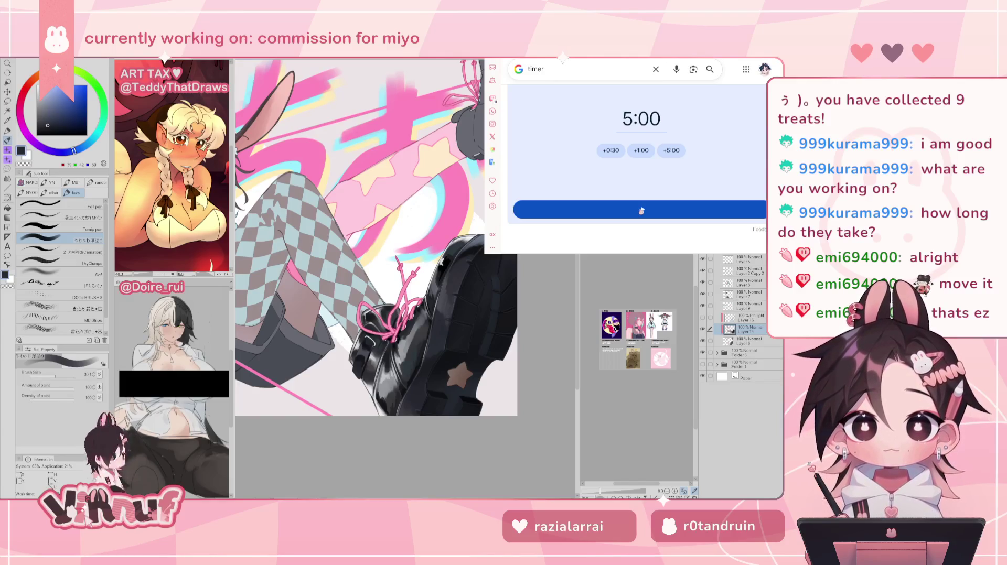
Start the 5:00 Google countdown
left_click(641, 211)
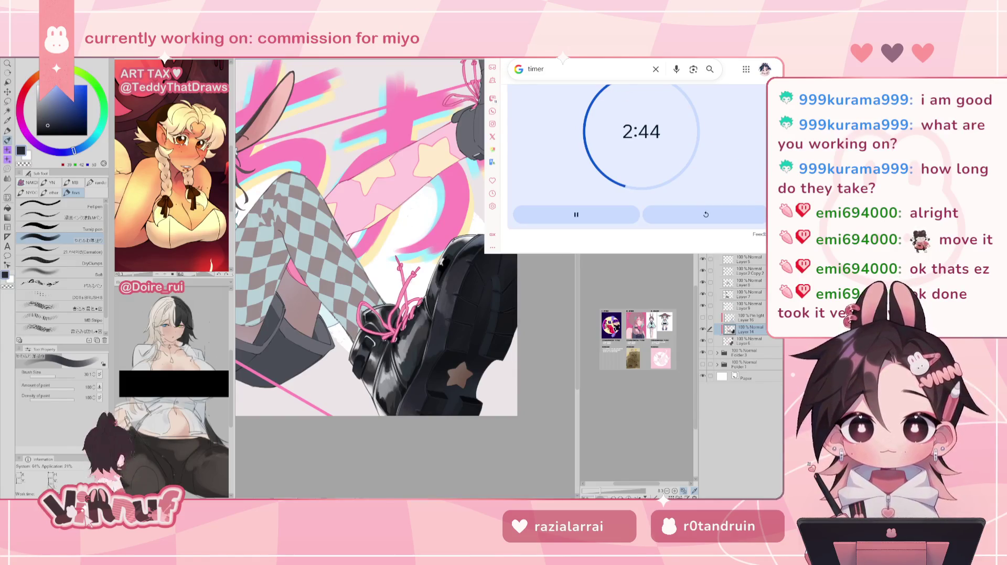
Spin the wheel again for calf raises, then reset the finished Google timer to 5:00
key("alt+Tab")
left_click(645, 142)
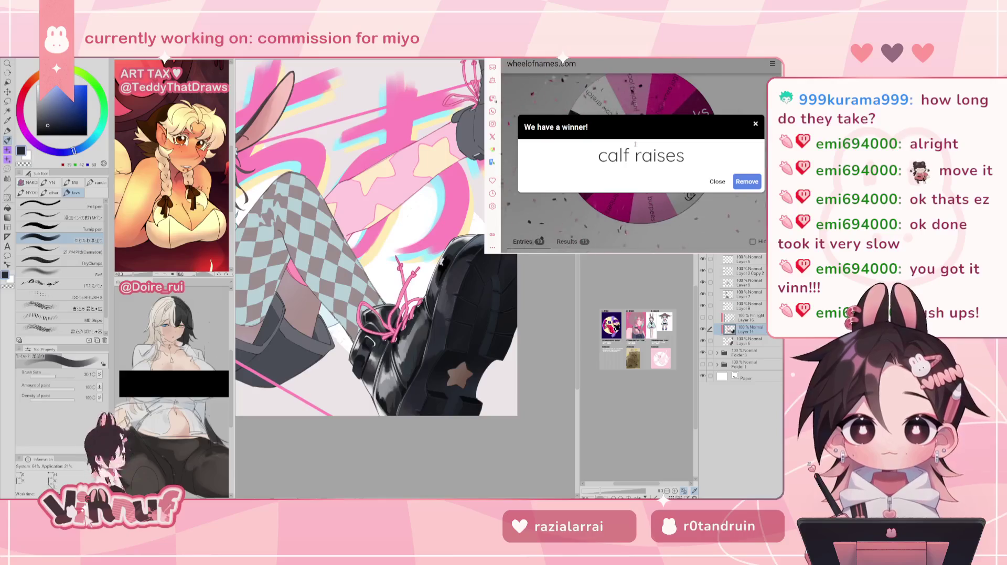
left_click(716, 182)
key("ctrl+Tab")
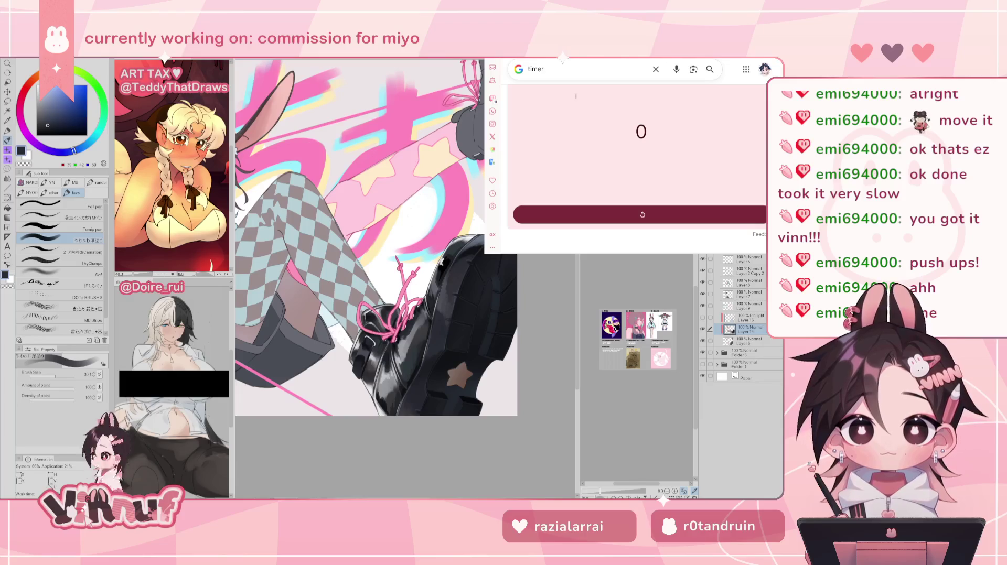
left_click(666, 191)
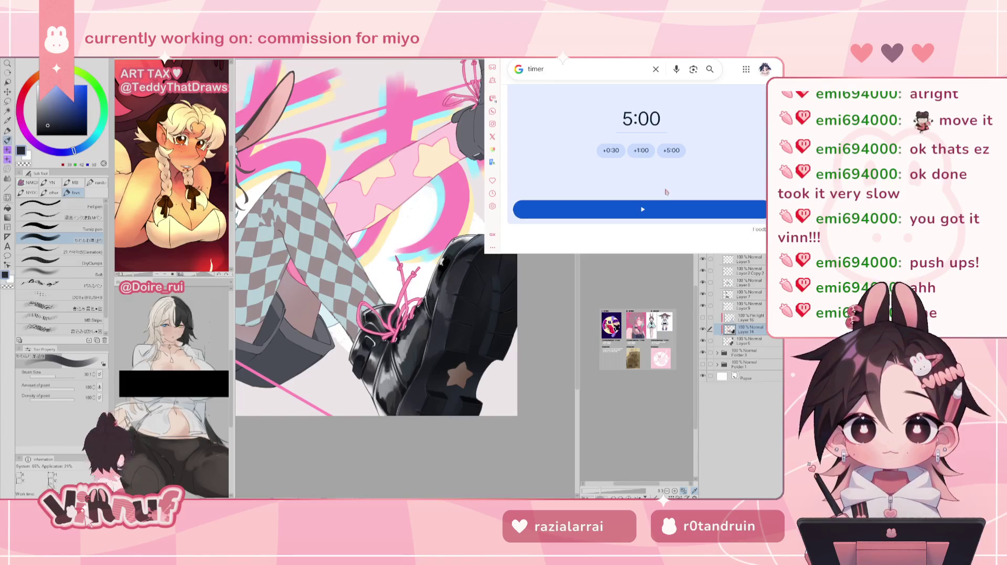
Bring the Clip Studio Paint canvas back in front of the browser
left_click(535, 330)
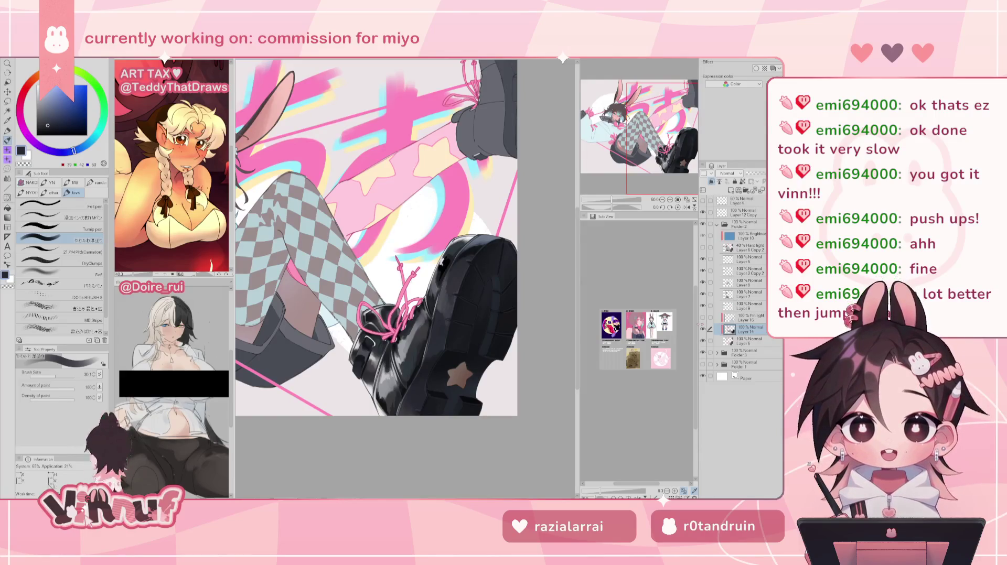
Sample a light grey and paint textured strokes along the boot edge with the Carnation brush
left_click_drag(663, 138, 666, 151)
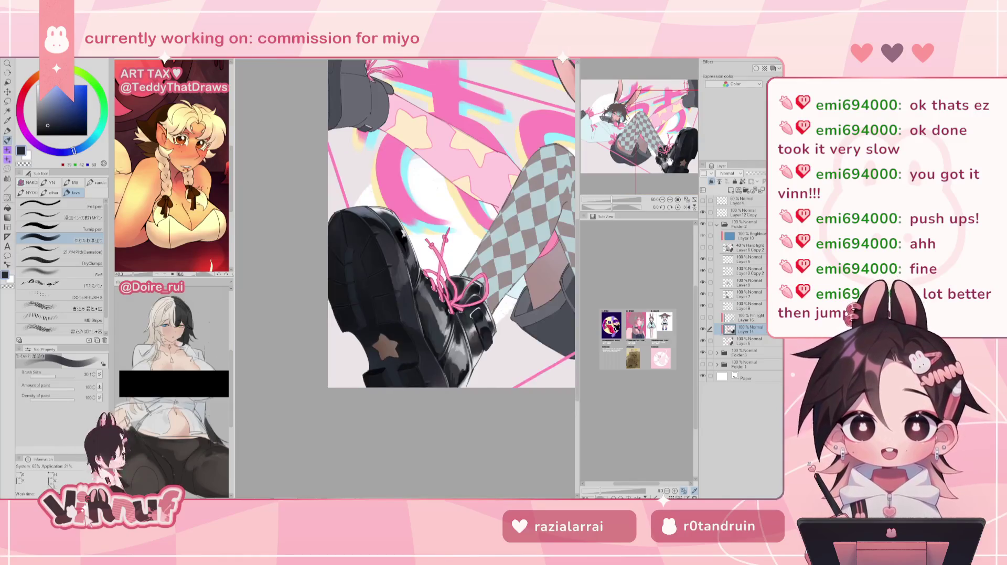
left_click(687, 207)
left_click(686, 207)
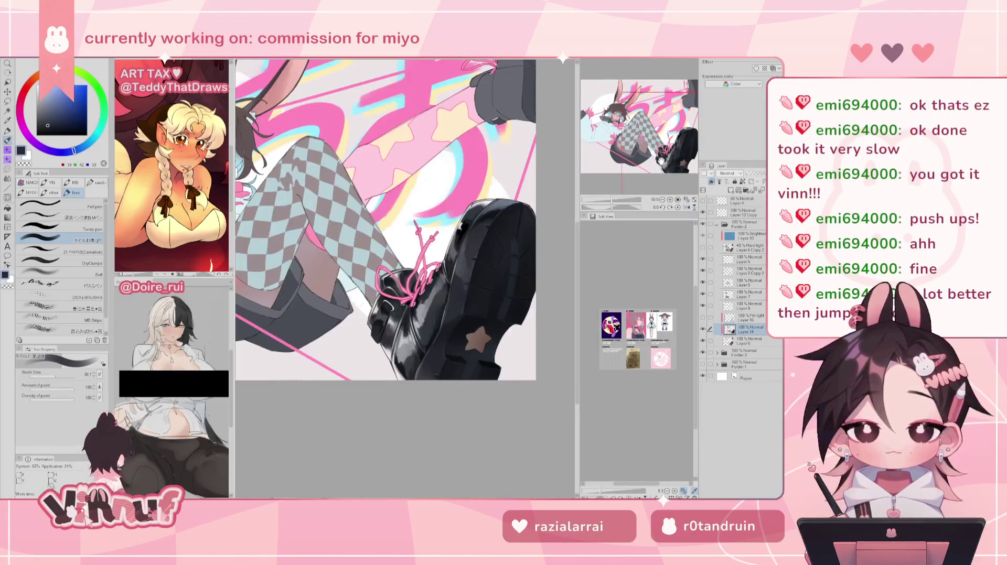
left_click_drag(659, 145, 662, 153)
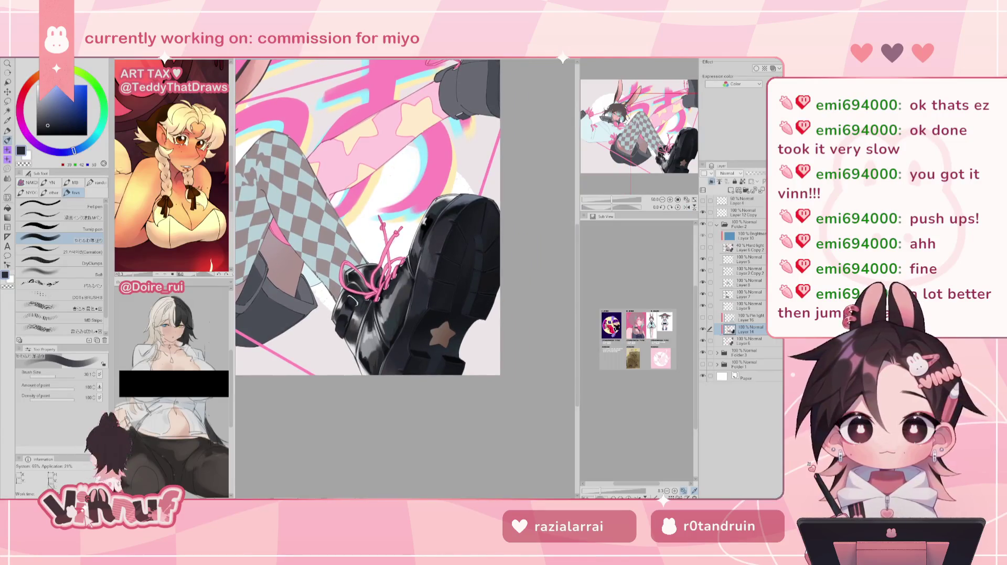
scroll(662, 154, "up", 1)
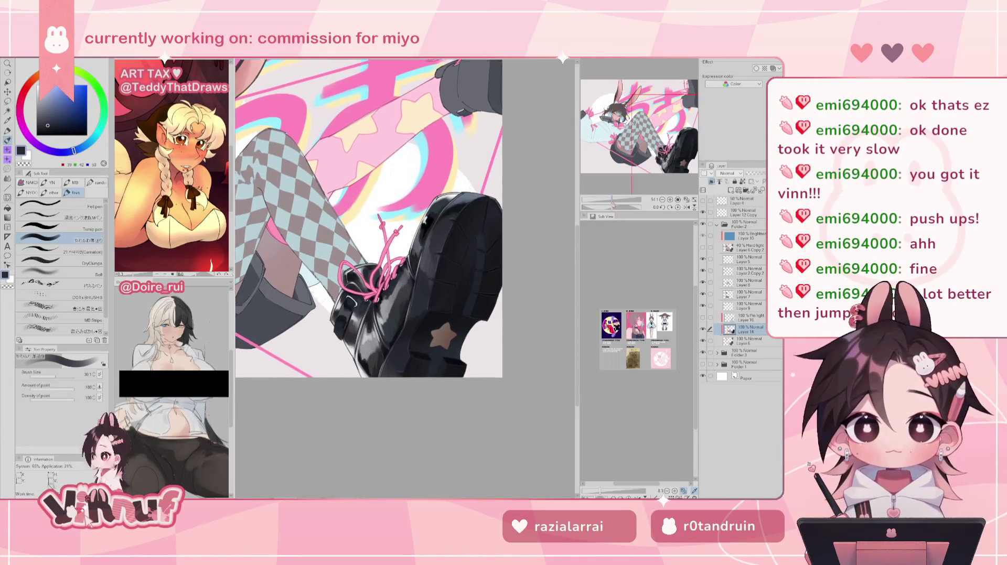
scroll(662, 153, "up", 2)
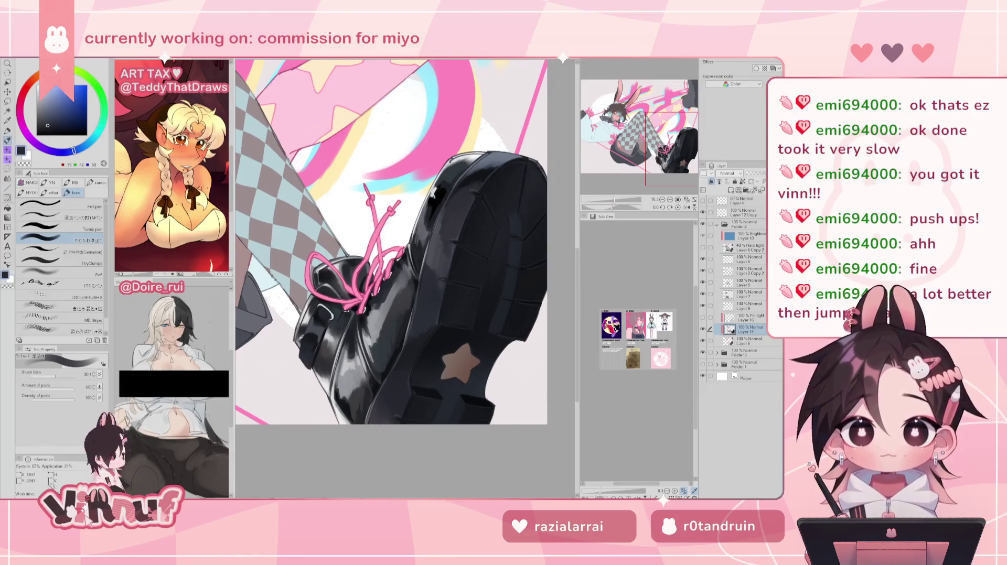
left_click(302, 339, "alt")
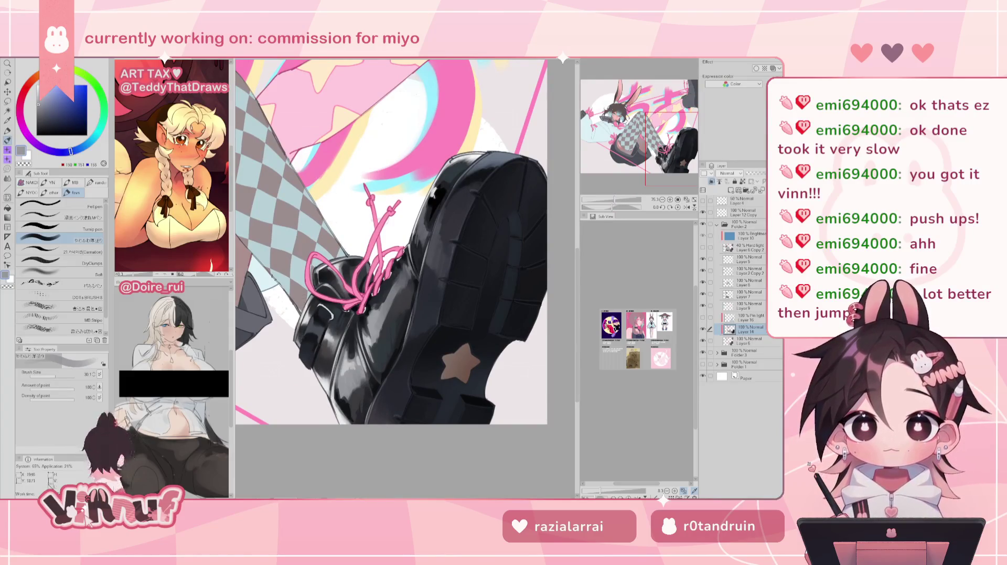
left_click(72, 251)
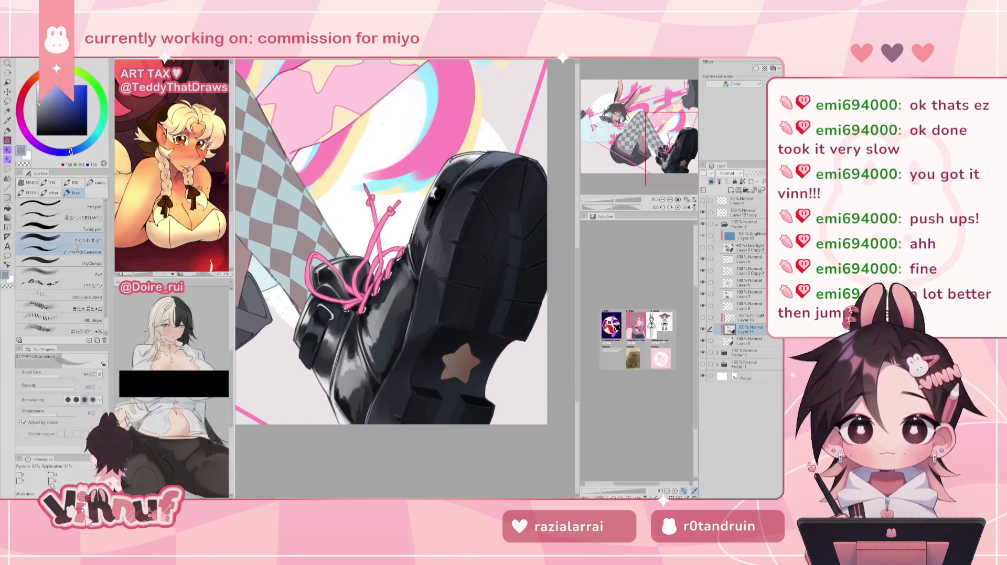
mouse_move(297, 346)
left_mouse_down()
mouse_move(297, 332)
mouse_move(303, 370)
mouse_move(315, 362)
left_mouse_up()
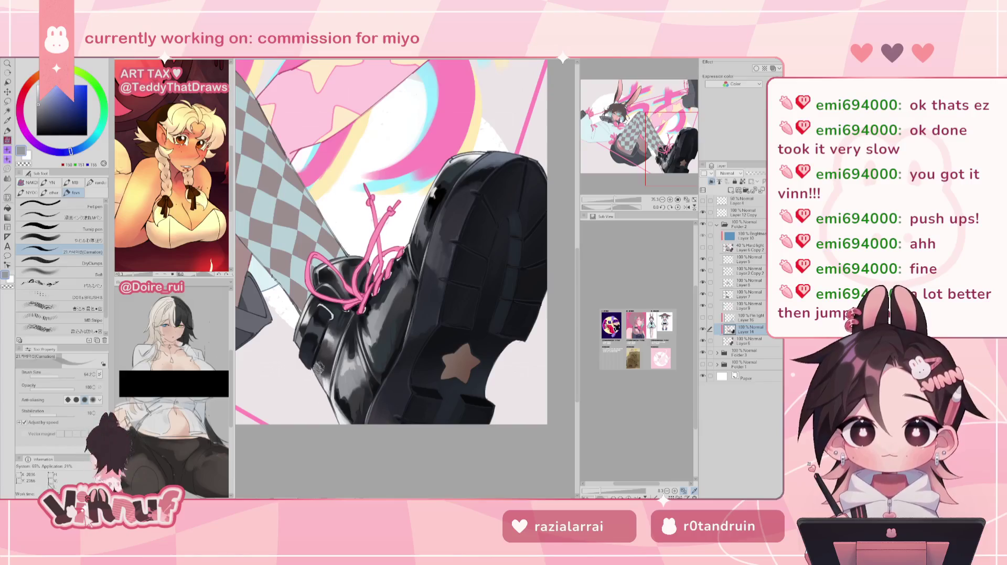
Sample mid, near-white and lighter greys from the boot, checking the mirrored view
left_click(317, 374, "alt")
left_click(322, 370, "alt")
key("h")
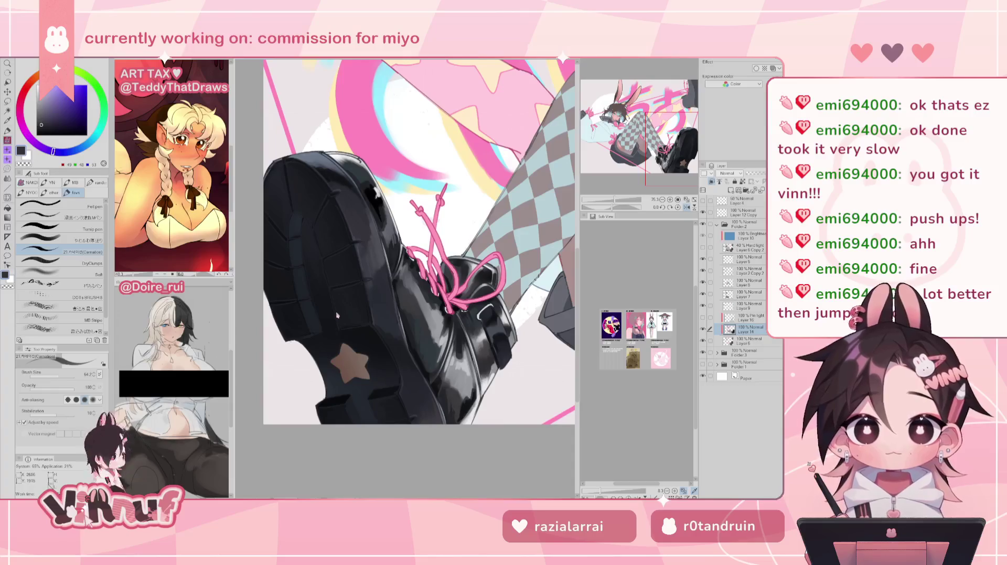
left_click(75, 238)
key("h")
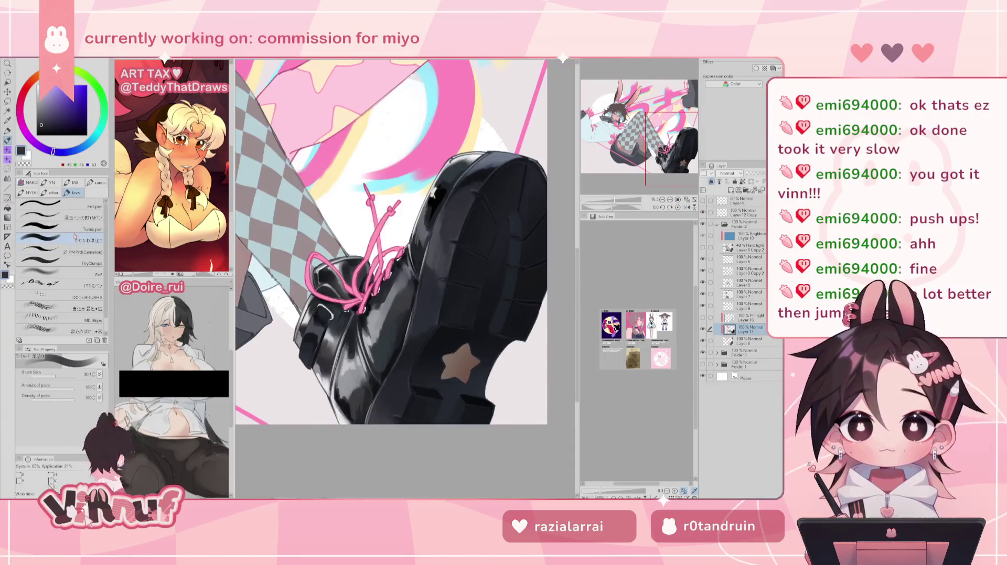
left_click(308, 330, "alt")
left_click(289, 303, "alt")
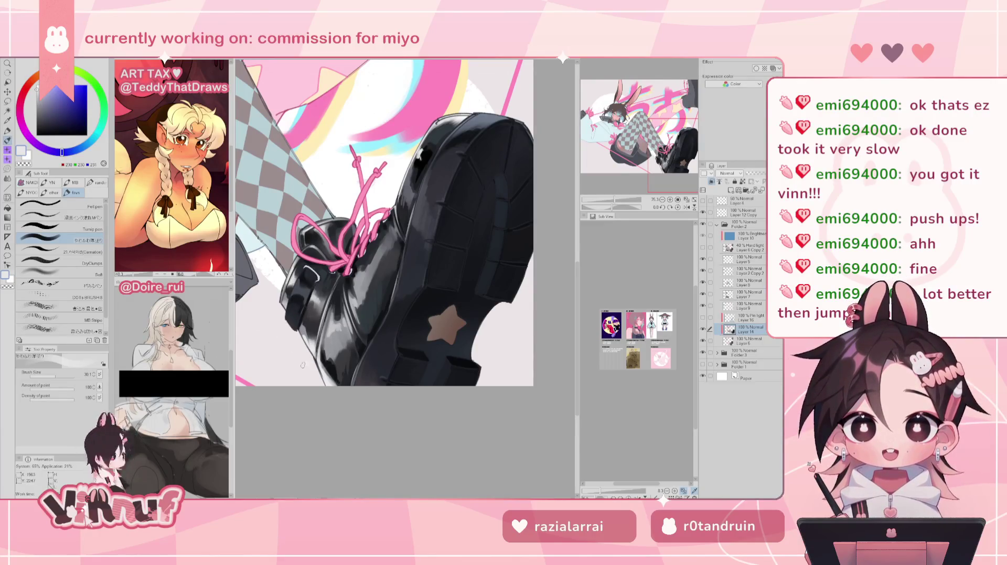
left_click(308, 329, "alt")
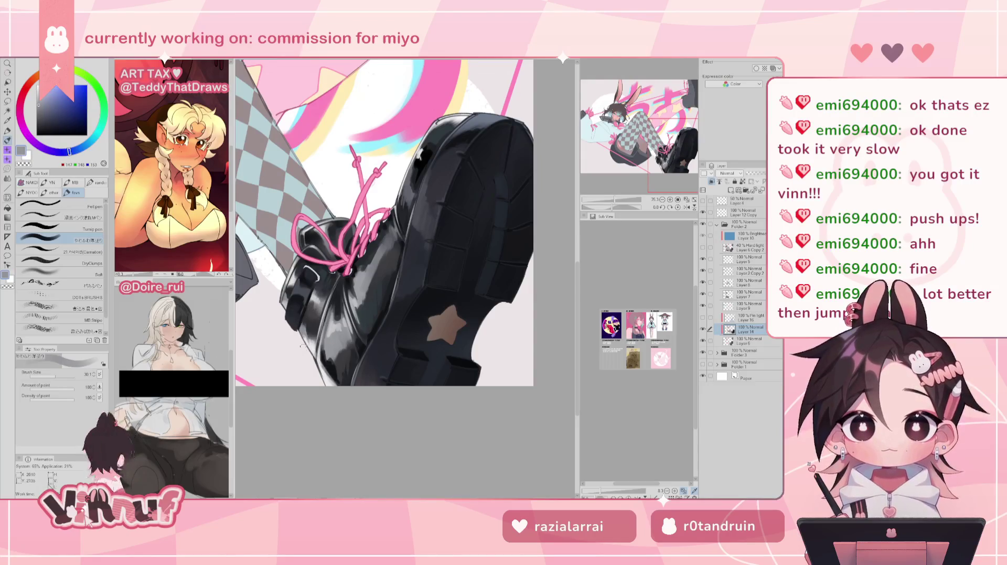
left_click(307, 380, "alt")
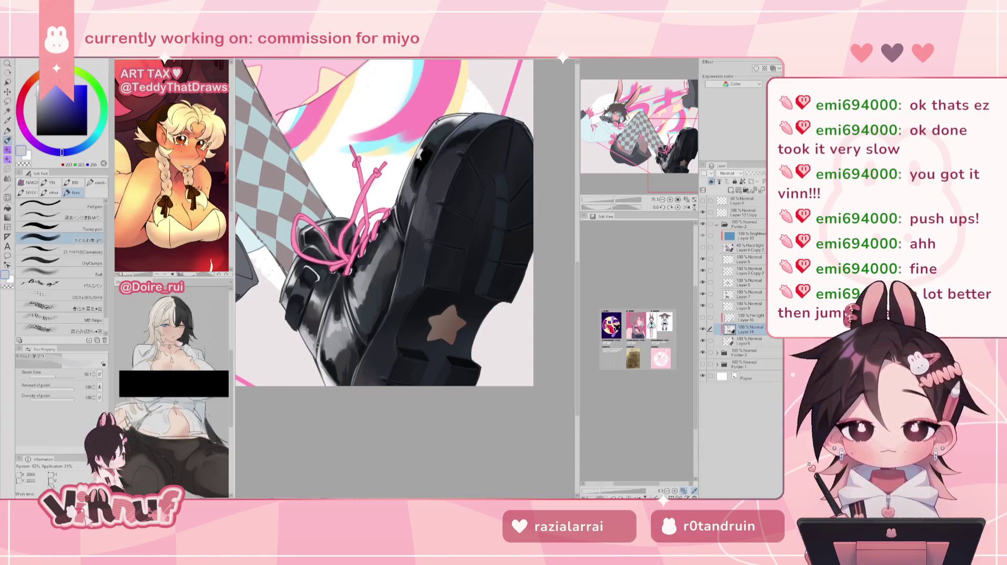
Paint pure white highlights on the boot near the pink laces
left_click_drag(614, 200, 608, 199)
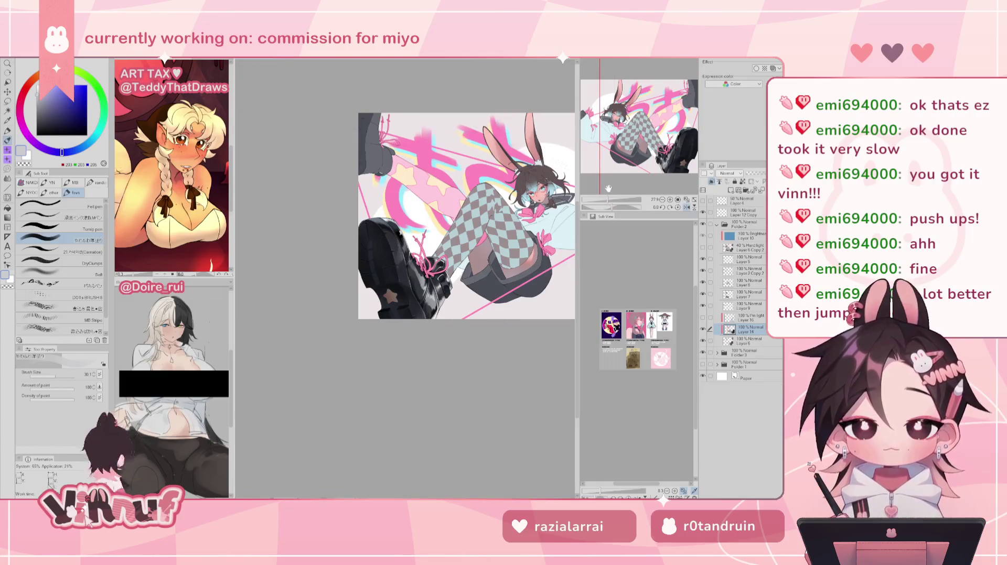
key("h")
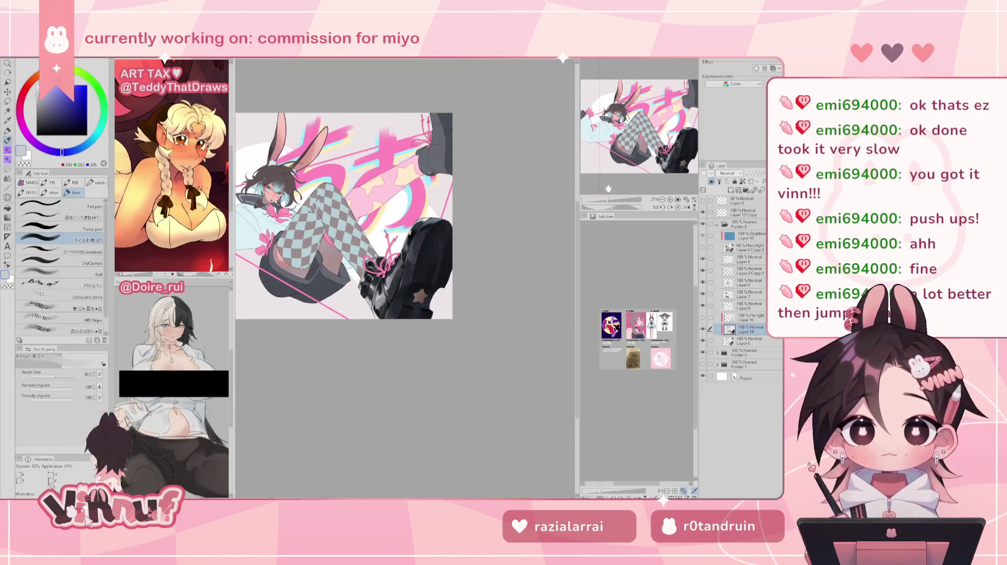
scroll(294, 351, "up", 5)
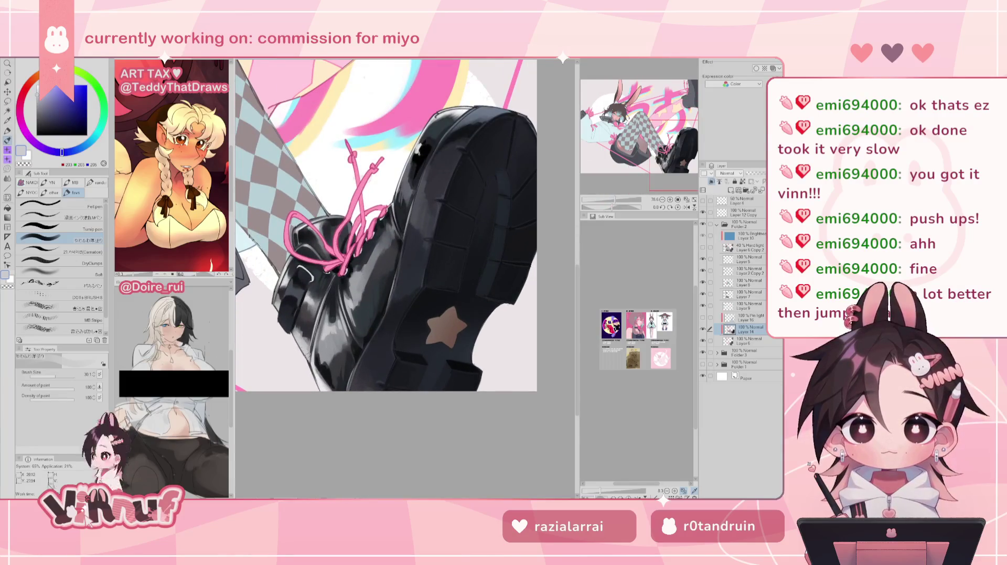
left_click(317, 378, "alt")
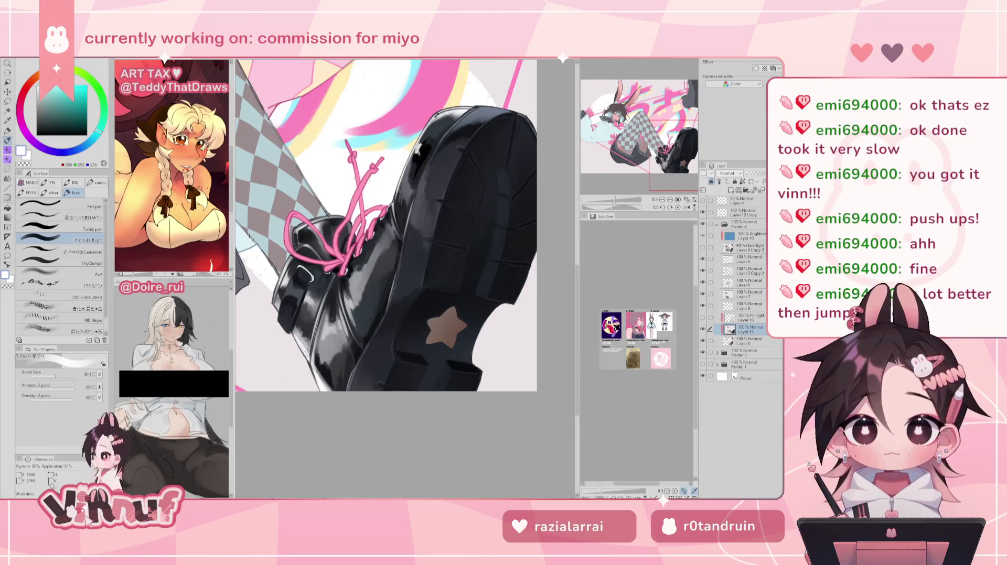
left_click_drag(301, 351, 315, 333)
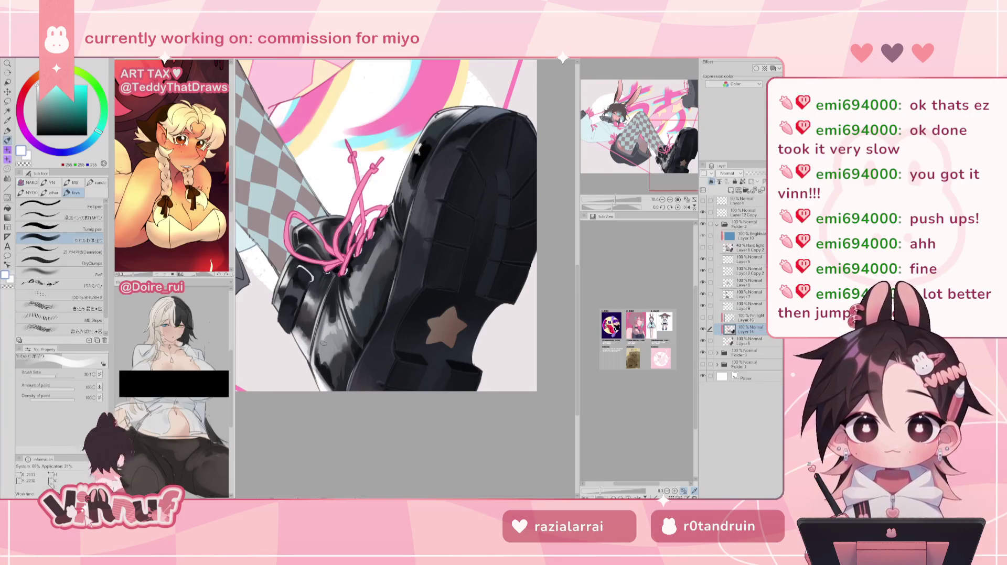
Pick a near-black from the boot and shrink the brush to 13.2
left_click_drag(624, 200, 618, 199)
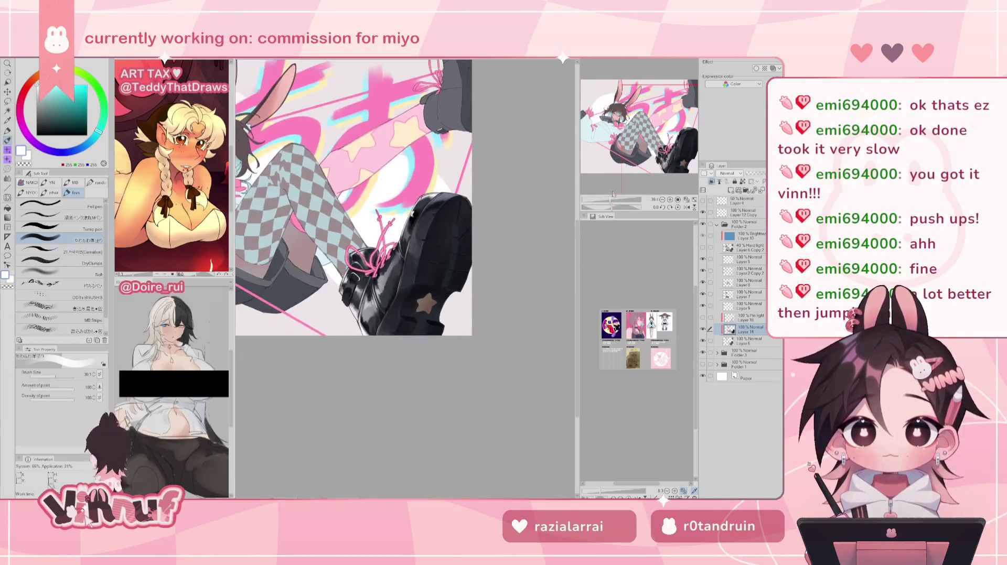
key("h")
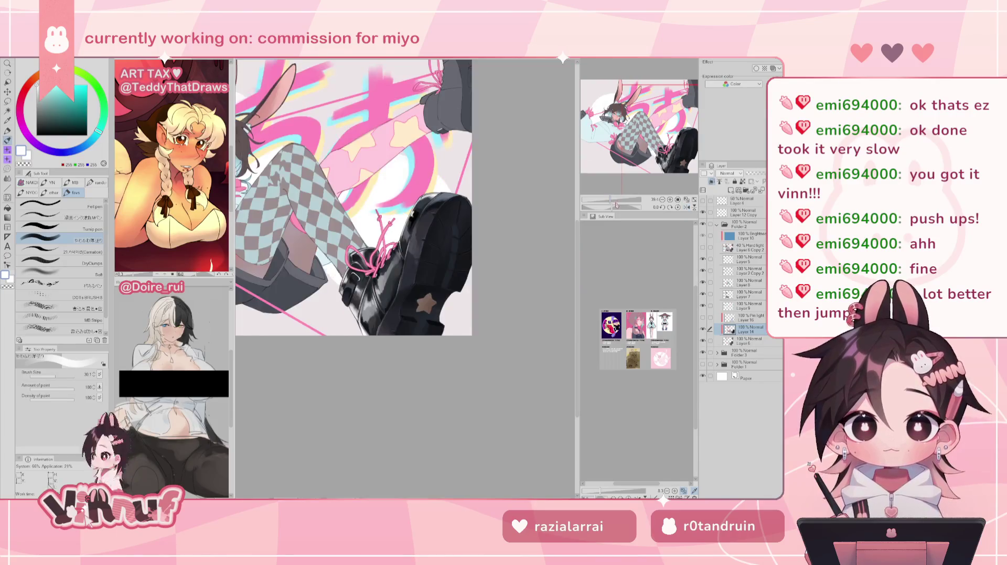
left_click_drag(611, 200, 615, 200)
left_click(317, 348, "alt")
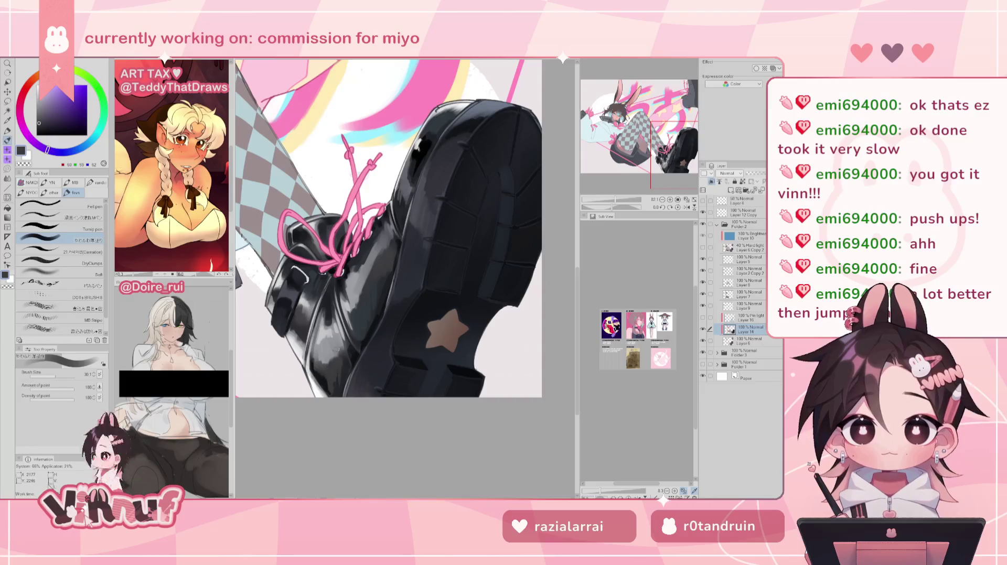
left_click(318, 378, "alt")
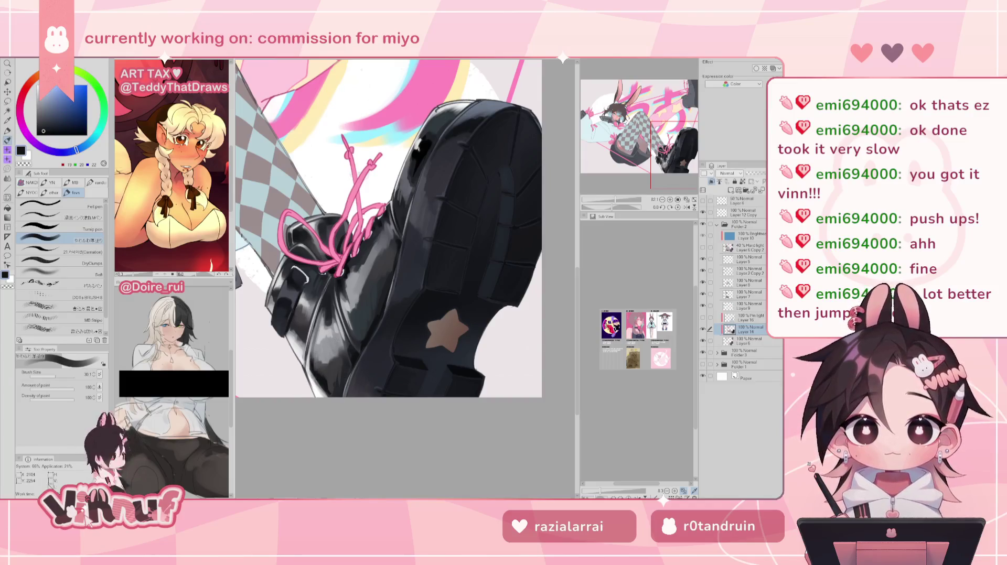
key("bracketleft")
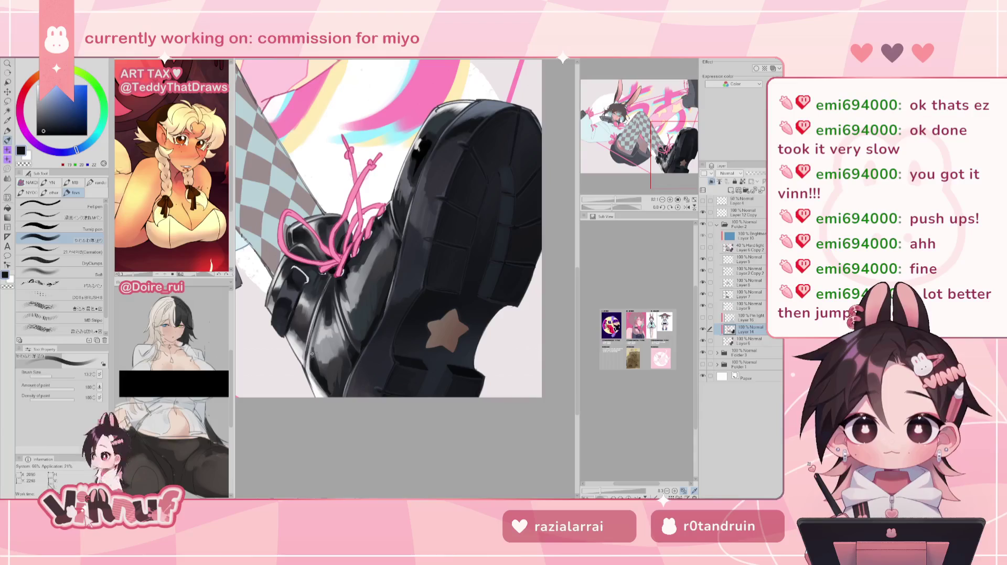
left_click_drag(610, 200, 610, 200)
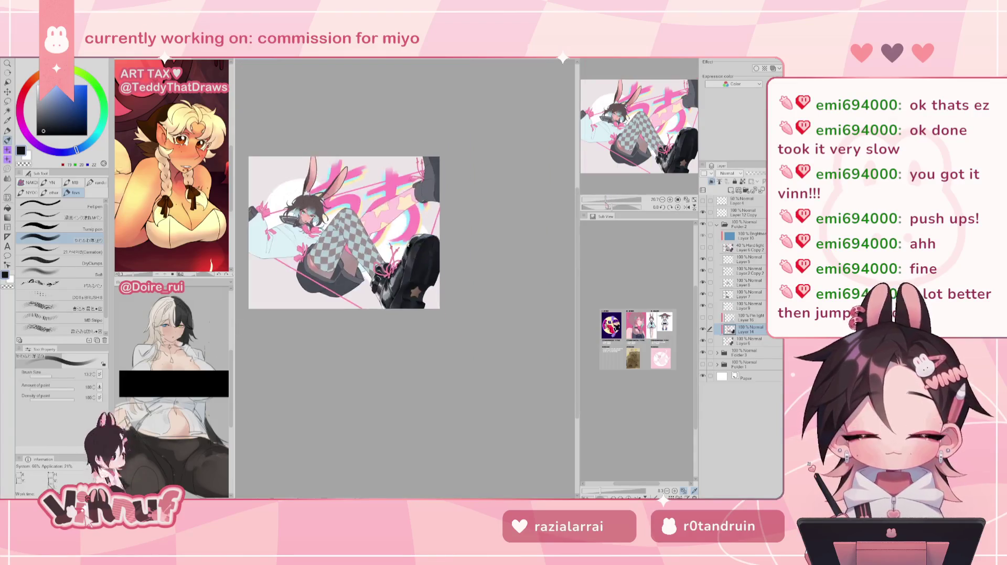
left_click(687, 207)
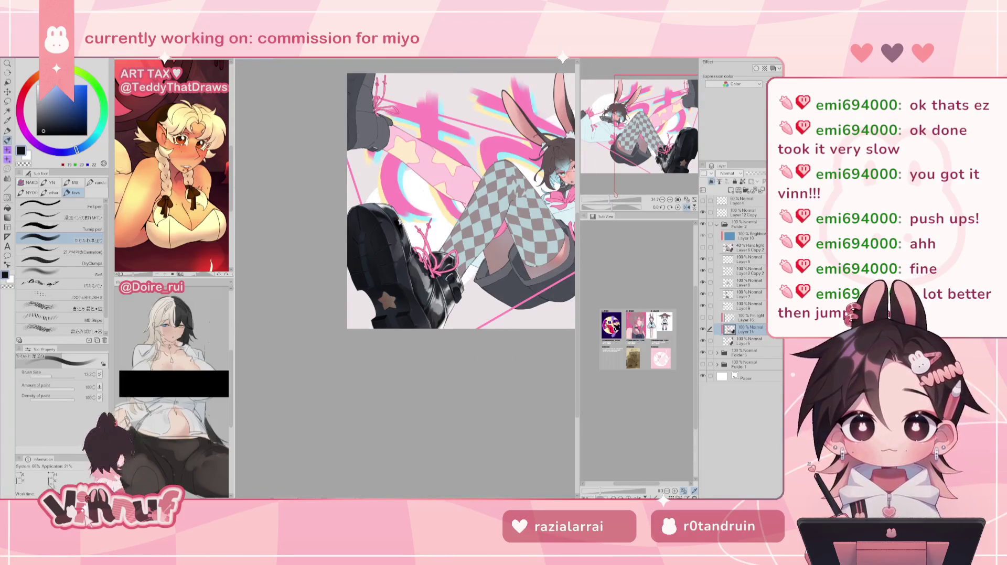
left_click(687, 207)
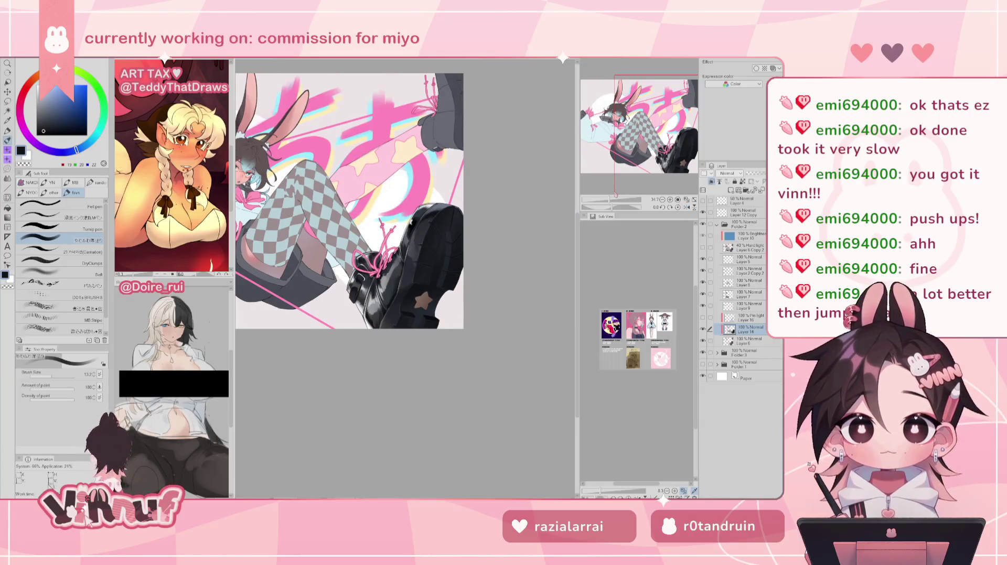
left_click_drag(610, 199, 617, 200)
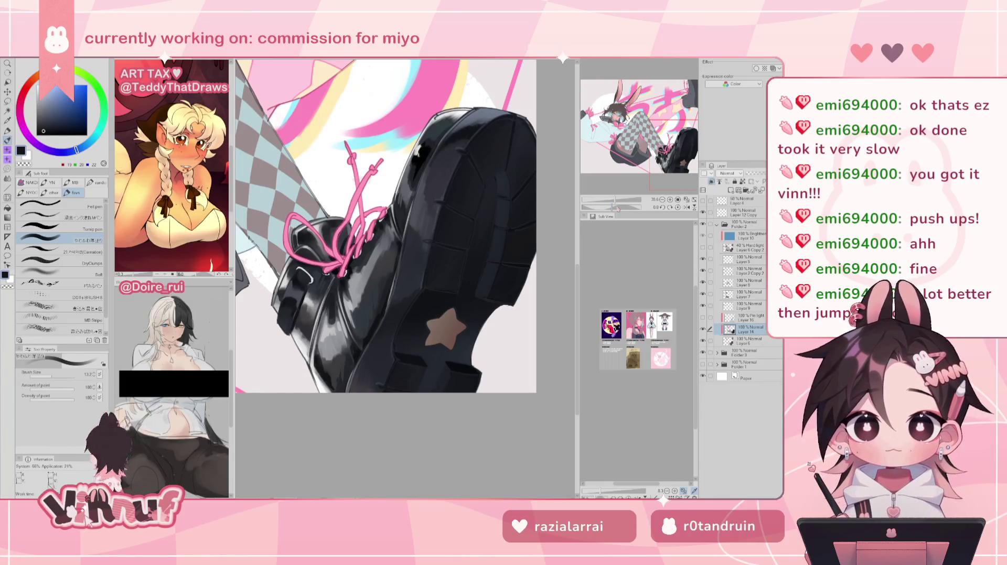
left_click(332, 310, "alt")
key("bracketleft")
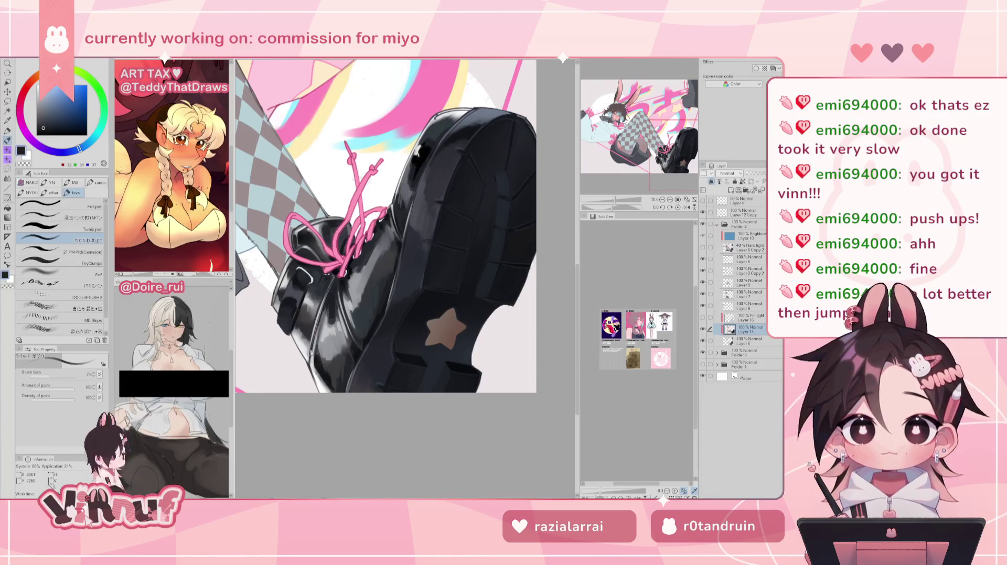
mouse_move(311, 362)
left_mouse_down()
mouse_move(315, 331)
mouse_move(311, 366)
left_mouse_up()
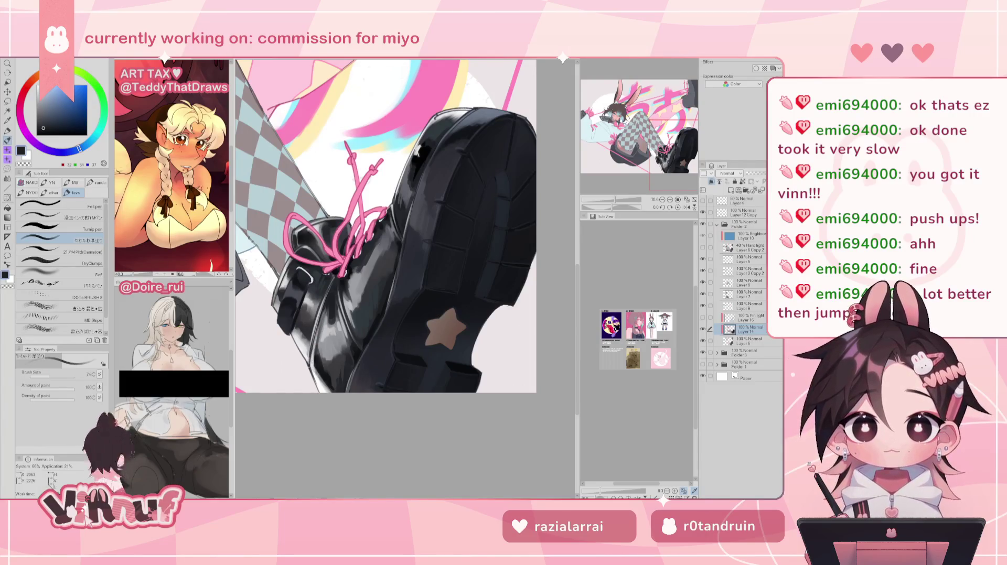
left_click_drag(316, 322, 315, 334)
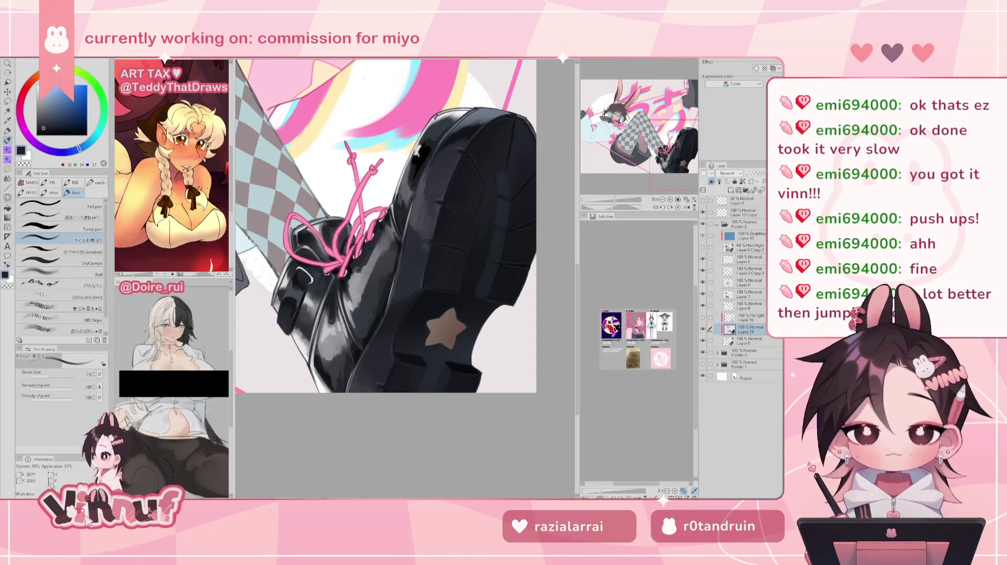
key("h")
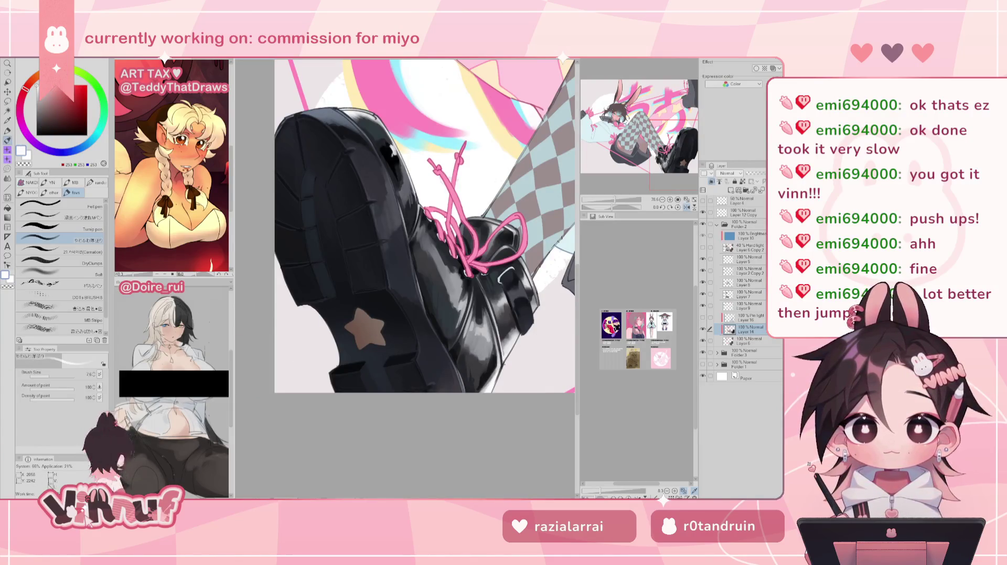
key("h")
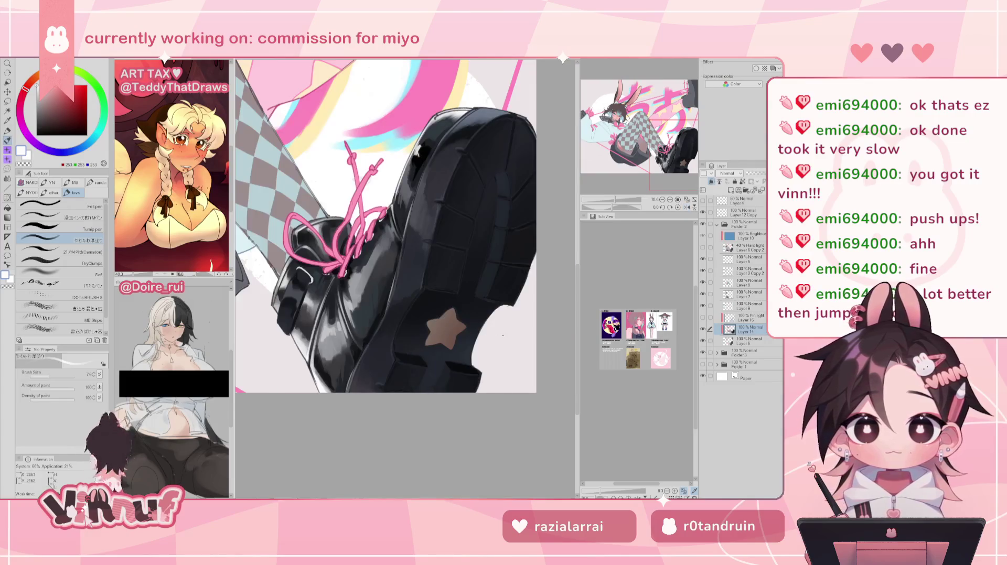
key("ctrl+minus")
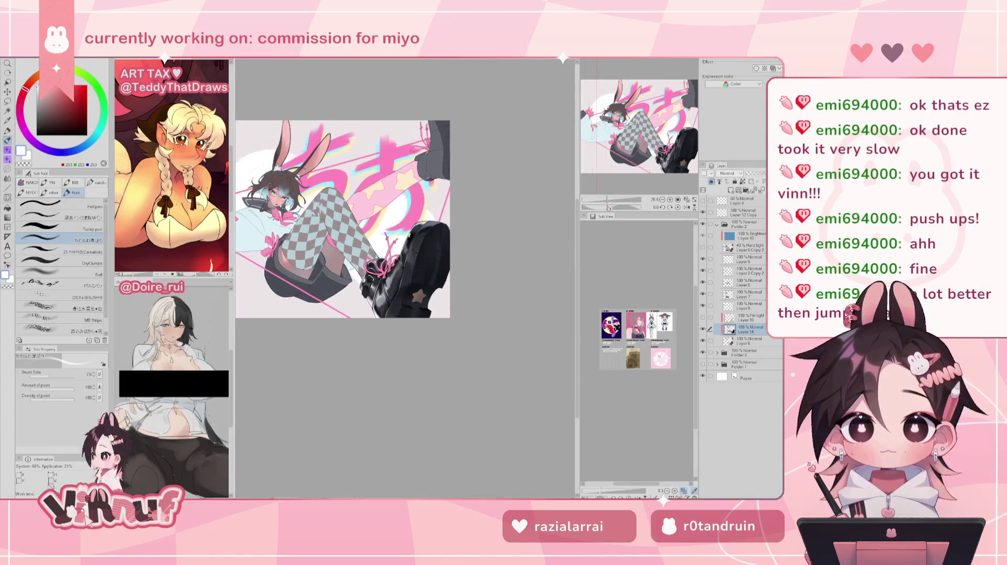
key("ctrl+plus")
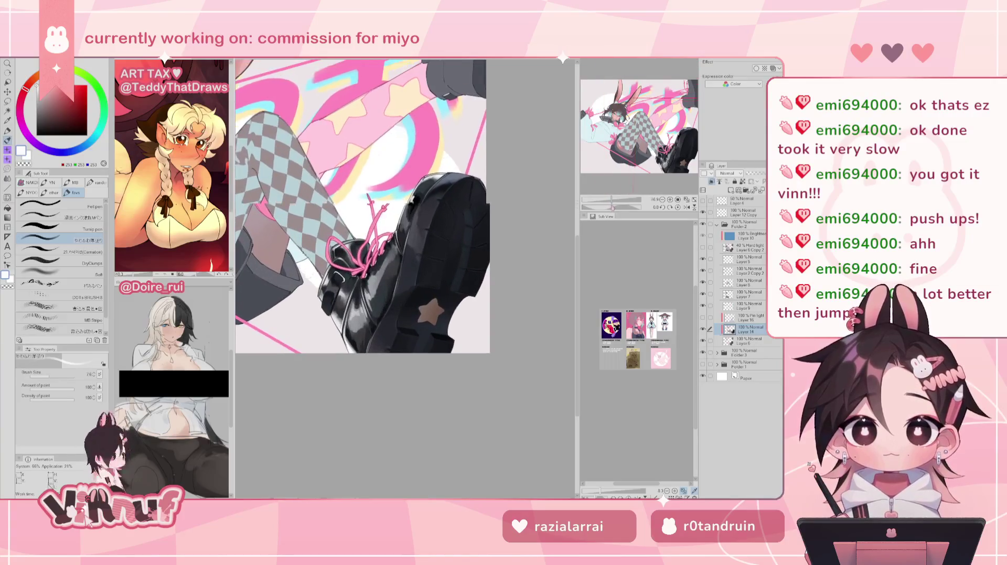
key("ctrl+plus")
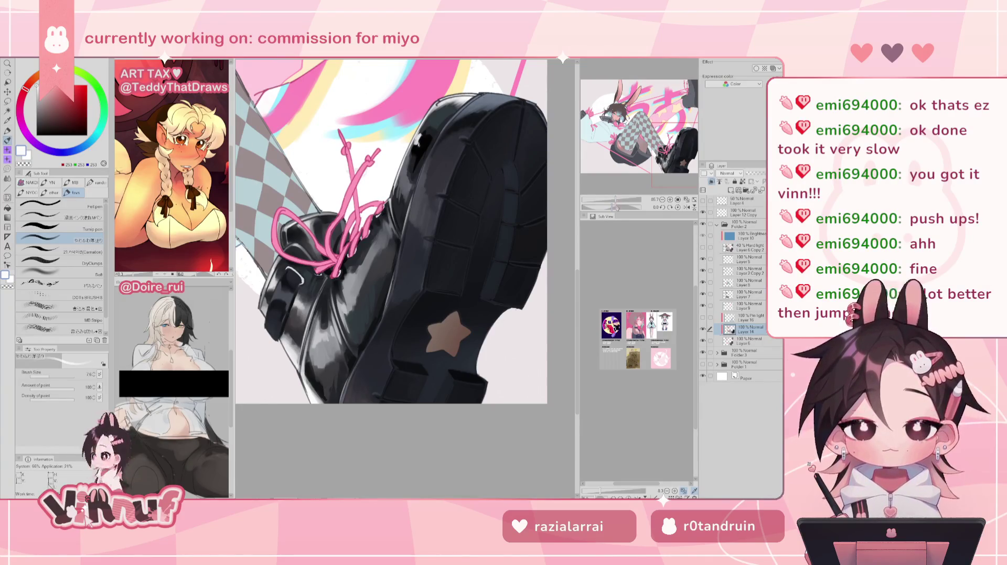
left_click_drag(616, 202, 615, 200)
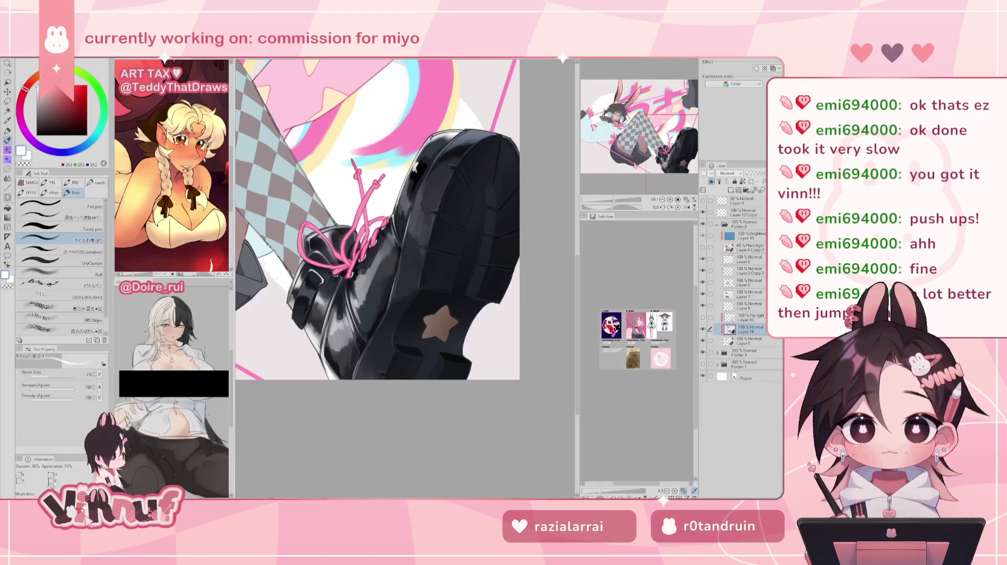
left_click_drag(655, 146, 661, 146)
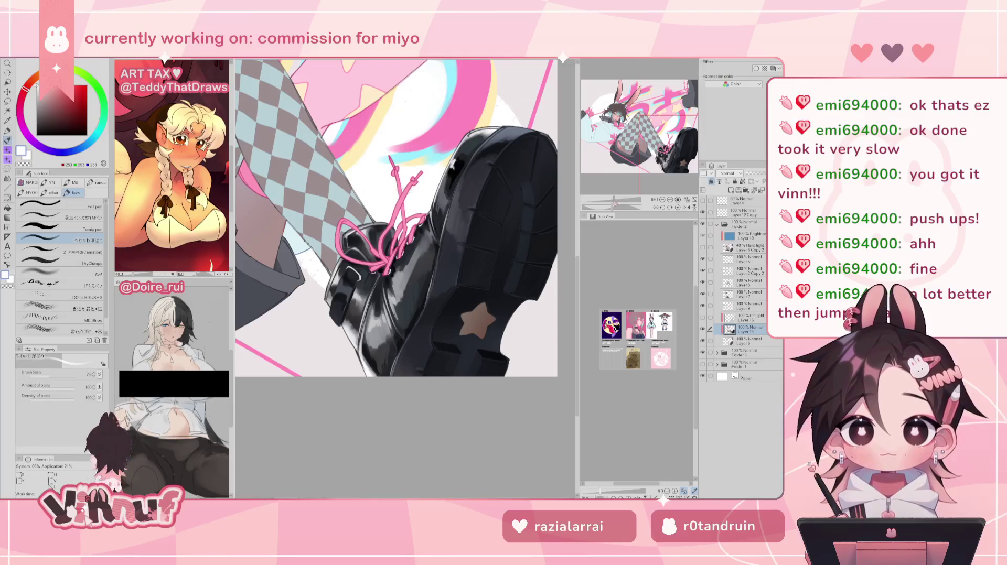
left_click_drag(615, 201, 618, 199)
Sample a dark blue-grey from the boot and check it in a mirrored view
left_click(302, 222, "alt")
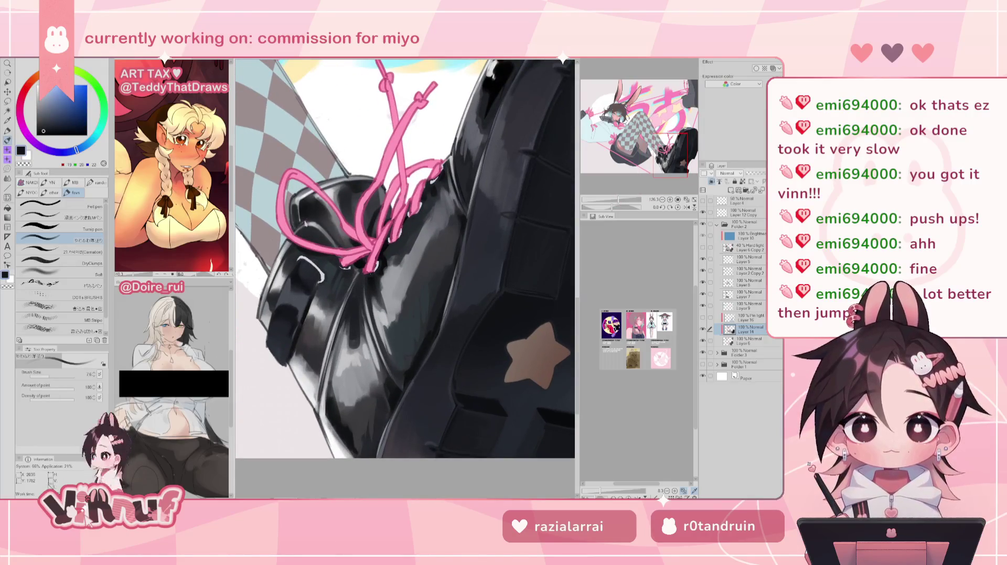
key("h")
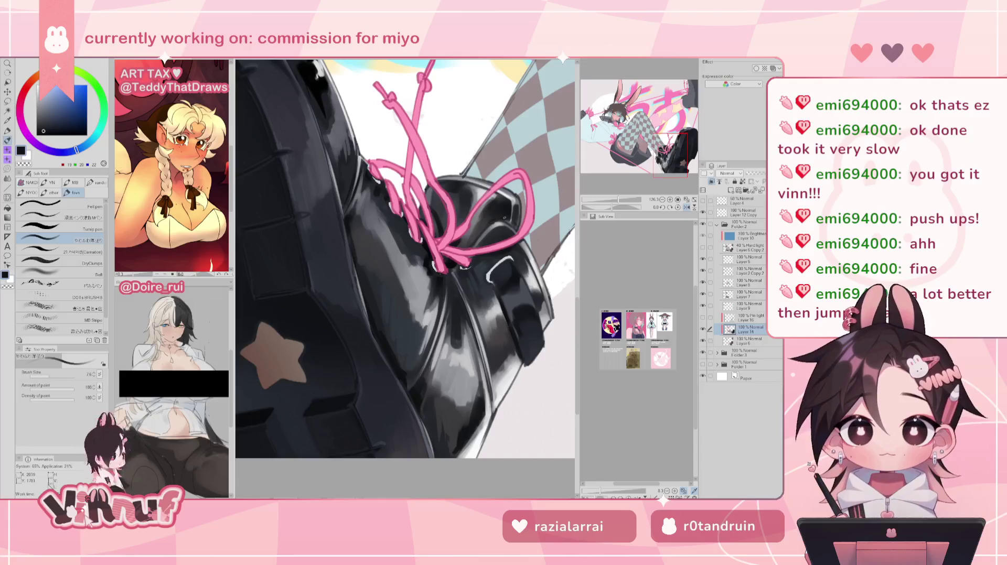
left_click_drag(495, 223, 439, 240)
key("h")
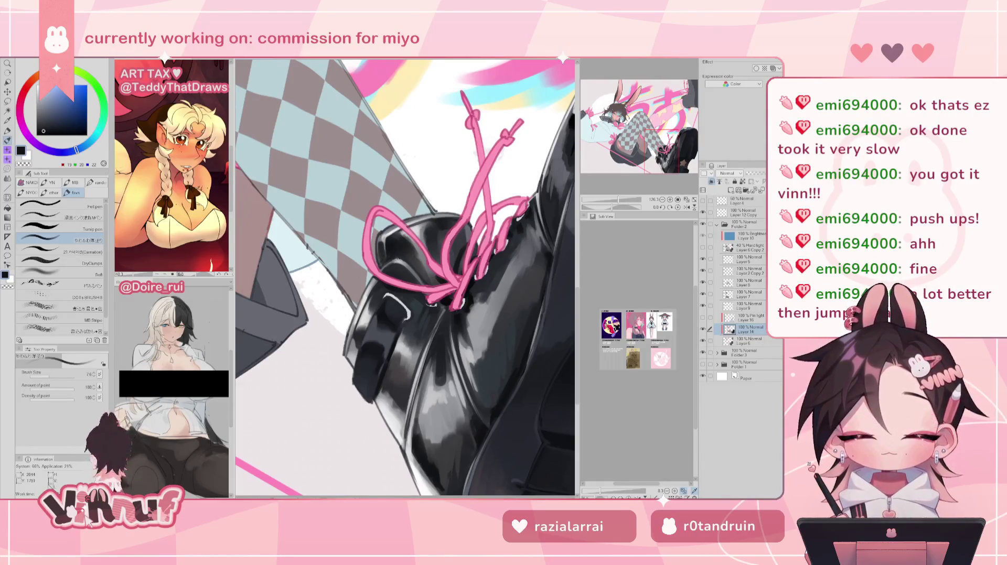
Sample a light blue-grey, then zoom out to review the whole character and boot sole
left_click(390, 264, "alt")
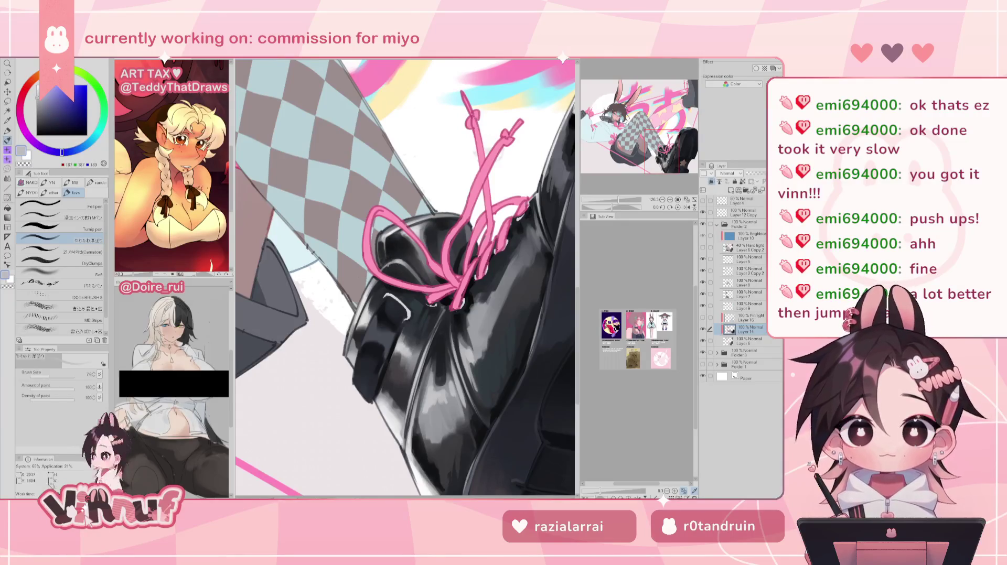
scroll(621, 187, "down", 5)
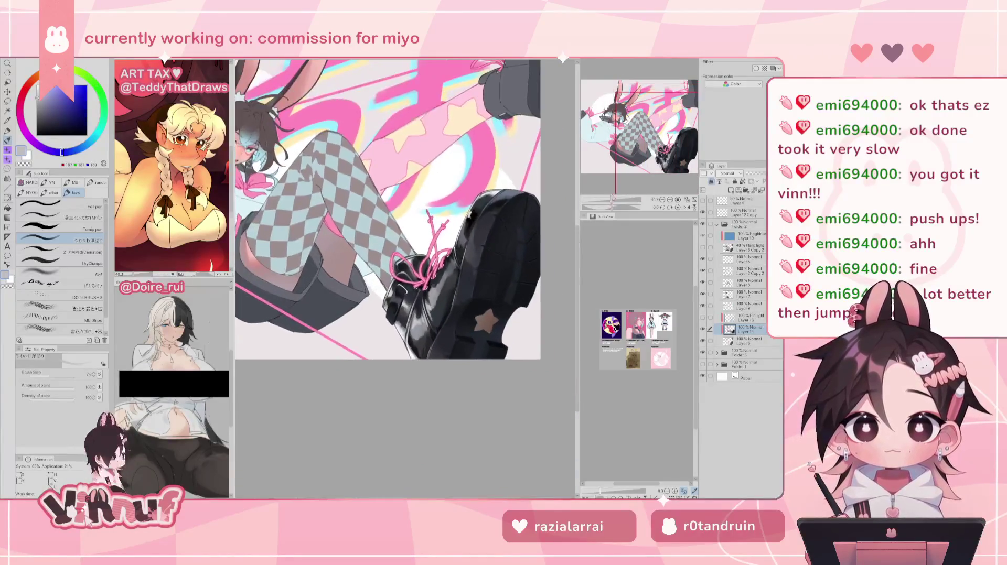
left_click_drag(614, 176, 621, 187)
key("h")
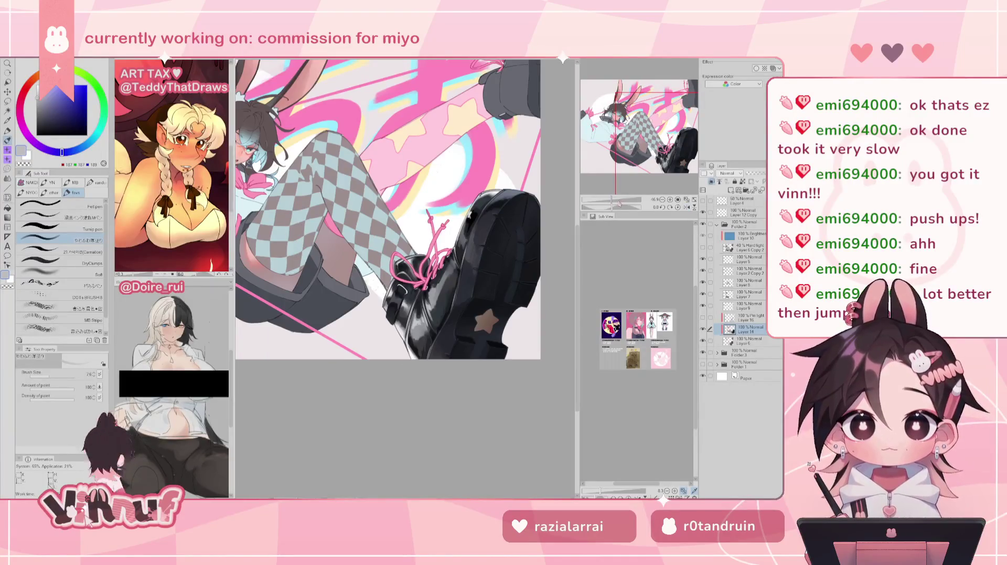
scroll(621, 189, "up", 2)
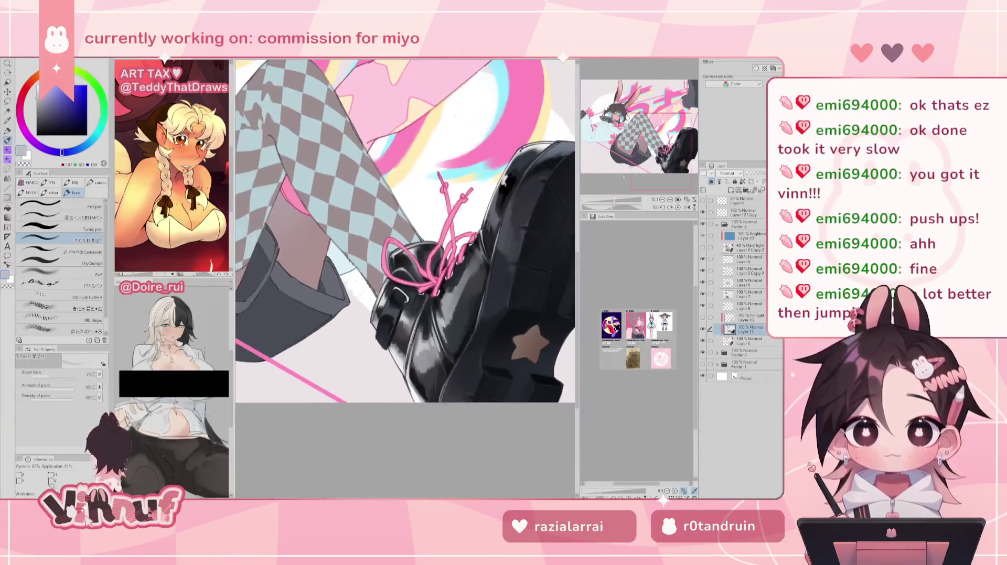
left_click_drag(621, 182, 637, 183)
scroll(612, 202, "down", 2)
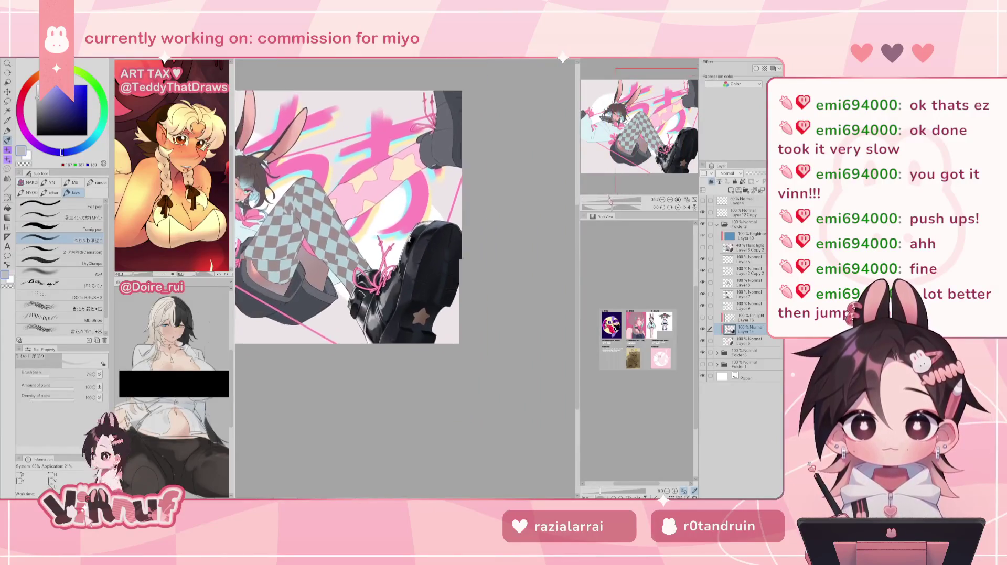
scroll(612, 201, "up", 2)
Paint a darker grey shading mark on the boot, then sample a lighter grey and flip-check
left_click(409, 251, "alt")
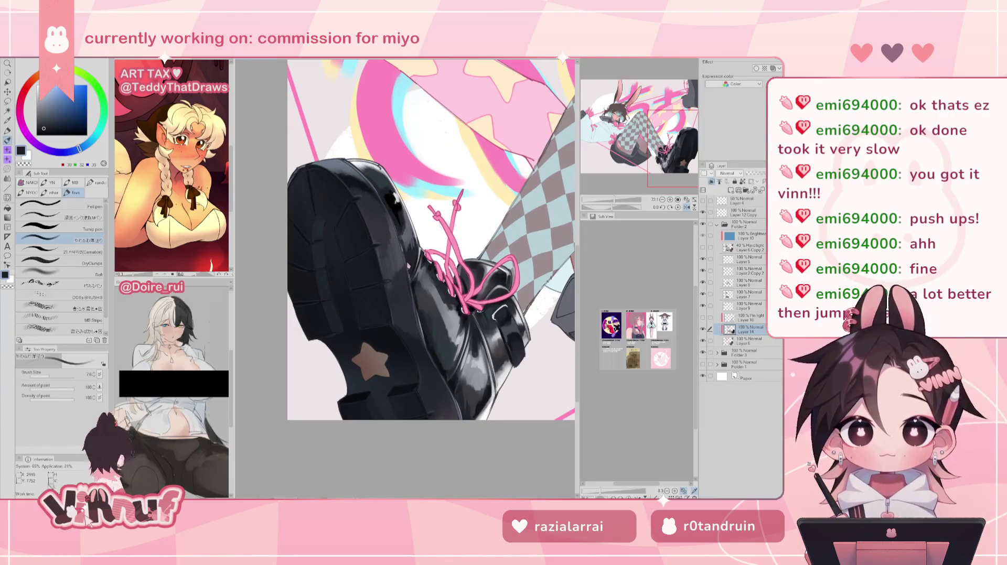
key("h")
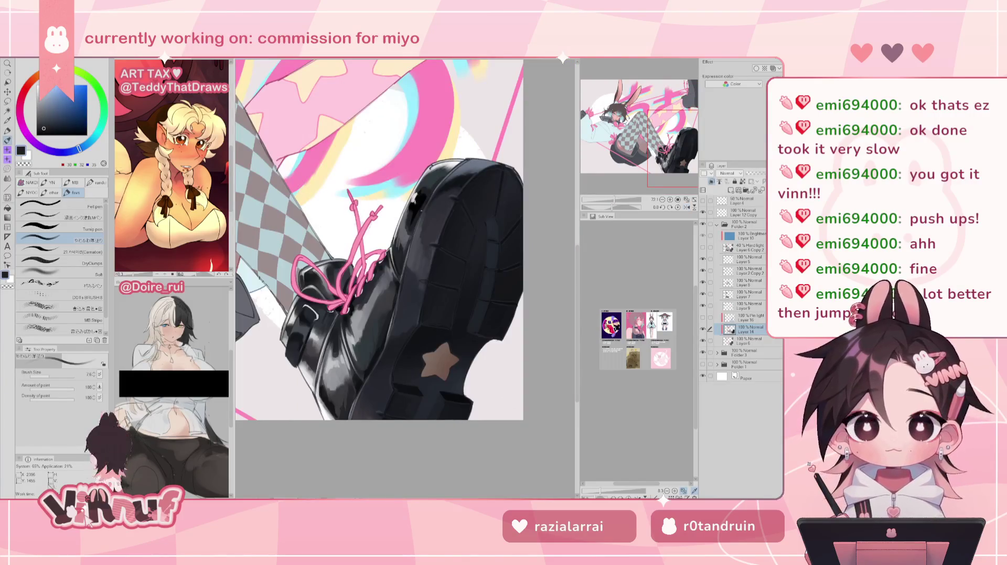
left_click(386, 335, "alt")
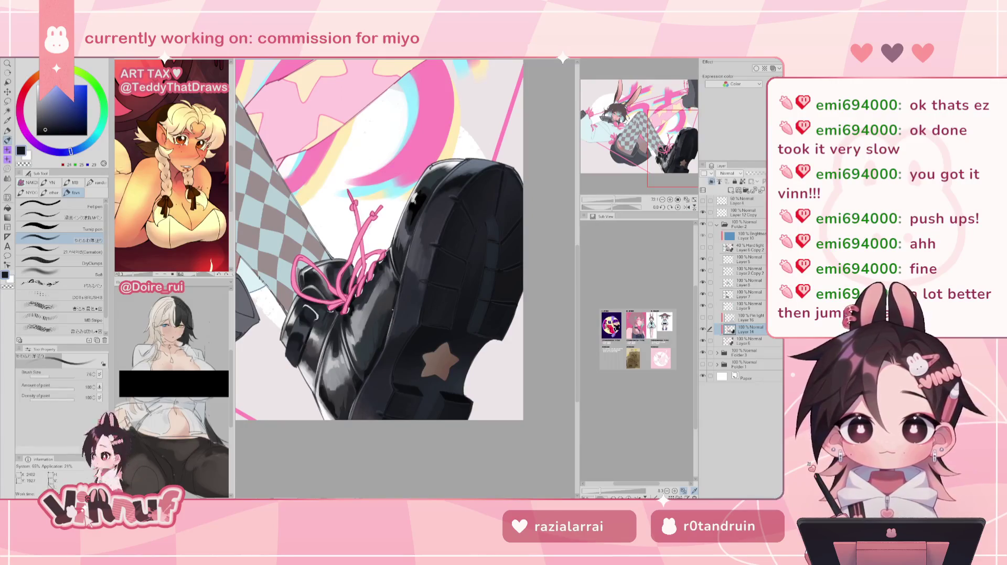
left_click_drag(391, 327, 393, 311)
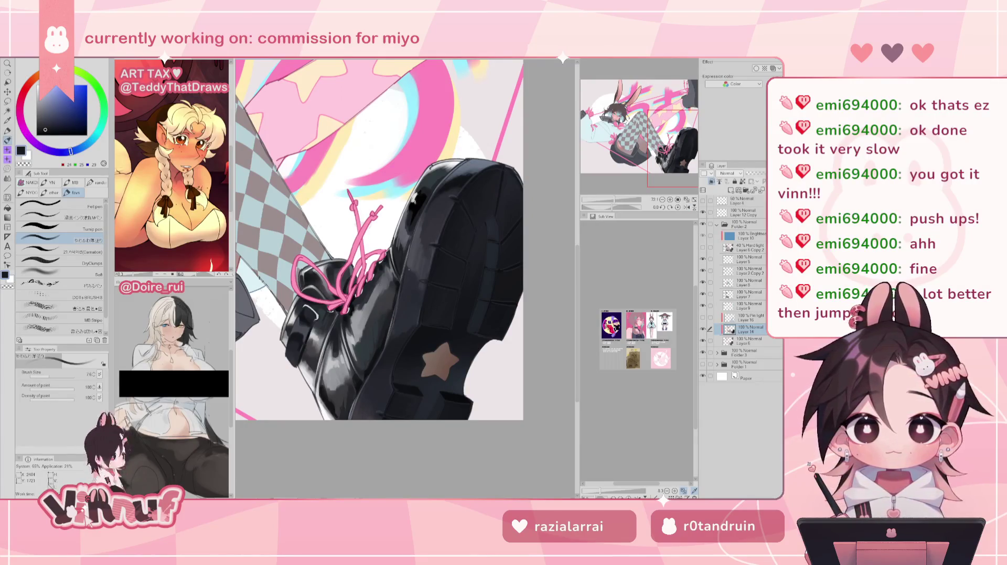
left_click(350, 406, "alt")
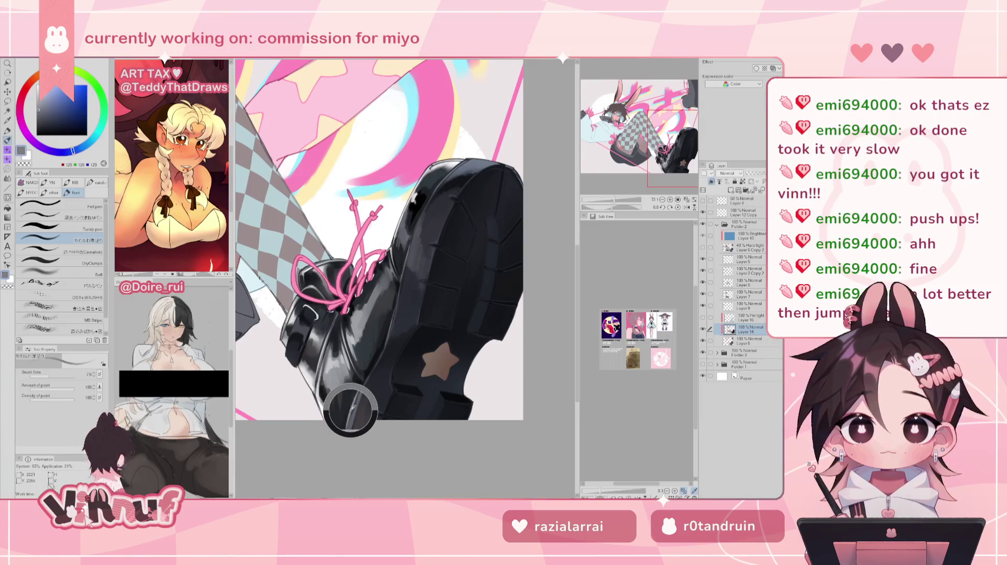
key("h")
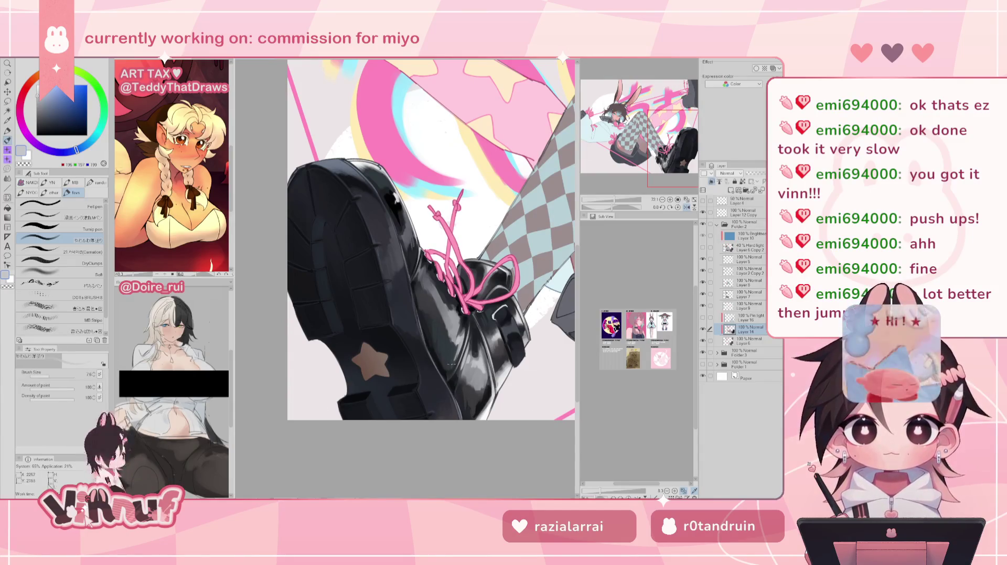
key("h")
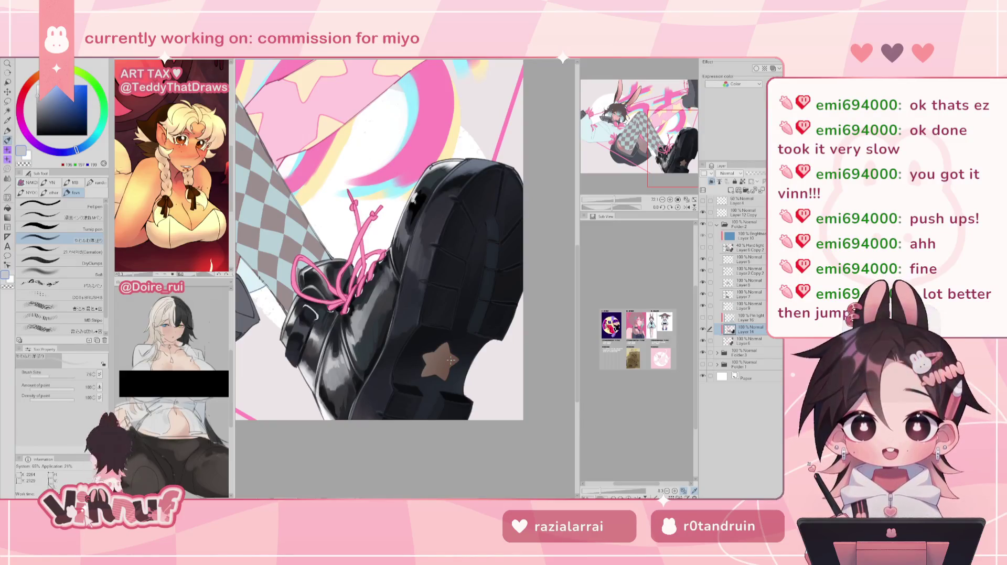
Zoom out and mirror the canvas to review the whole illustration
left_click_drag(615, 200, 613, 202)
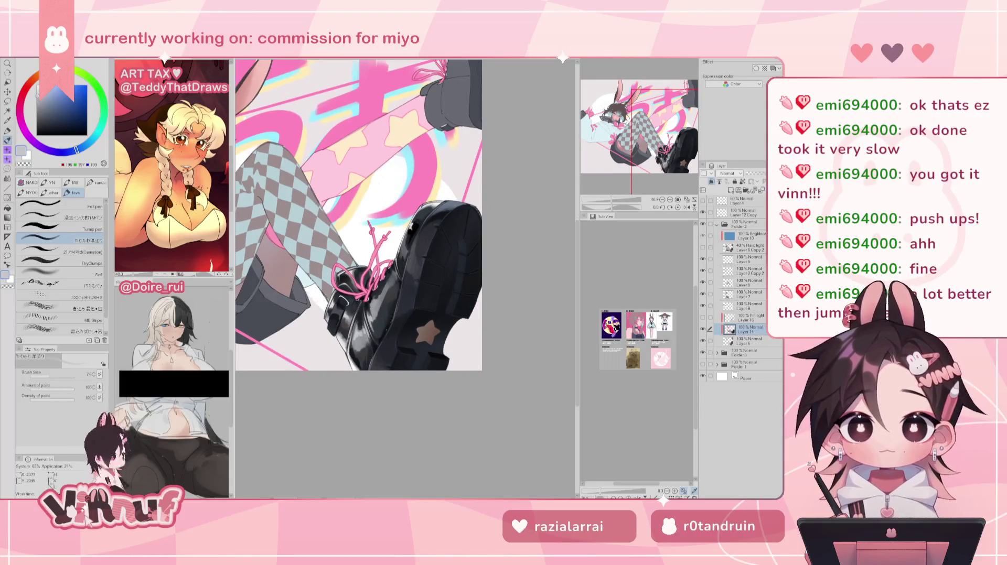
key("h")
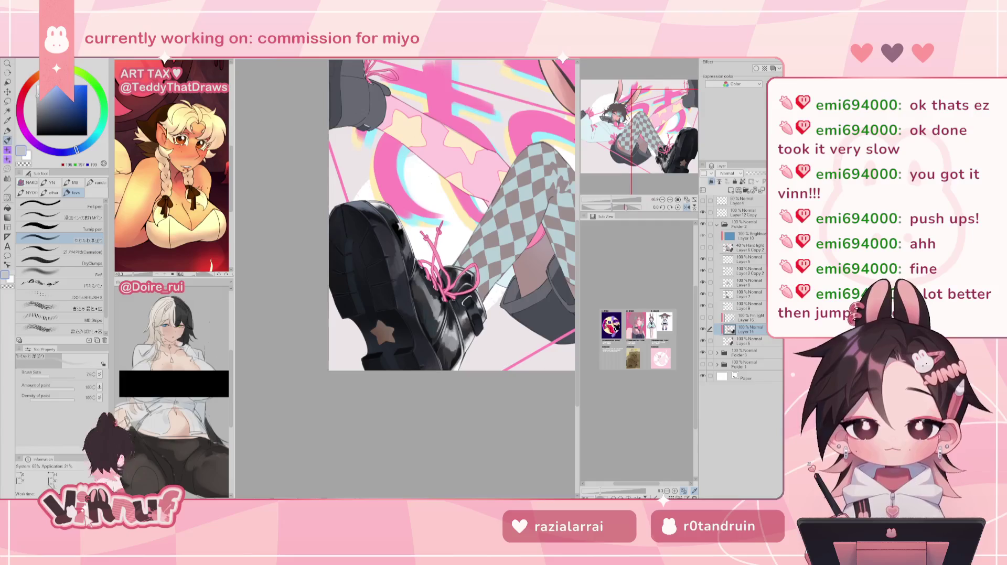
scroll(404, 300, "up", 3)
scroll(372, 286, "up", 2)
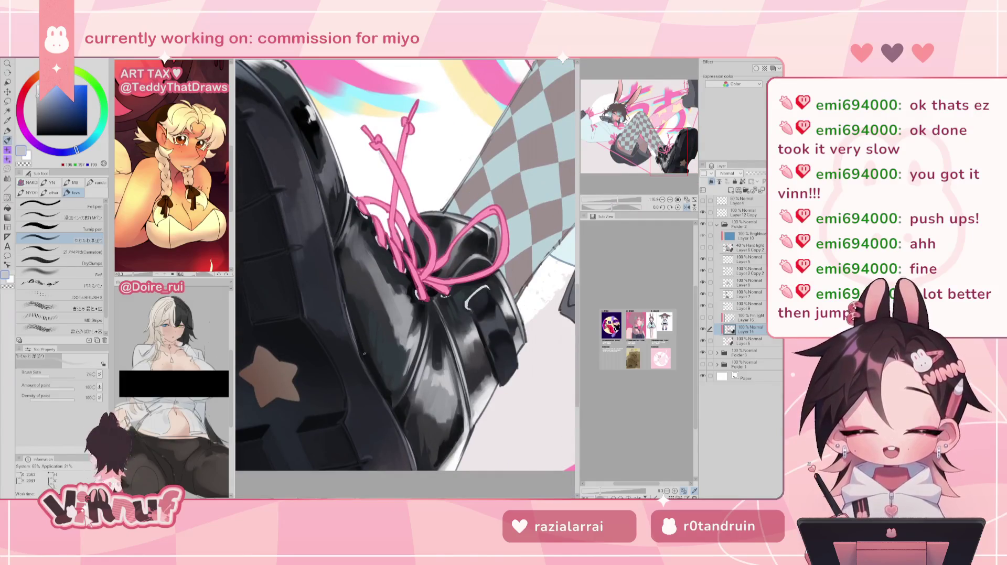
left_click(347, 317, "alt")
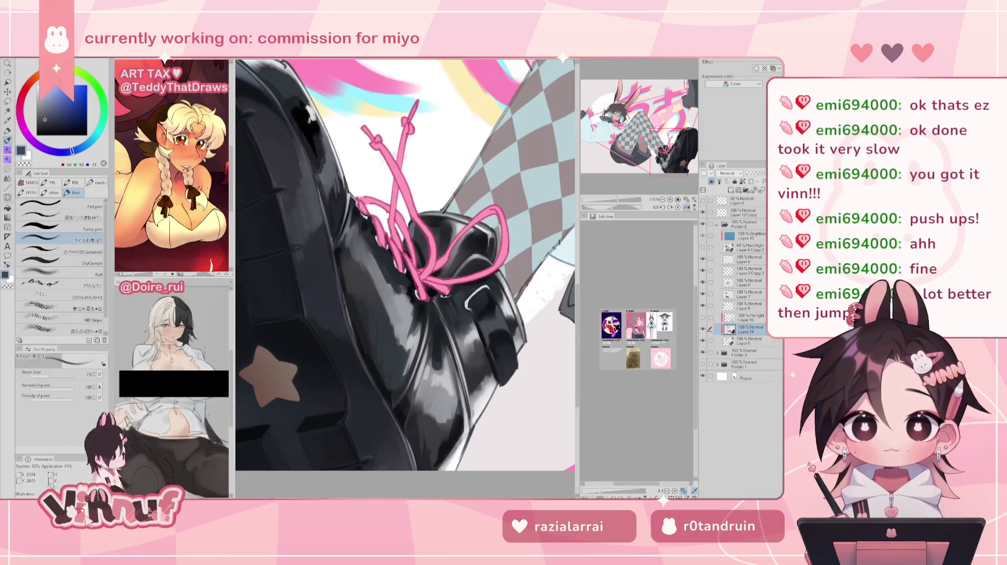
left_click(349, 315, "alt")
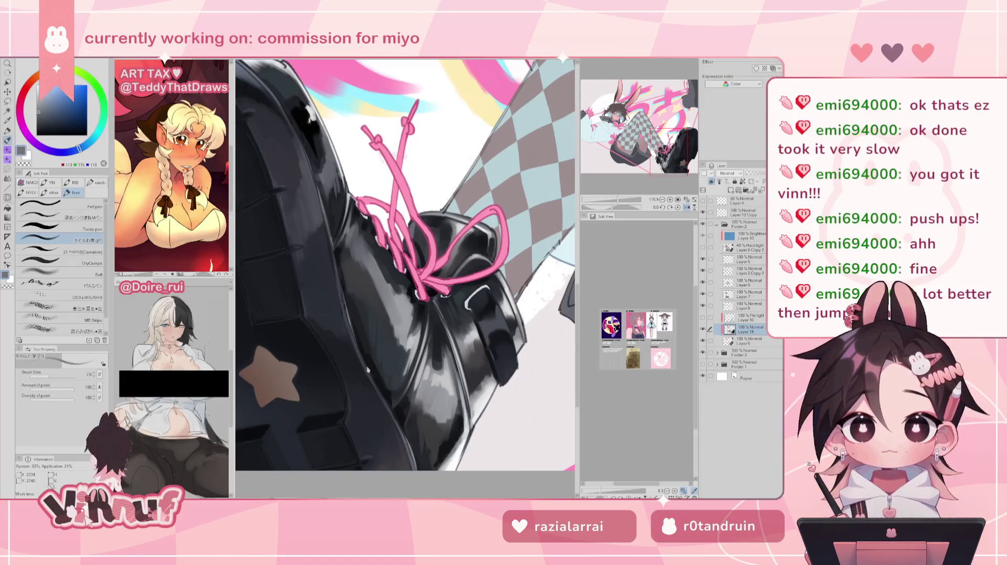
left_click(686, 207)
left_click_drag(618, 200, 612, 200)
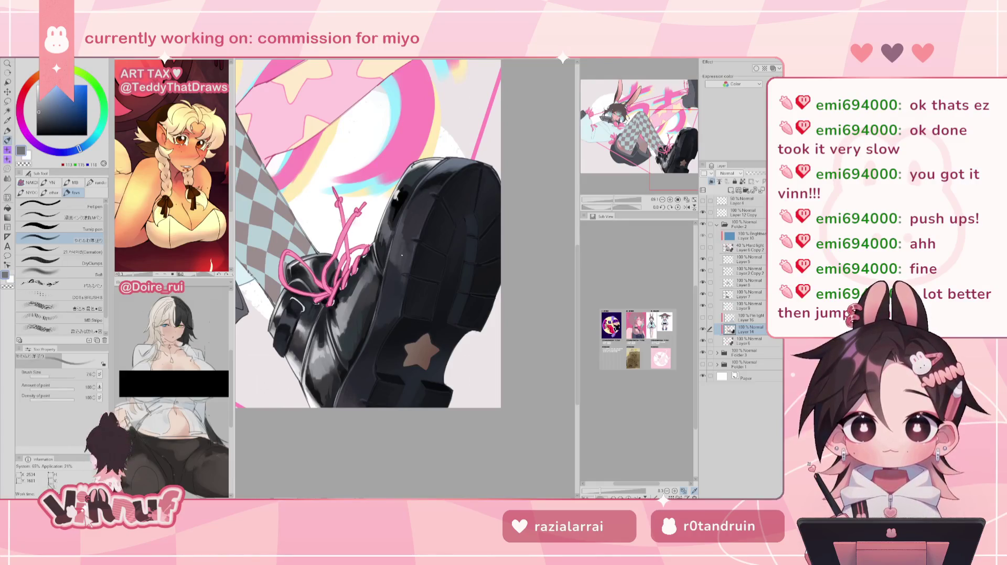
left_click_drag(402, 255, 391, 264)
left_click(353, 182, "alt")
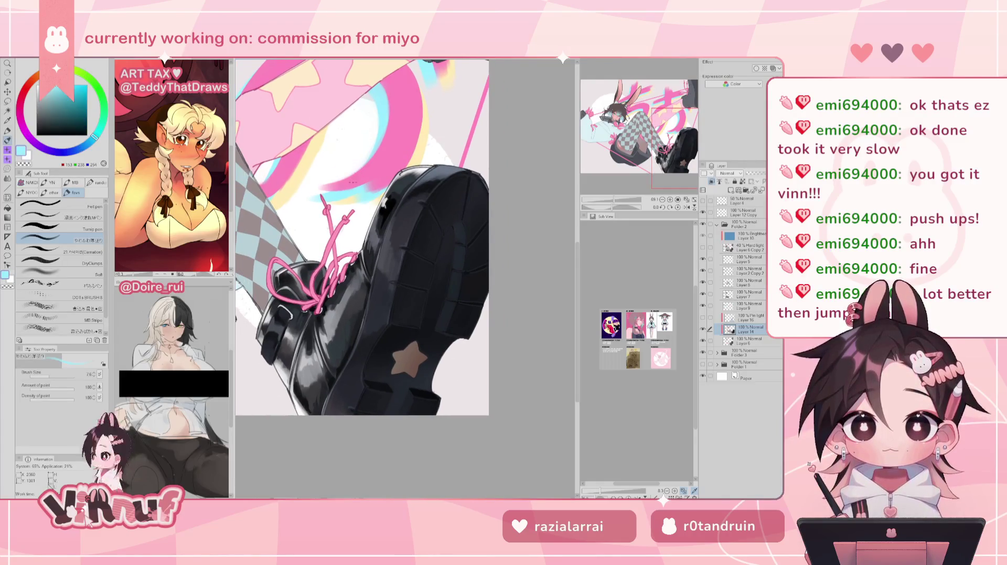
left_click(91, 253)
key("h")
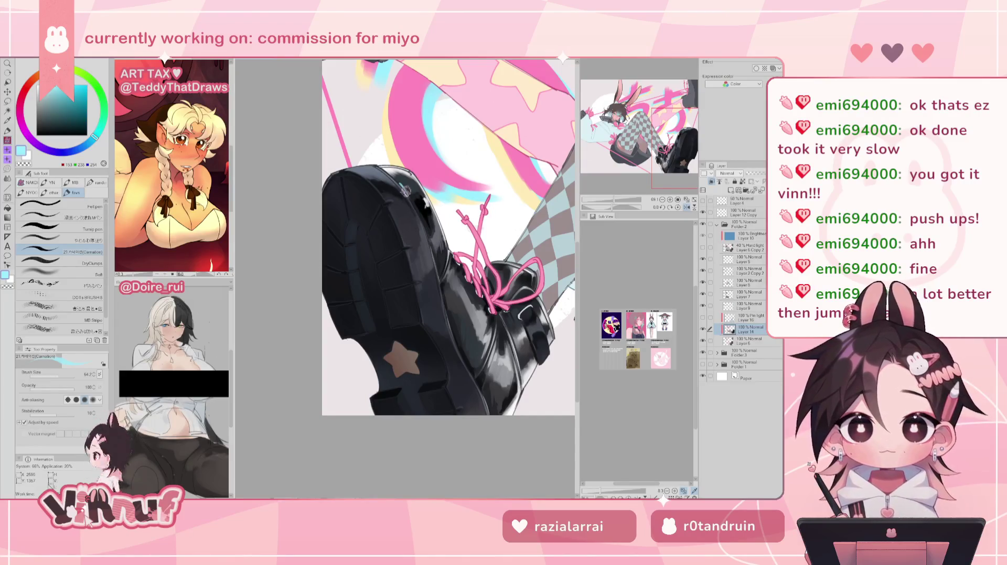
left_click_drag(615, 200, 615, 200)
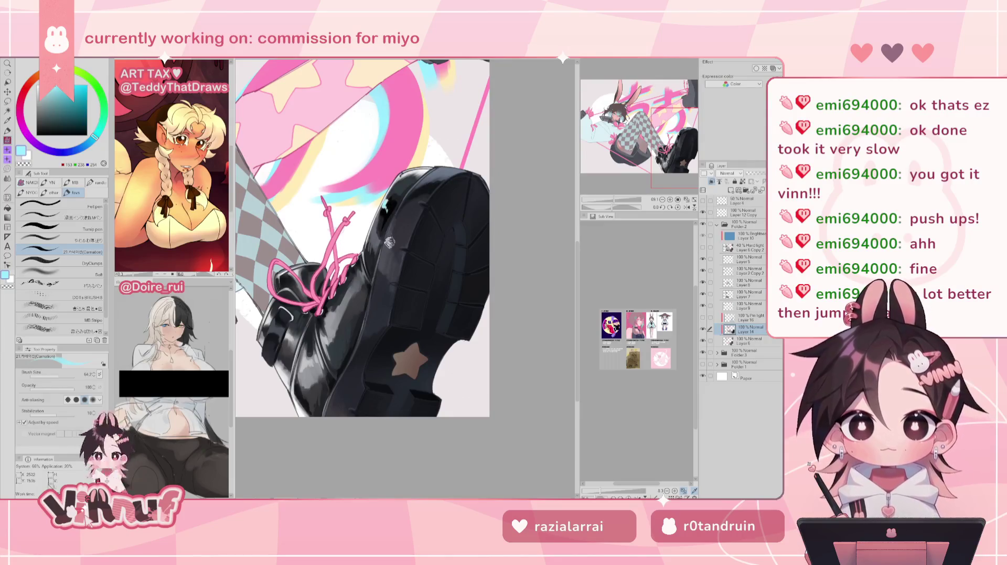
left_click_drag(618, 200, 615, 200)
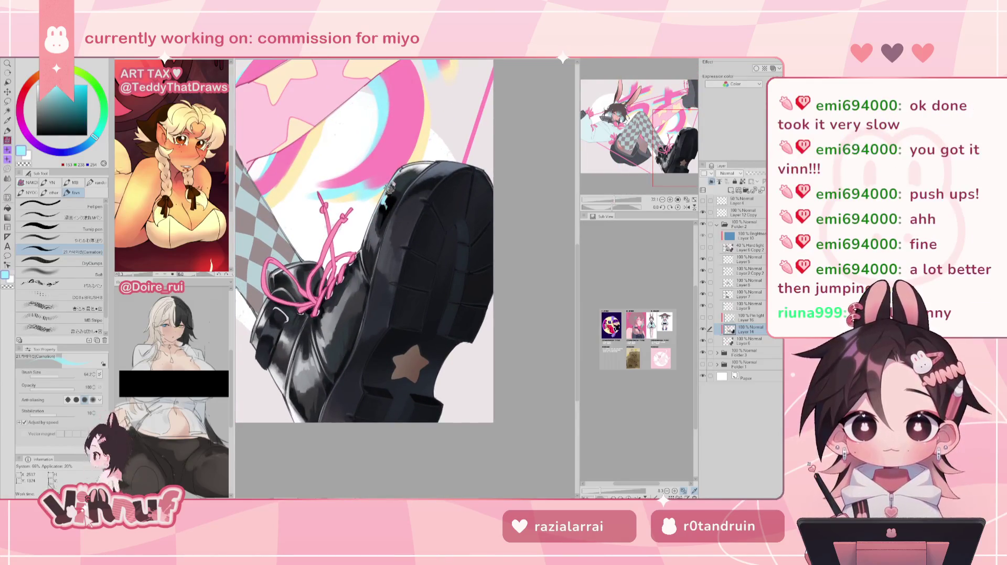
left_click_drag(614, 200, 610, 200)
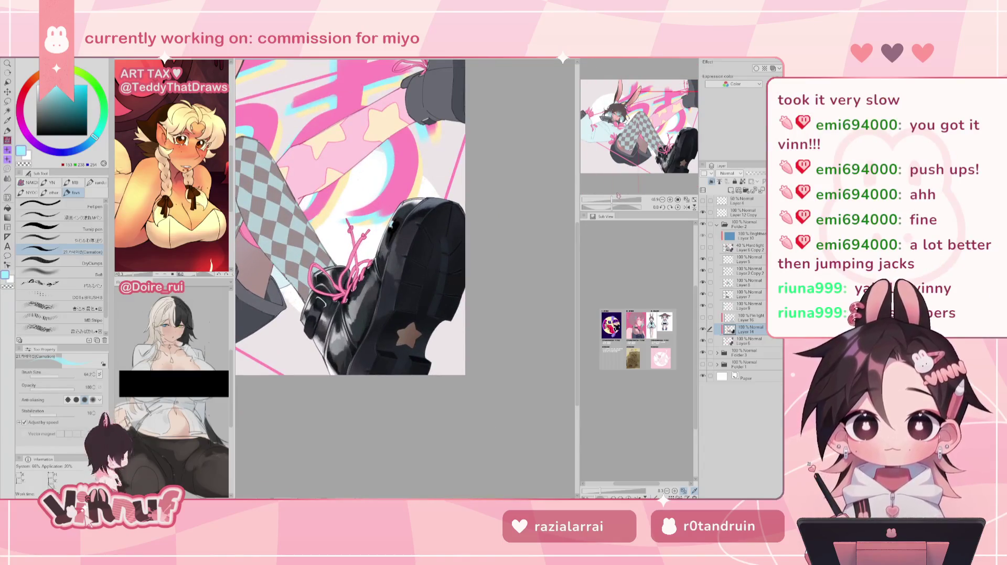
key("ctrl+plus")
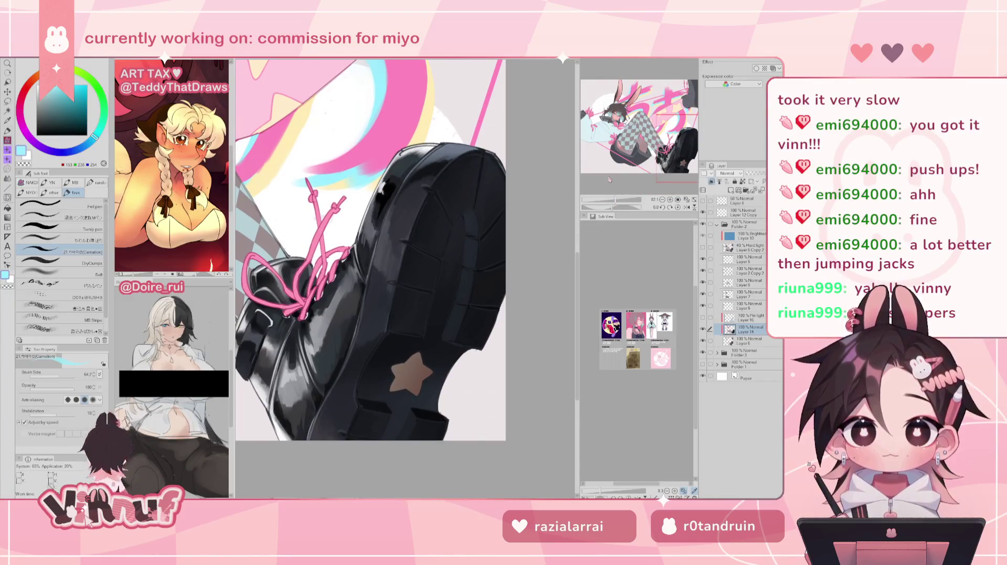
left_click_drag(610, 180, 428, 304)
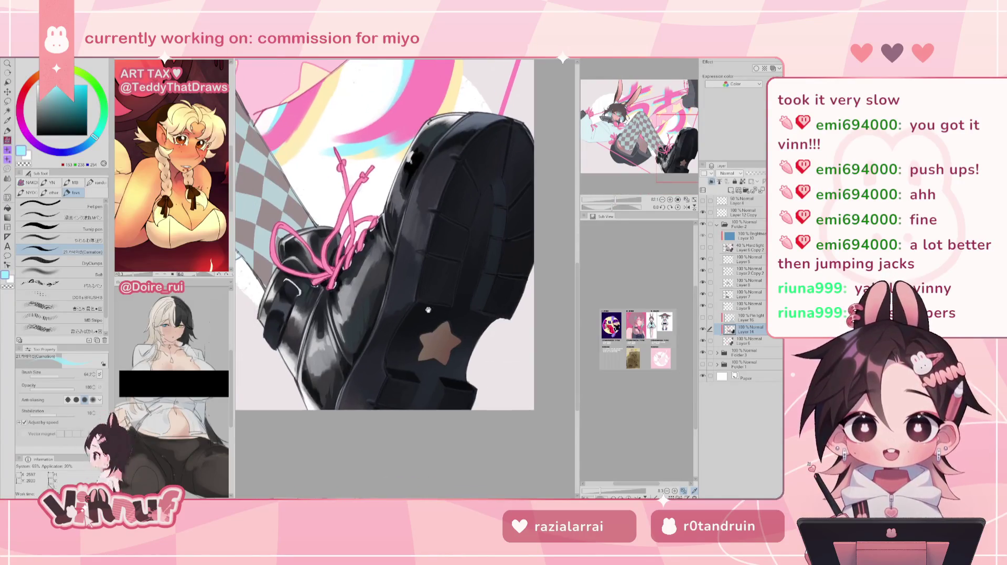
Sample the light cyan from the stripe and shrink the brush for fine edge work
left_click(354, 270, "alt")
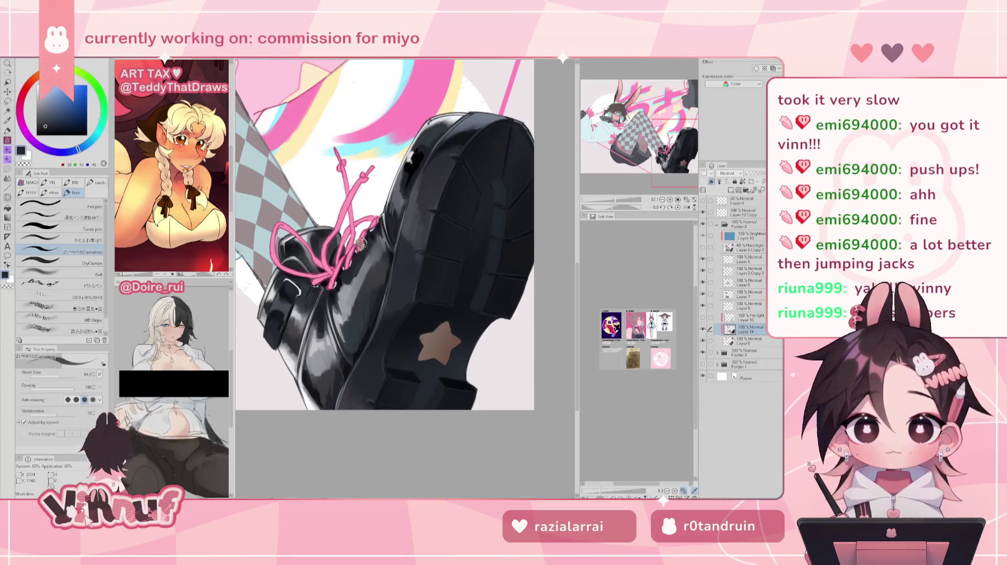
left_click(288, 361, "alt")
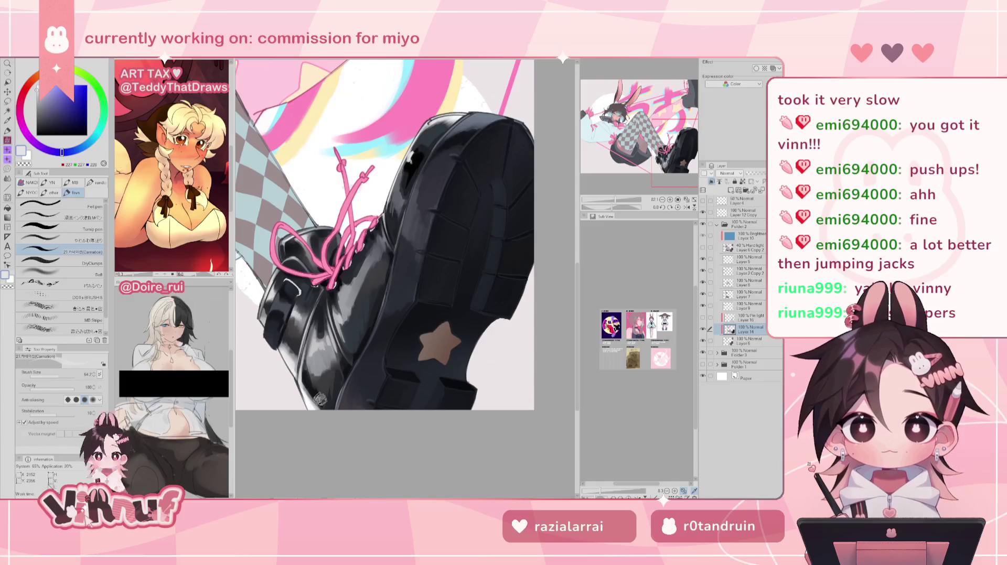
left_click(357, 134, "alt")
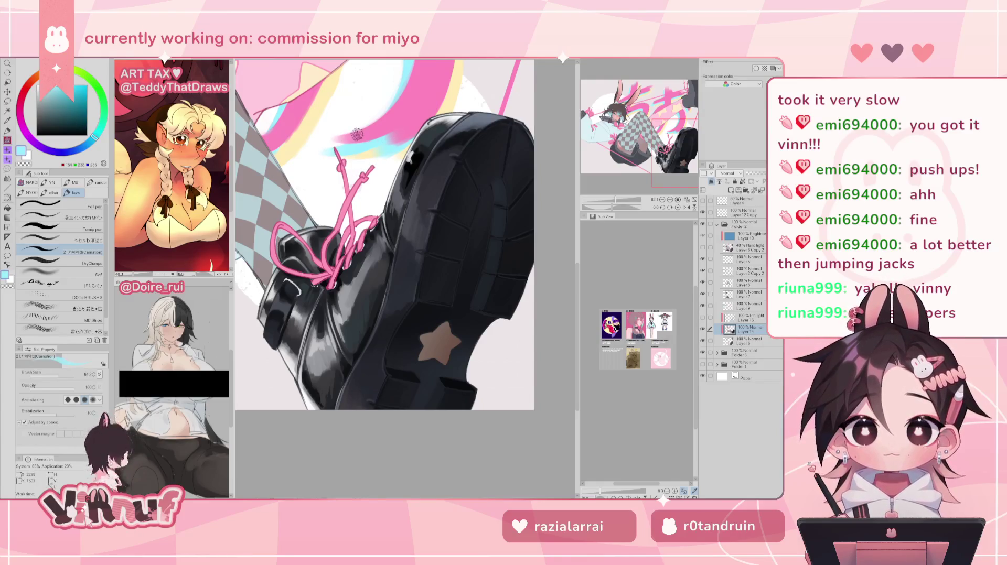
key("h")
key("bracketleft")
key("bracketleft")
key("bracketleft")
Paint thin light-cyan highlight strokes along the boot's side edge
mouse_move(422, 277)
left_mouse_down()
mouse_move(440, 336)
mouse_move(423, 288)
left_mouse_up()
left_click_drag(439, 333, 424, 288)
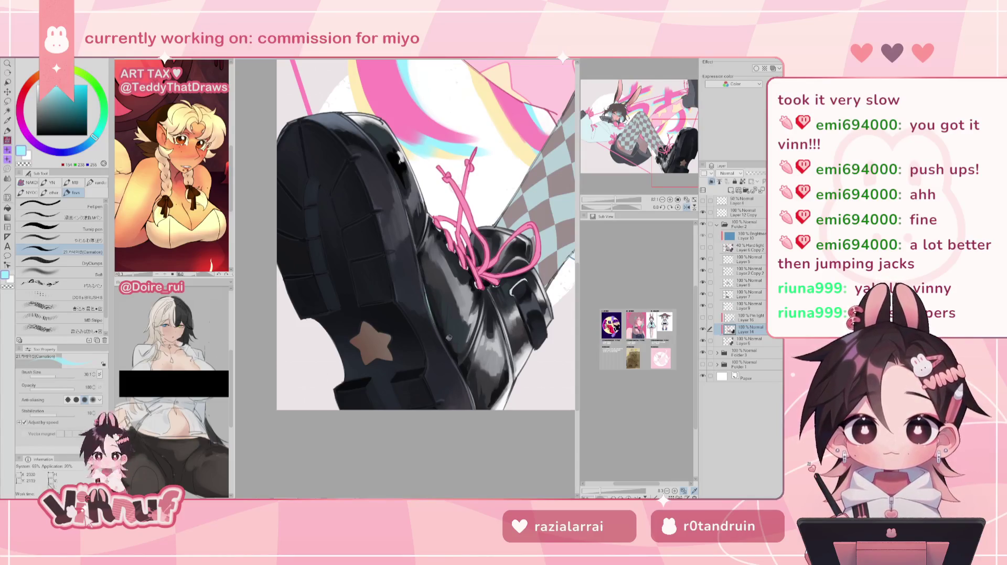
mouse_move(435, 325)
left_mouse_down()
mouse_move(424, 286)
mouse_move(437, 318)
left_mouse_up()
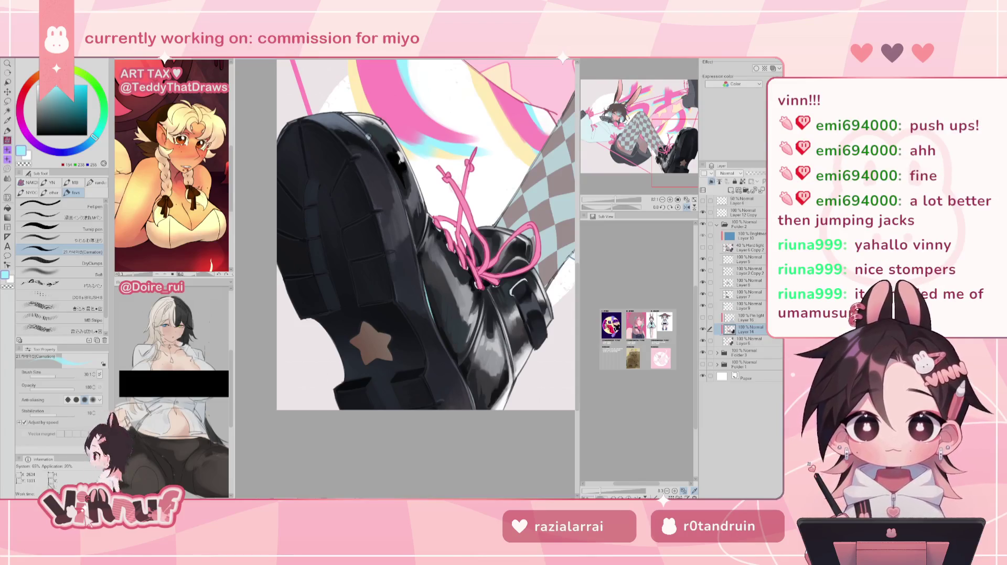
key("h")
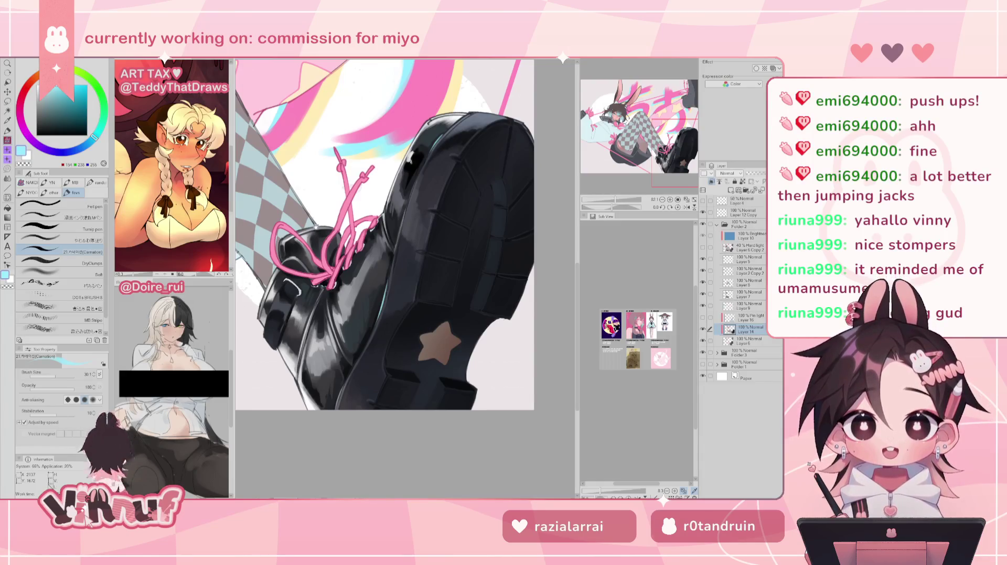
scroll(315, 226, "down", 1)
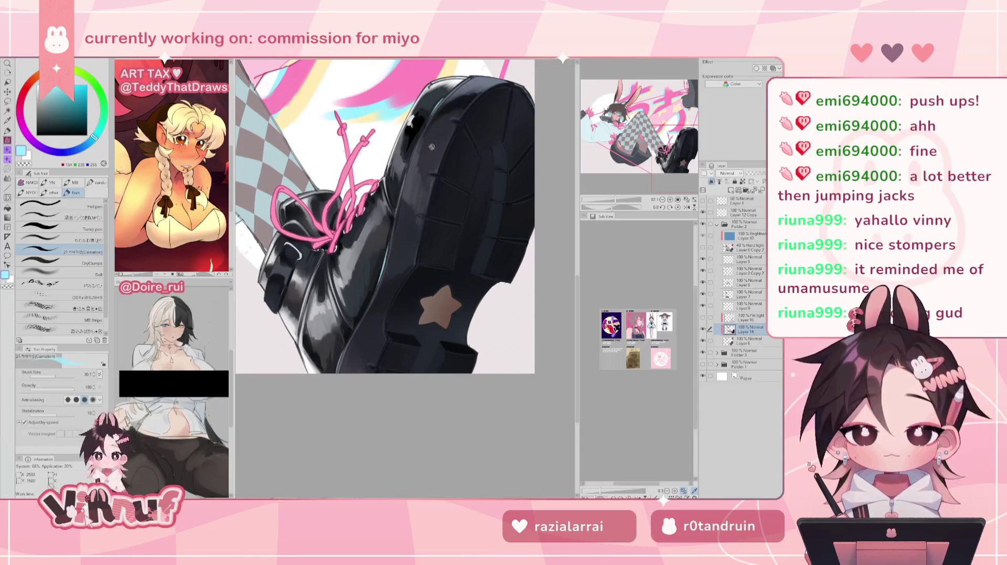
Pick the bright light cyan and brush a faint highlight along the shoe edge
left_click(302, 240, "alt")
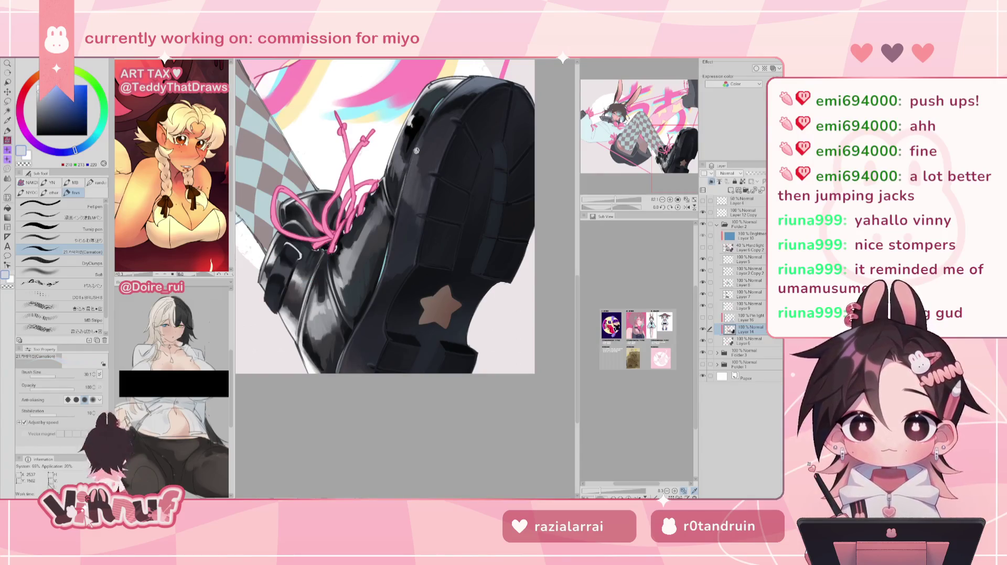
left_click(383, 258, "alt")
left_click_drag(383, 256, 362, 321)
left_click(336, 181, "alt")
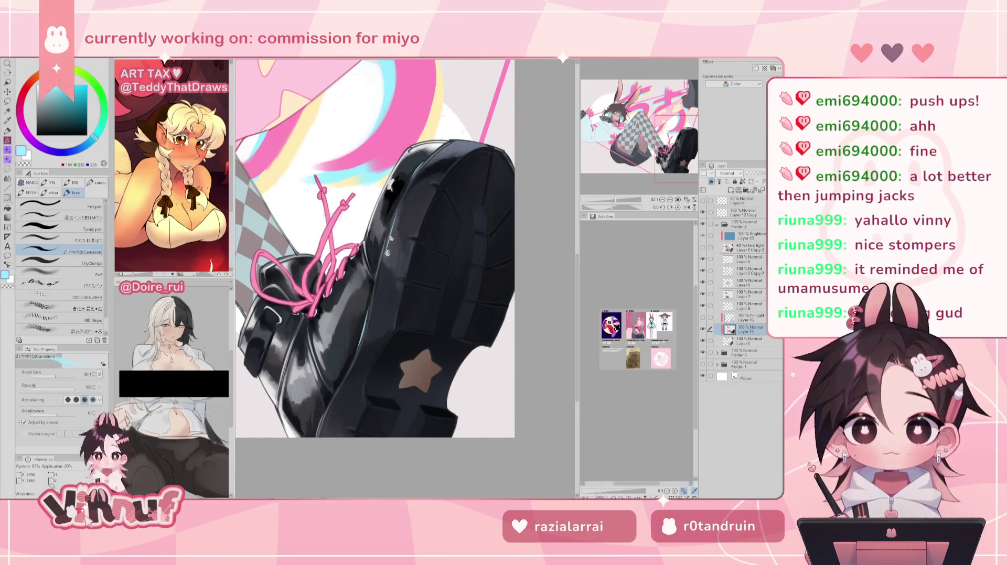
mouse_move(398, 221)
left_mouse_down()
mouse_move(384, 258)
mouse_move(396, 217)
mouse_move(388, 252)
mouse_move(402, 256)
left_mouse_up()
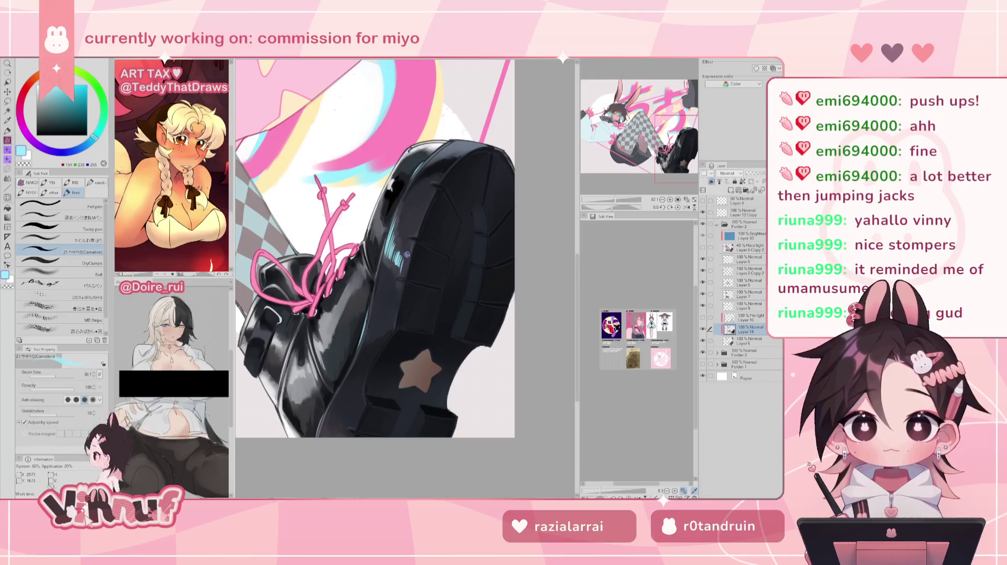
Flip the view horizontally to check the highlight, then zoom in on the sole
scroll(616, 190, "down", 5)
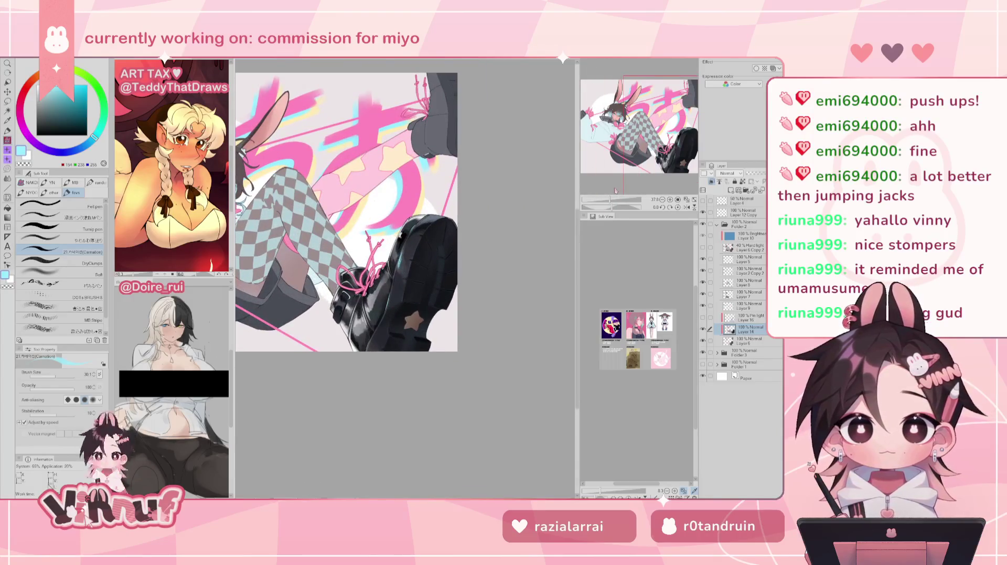
scroll(611, 205, "up", 2)
scroll(611, 204, "up", 1)
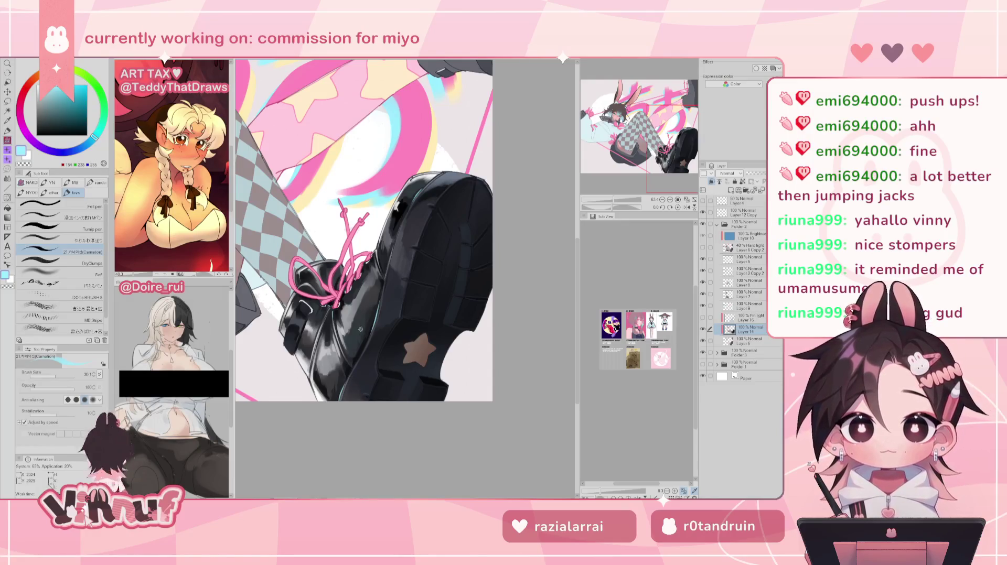
key("h")
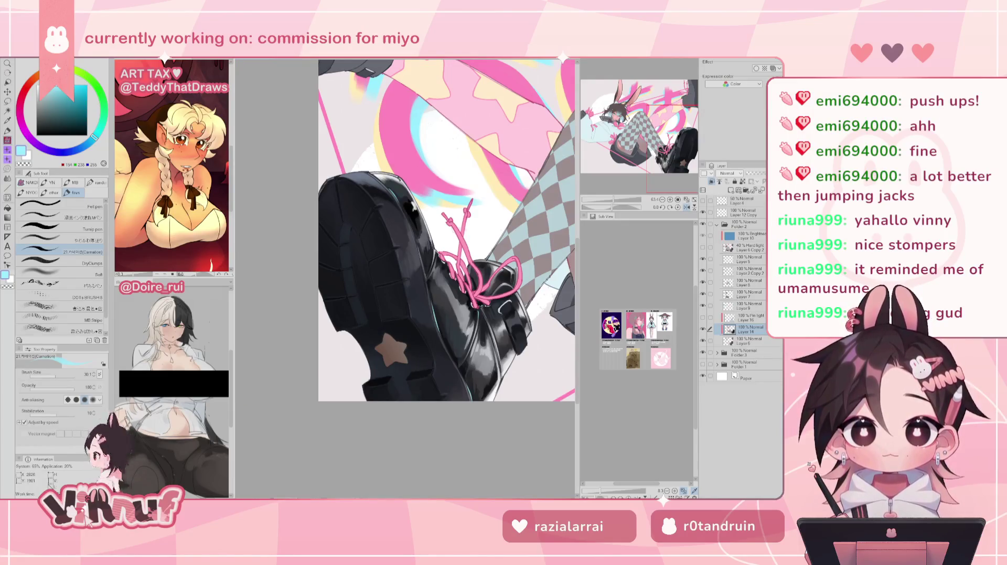
key("h")
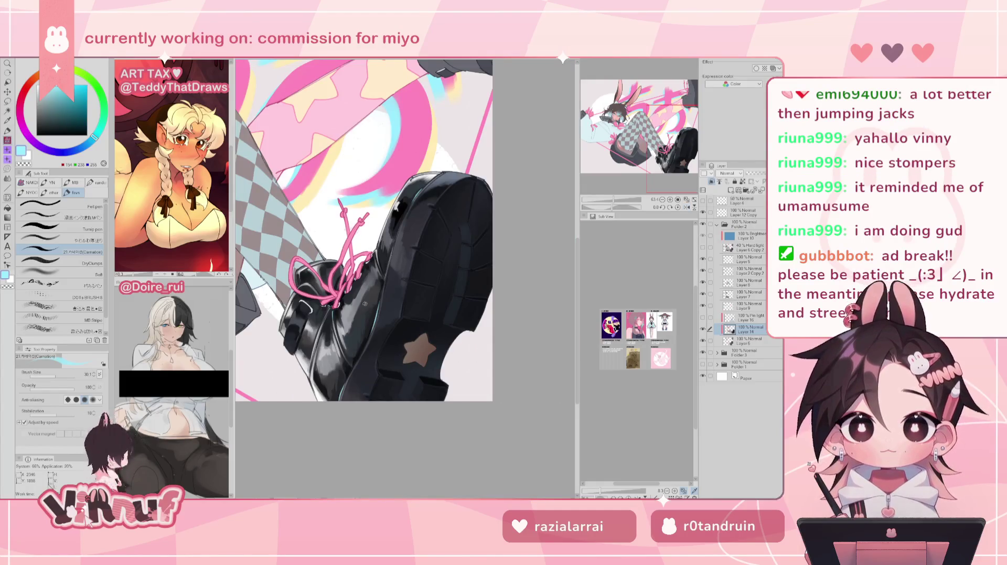
key("h")
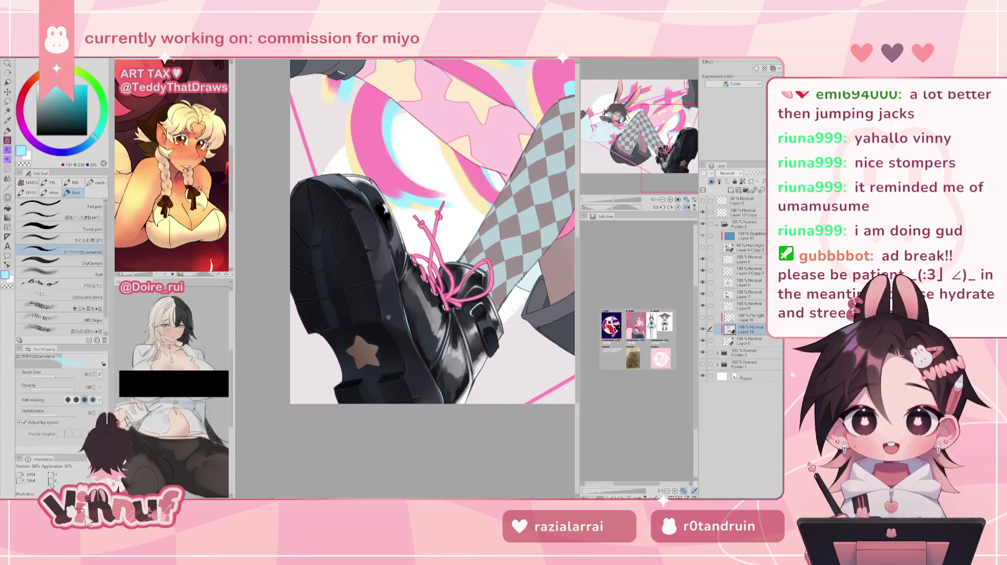
scroll(289, 203, "up", 5)
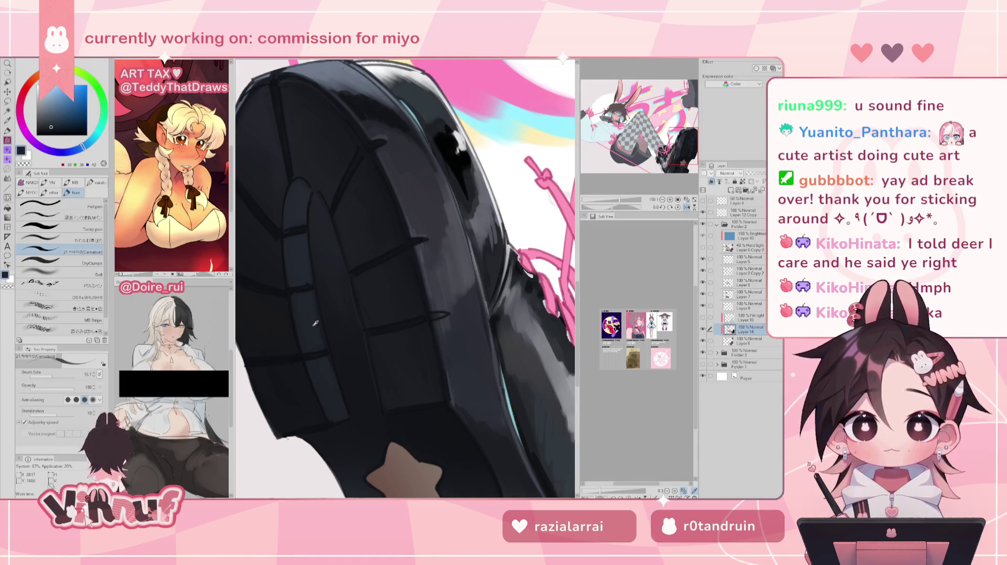
Sample darker and slightly lighter blue-grey tones from the sole for the tread shading
left_click(51, 125)
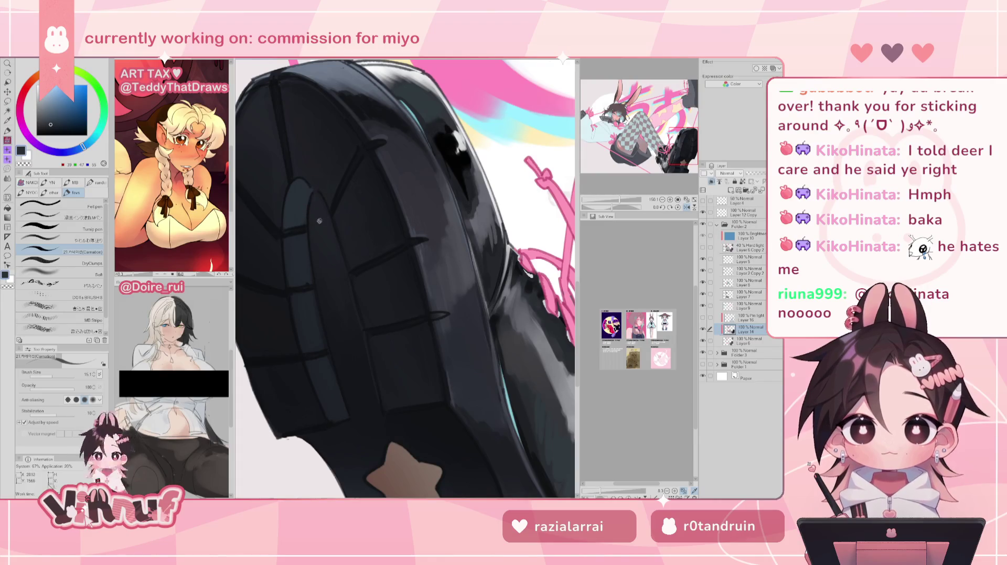
left_click(270, 218, "alt")
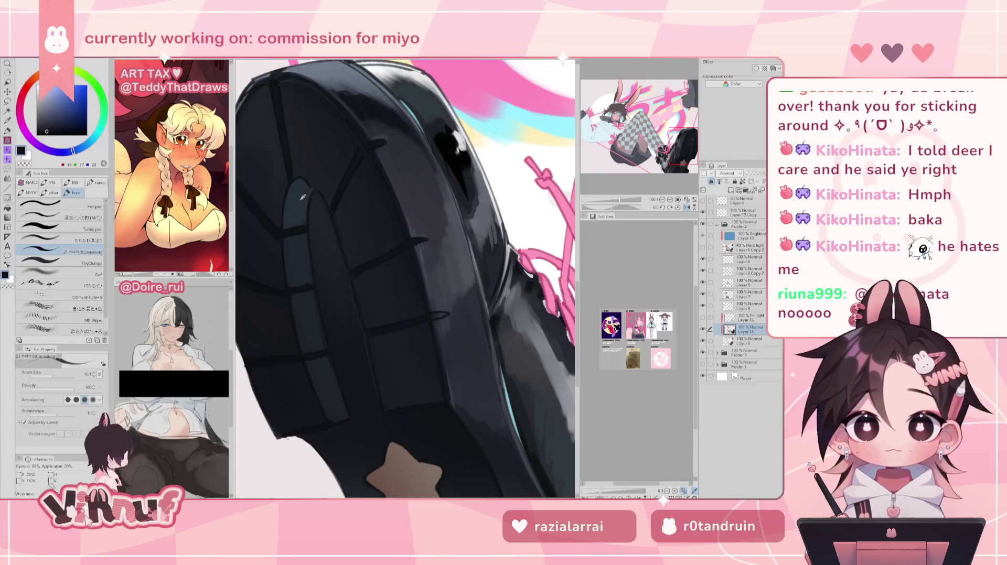
left_click(303, 214, "alt")
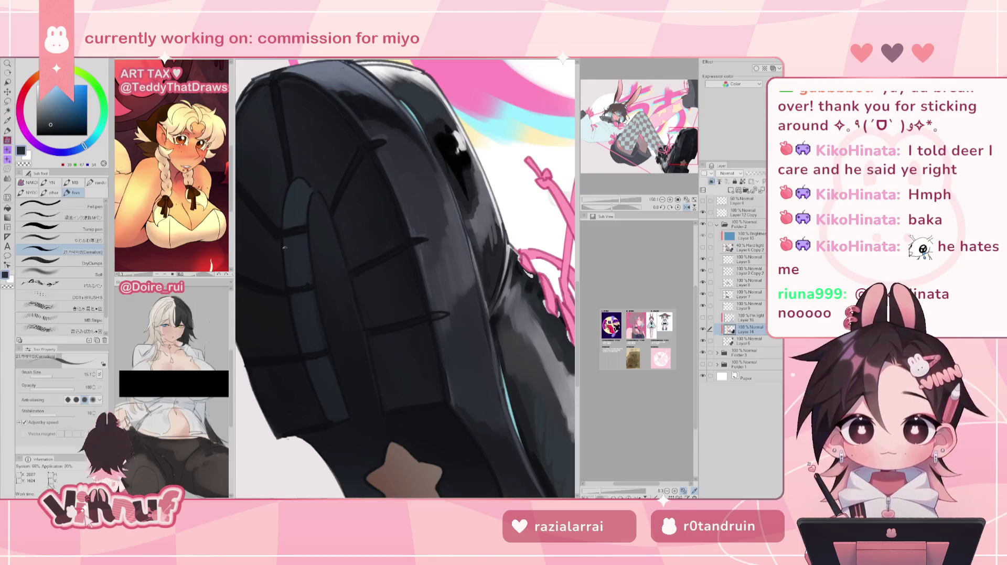
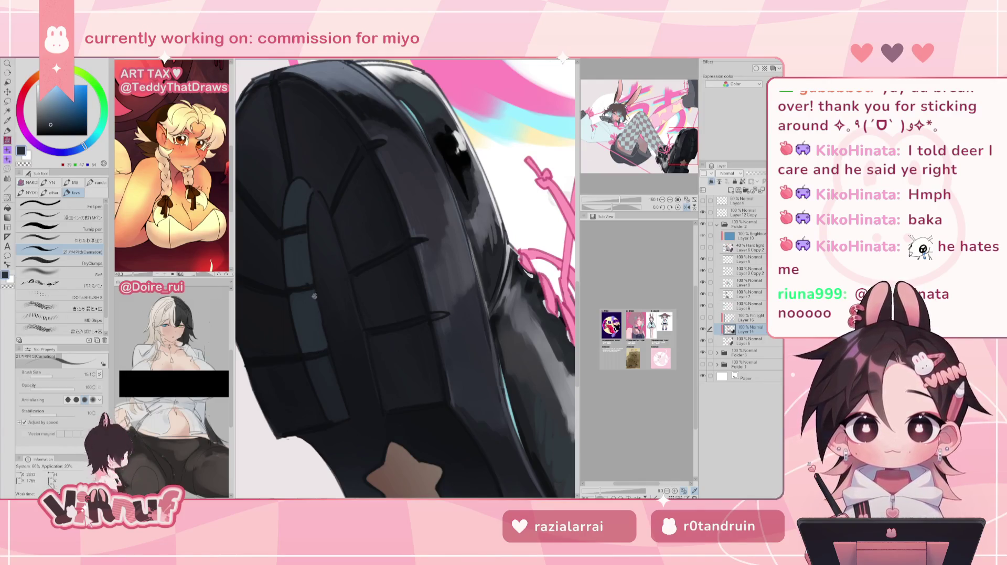
Mirror the canvas and sample several dark greys from the boot's platform sole
left_click_drag(314, 294, 305, 233)
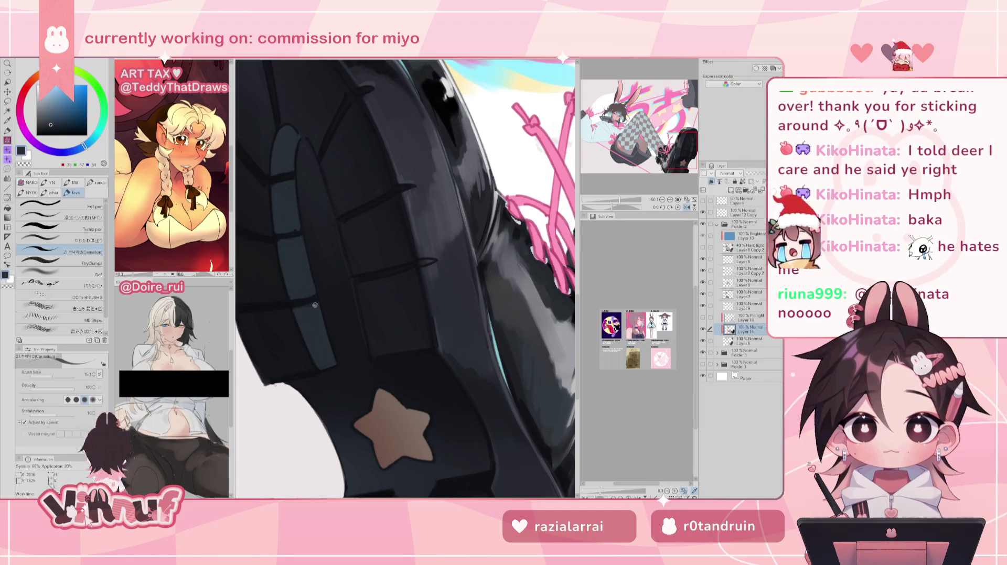
key("h")
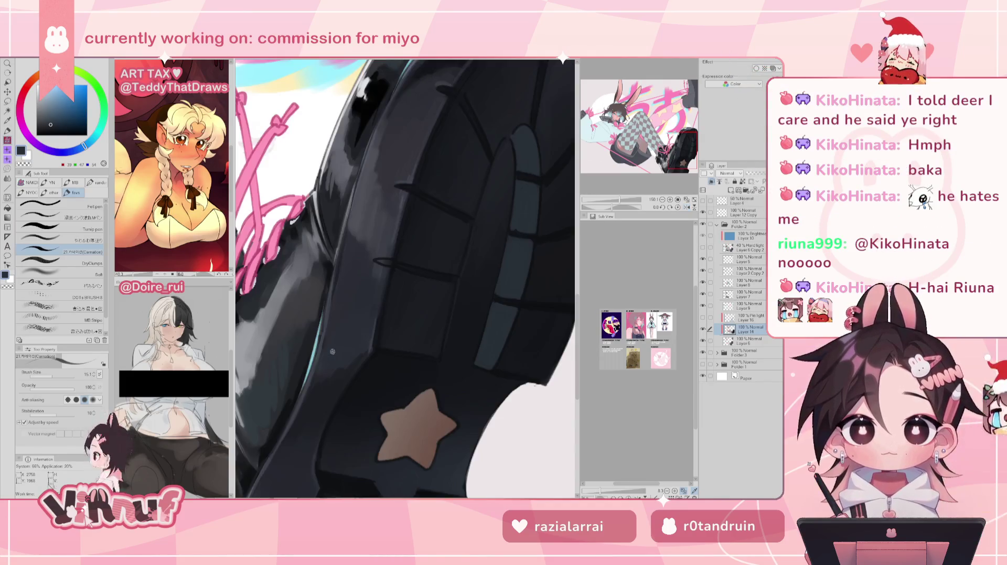
left_click(477, 261, "alt")
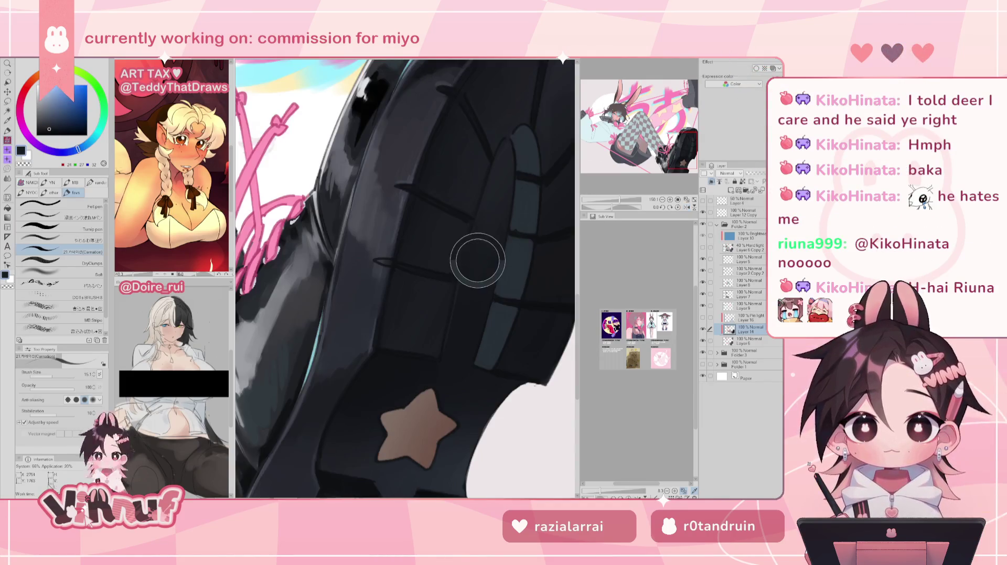
left_click(463, 284, "alt")
left_click(458, 315, "alt")
Sample lighter greys along the sole's outer edge, then restore the unmirrored view
left_click_drag(452, 324, 377, 327)
left_click(377, 328, "alt")
left_click(320, 331, "alt")
left_click(317, 337, "alt")
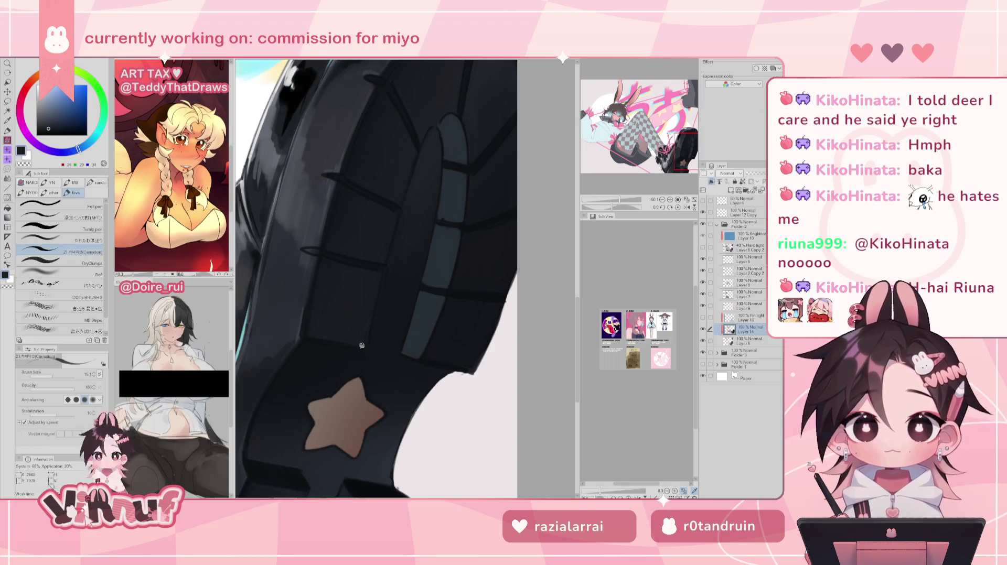
key("h")
Settle on a near-black grey from the sole and zoom out to the whole illustration
left_click(430, 308, "alt")
mouse_move(434, 317)
left_mouse_down()
mouse_move(382, 238)
mouse_move(390, 301)
left_mouse_up()
left_click(362, 252, "alt")
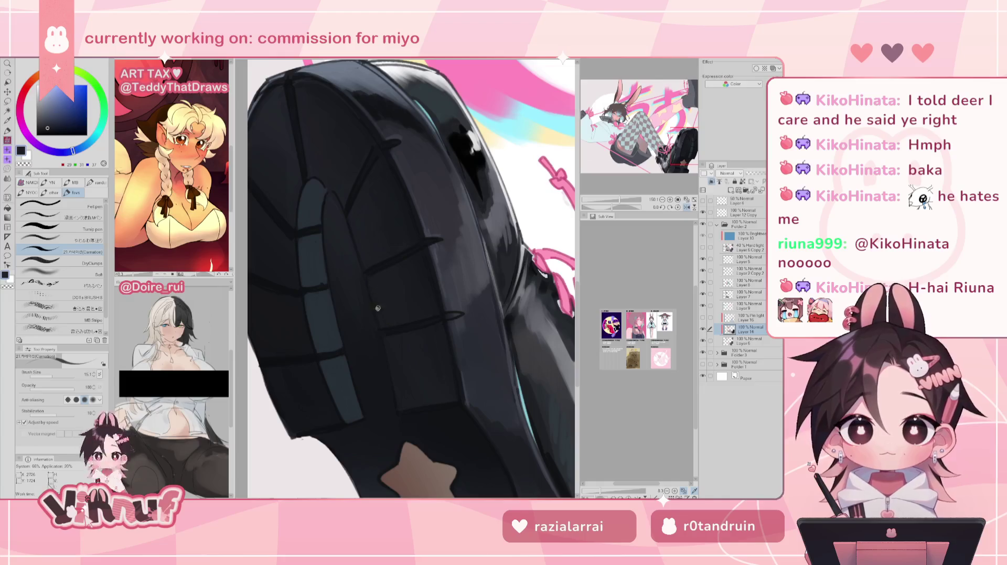
scroll(386, 300, "down", 10)
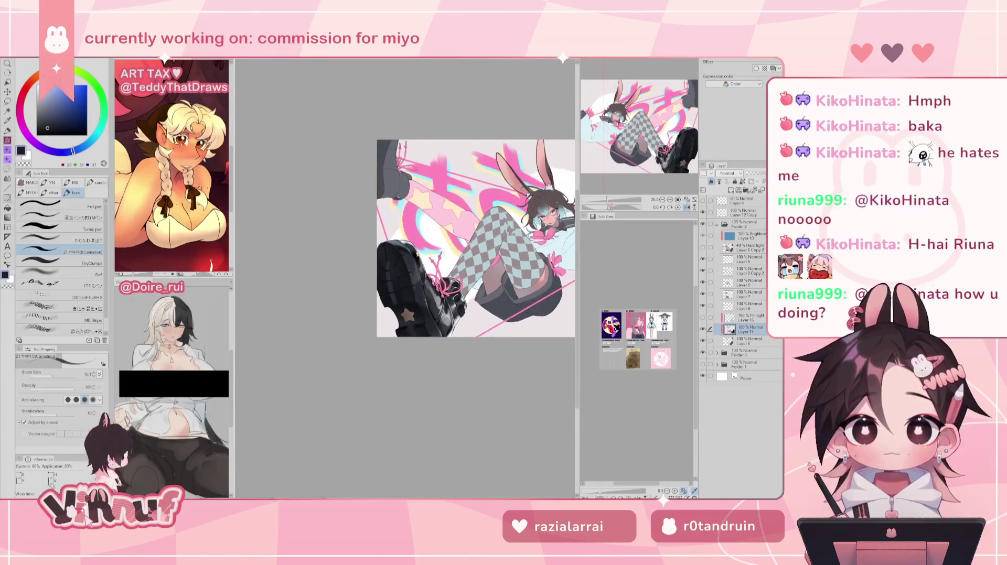
Mirror the whole illustration, then zoom in on the boot's pink laces and sole
key("h")
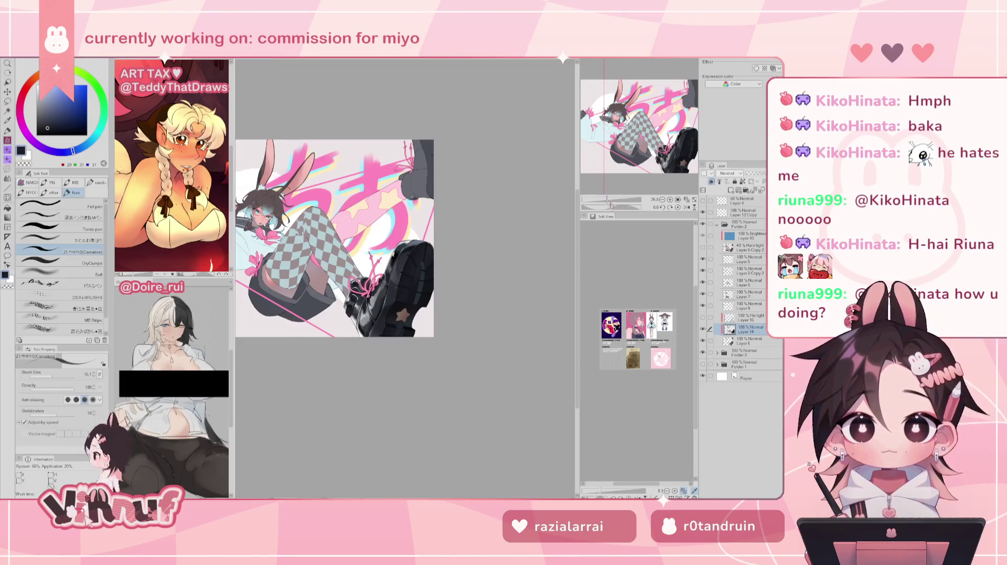
scroll(435, 308, "up", 4)
scroll(435, 308, "up", 2)
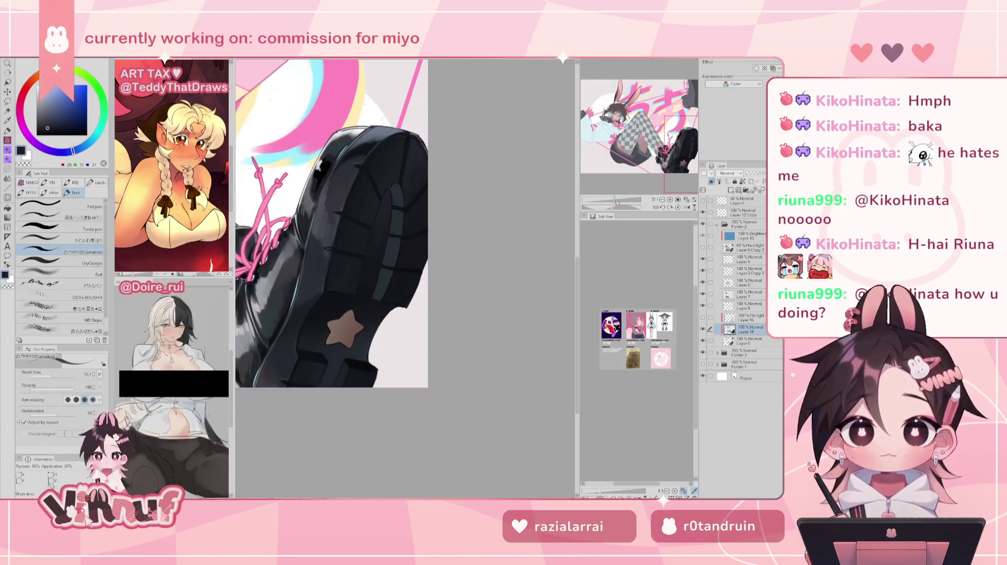
scroll(621, 178, "up", 3)
left_click_drag(499, 320, 342, 264)
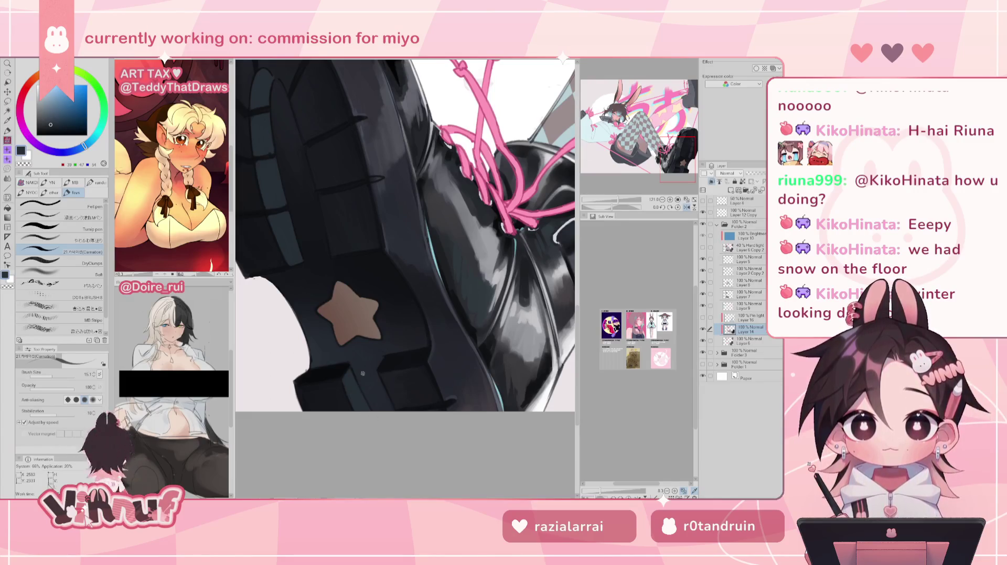
Mirror the boot view, zooming out and back in to compare it
key("h")
scroll(405, 235, "down", 3)
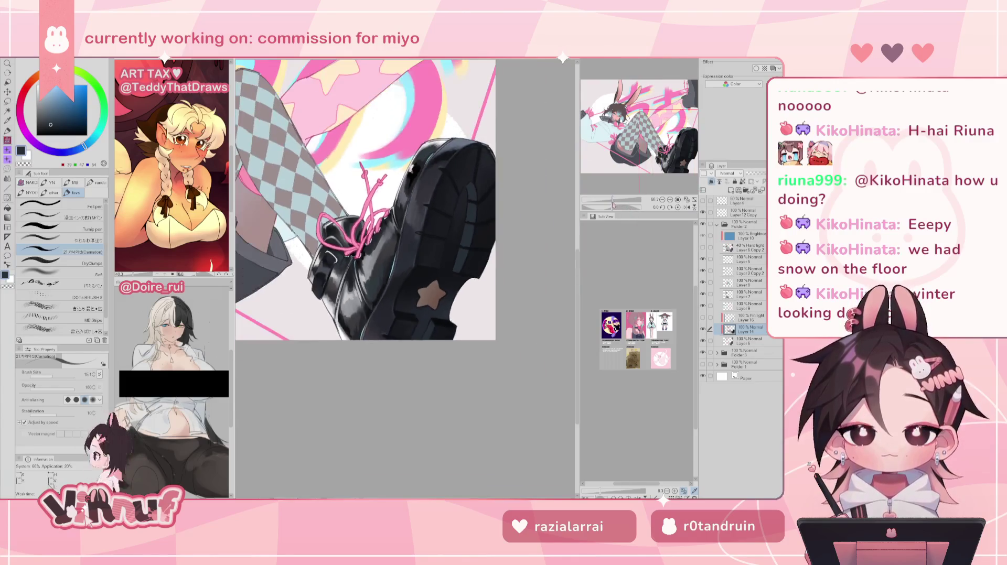
scroll(405, 234, "down", 2)
scroll(404, 235, "down", 2)
scroll(405, 235, "down", 1)
scroll(401, 278, "up", 1)
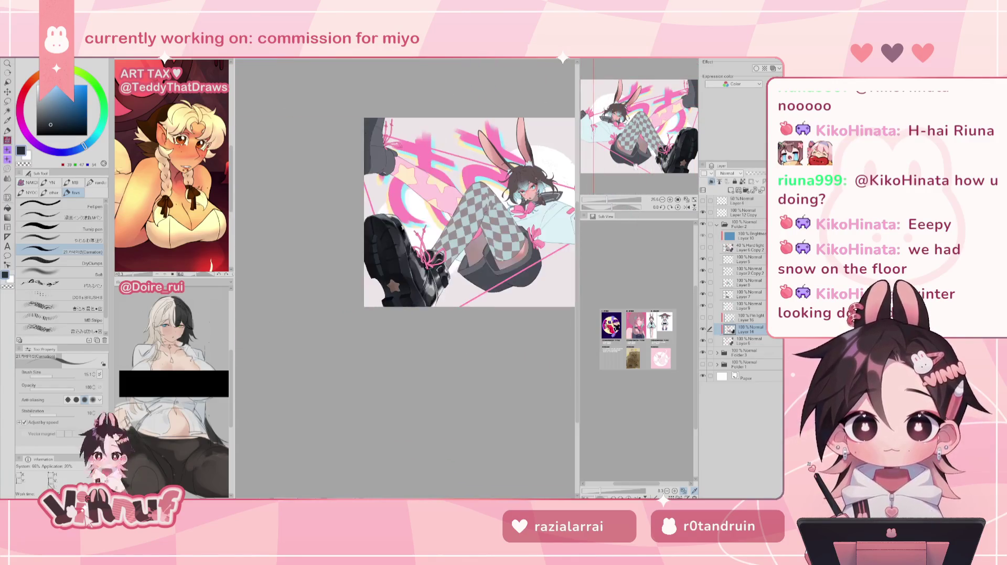
scroll(402, 278, "up", 1)
scroll(401, 278, "up", 1)
scroll(412, 269, "up", 3)
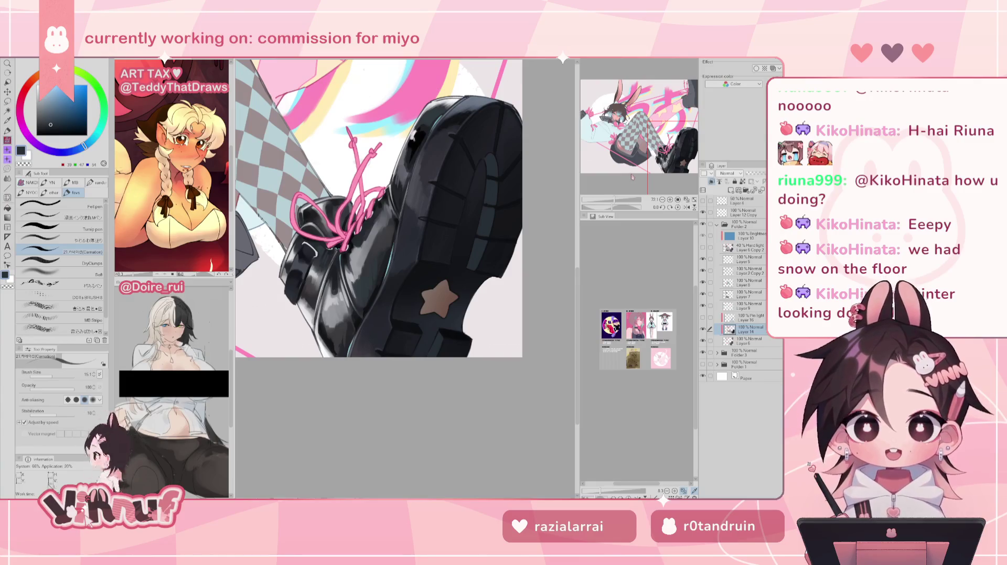
Flip the view back and forth to compare, then eyedropper a near-black from the boot
key("h")
key("h")
key("h")
key("h")
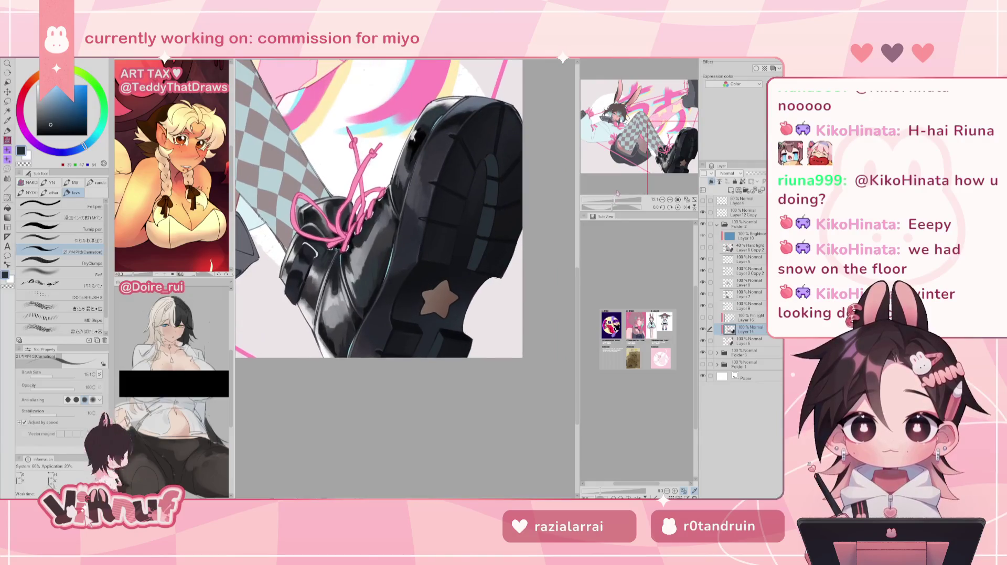
key("h")
scroll(437, 398, "up", 1)
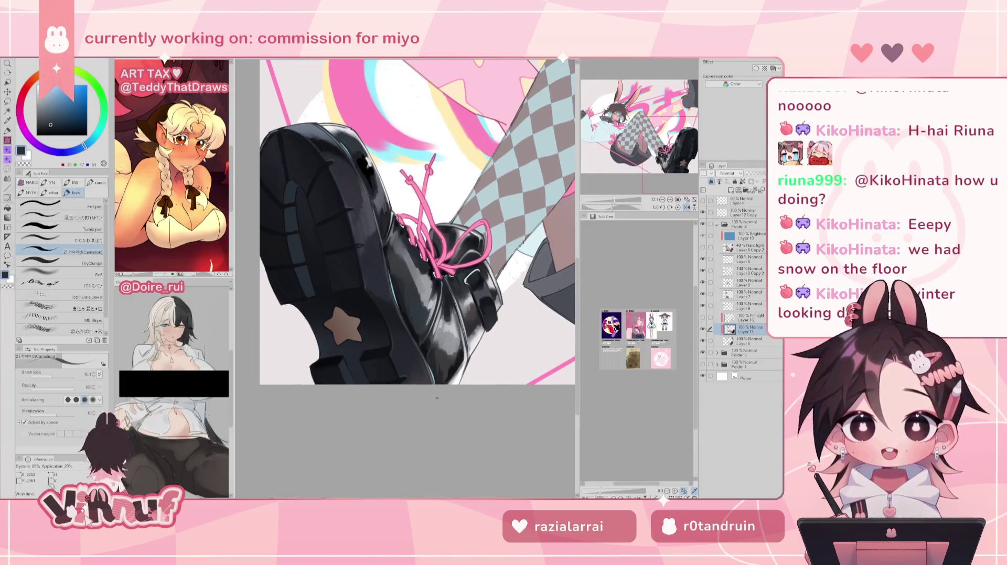
key("h")
key("h")
key("h")
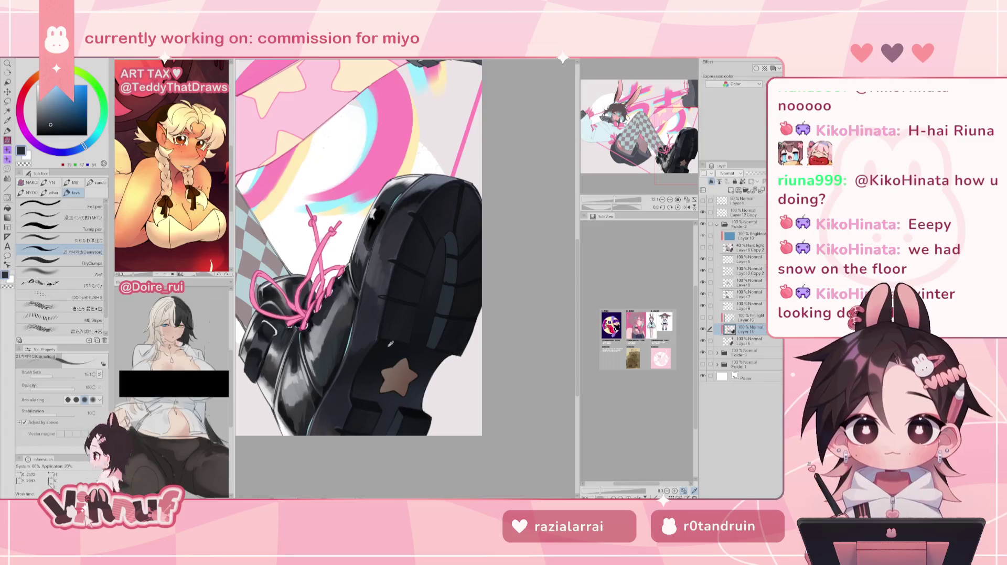
left_click(372, 400, "alt")
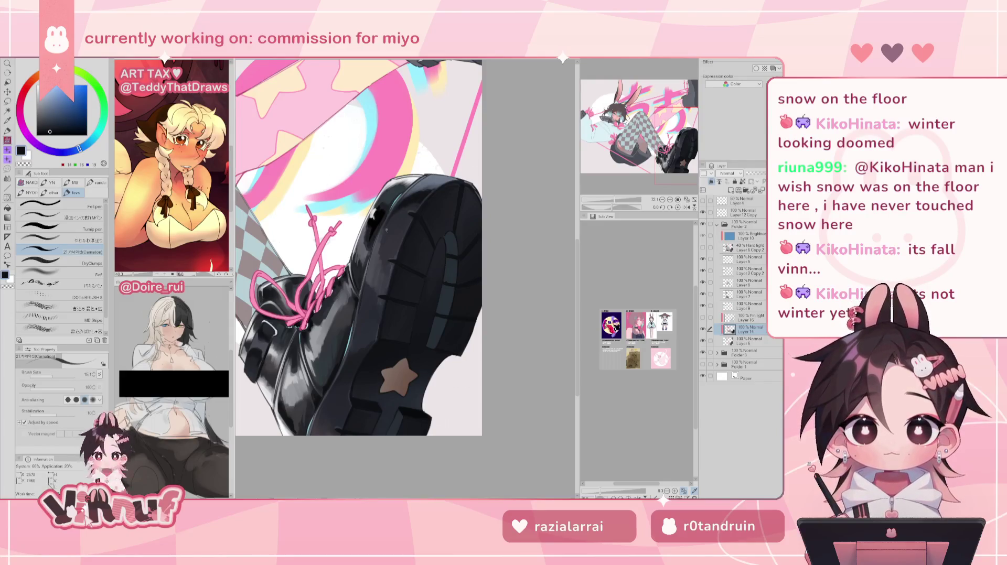
Switch to another painting brush, centre the boot, and enlarge the brush to about 24.5
left_click(81, 241)
key("h")
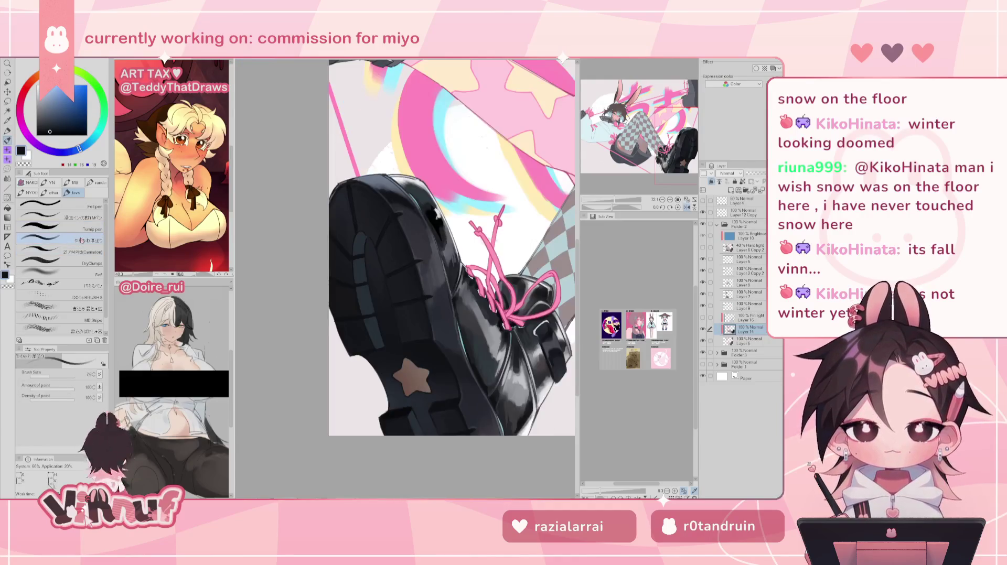
key("h")
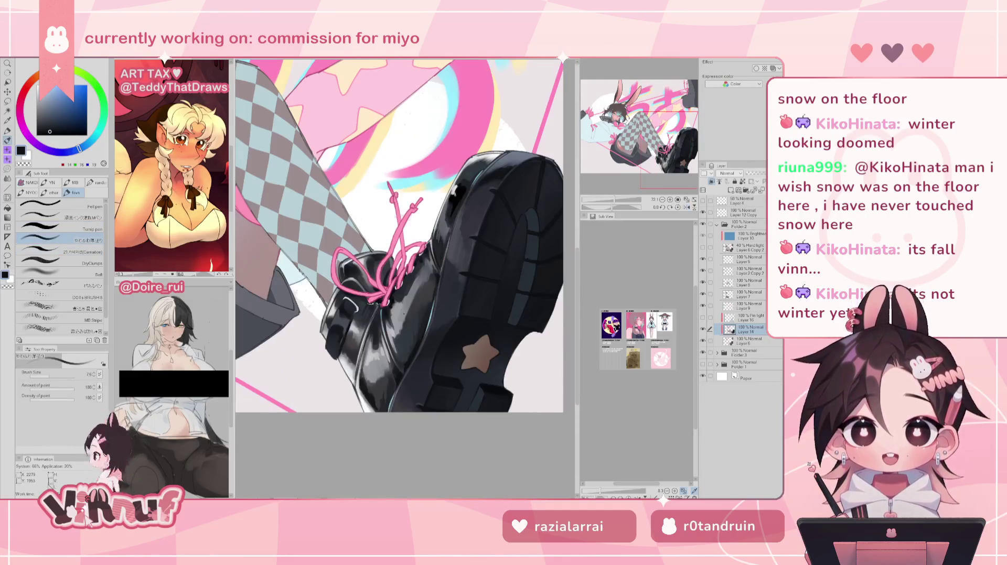
left_click_drag(398, 236, 283, 228)
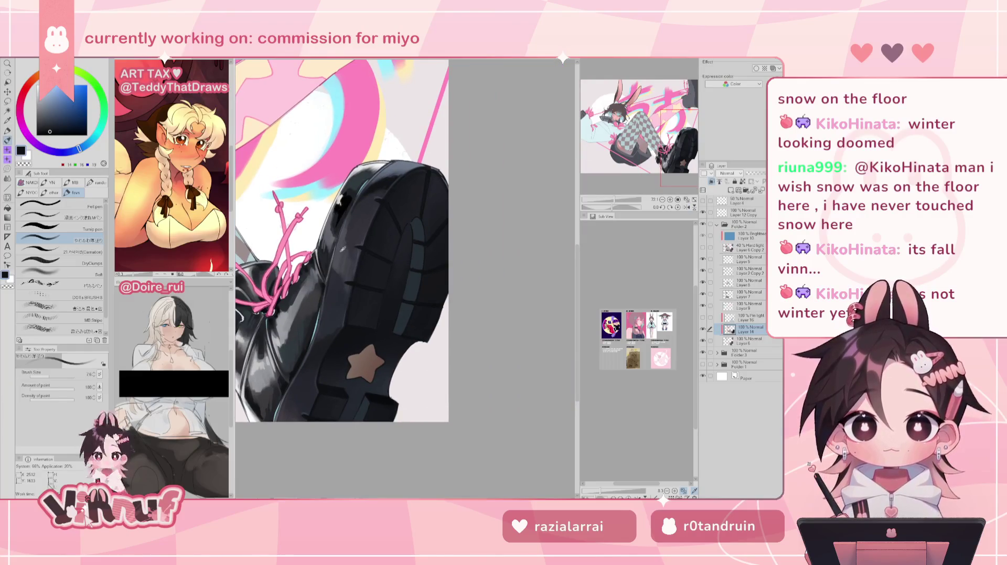
left_click(343, 247, "alt")
left_click_drag(347, 243, 351, 244)
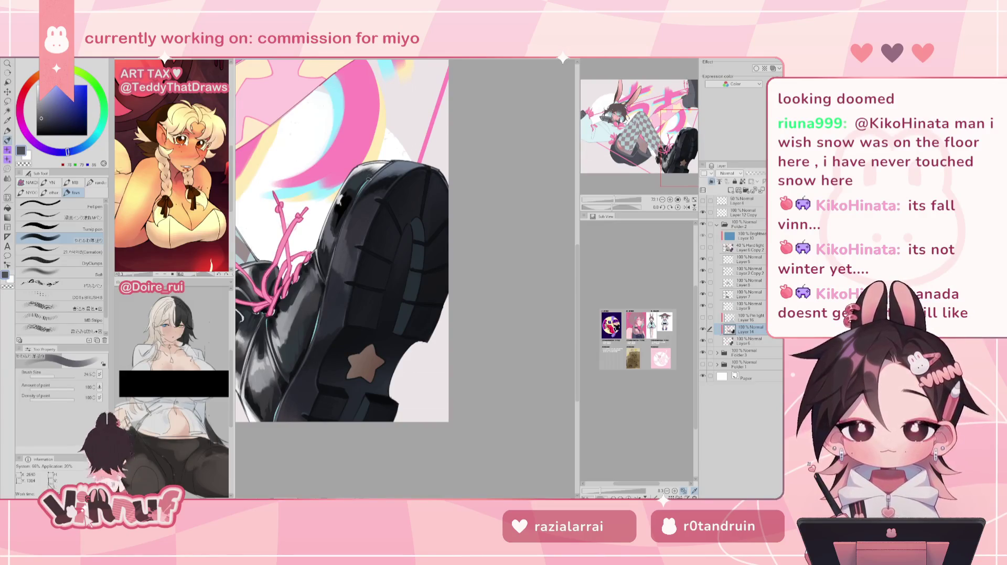
Sample several darker and lighter blue-greys from the boot, mirroring the view to check it
left_click(355, 245, "alt")
left_click(349, 262, "alt")
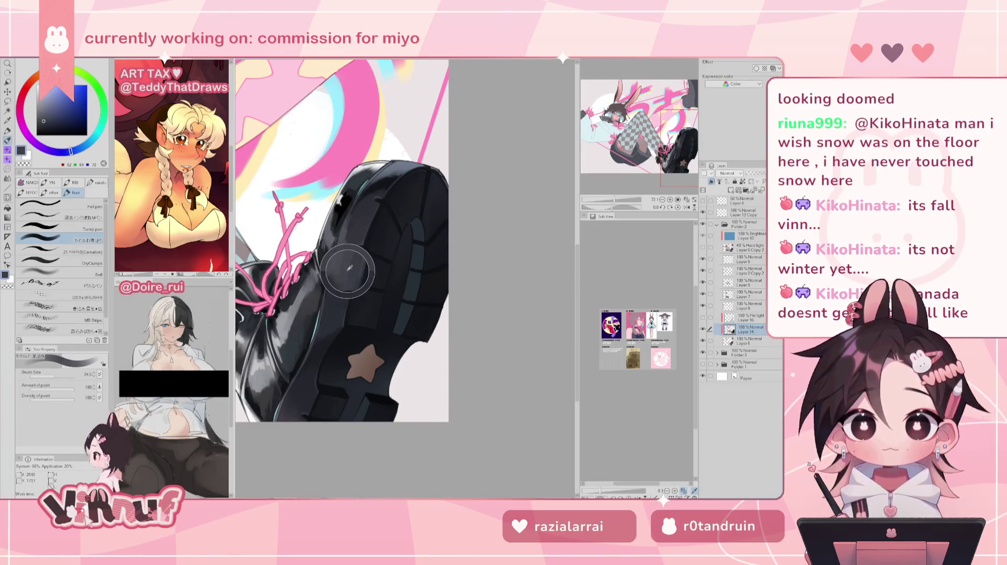
left_click(347, 256, "alt")
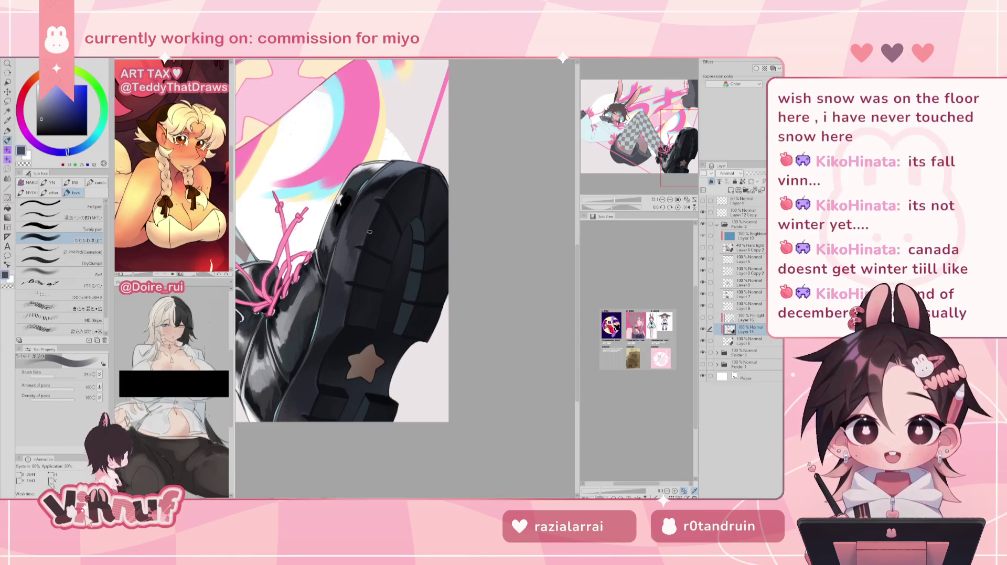
key("h")
left_click(454, 251, "alt")
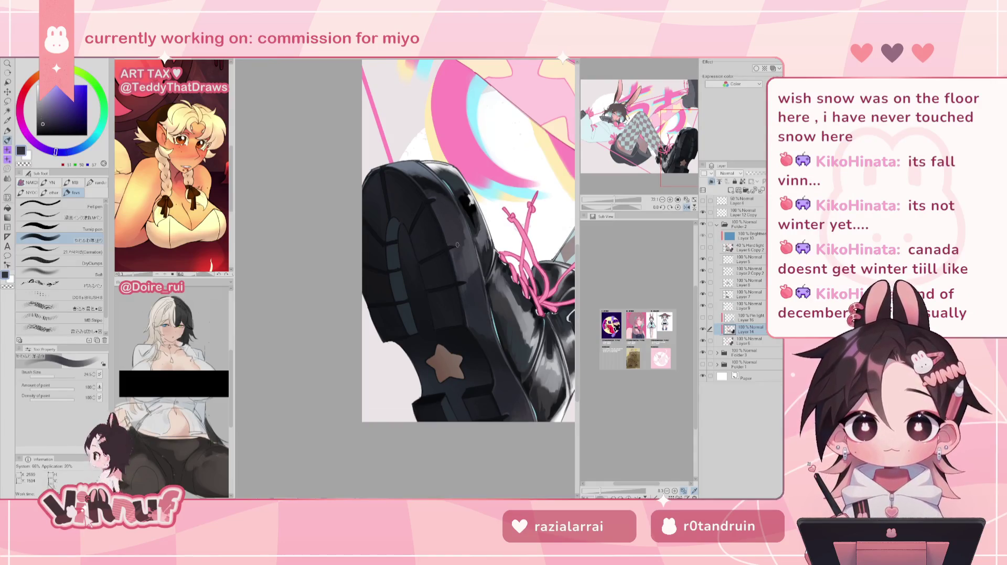
left_click(455, 261, "alt")
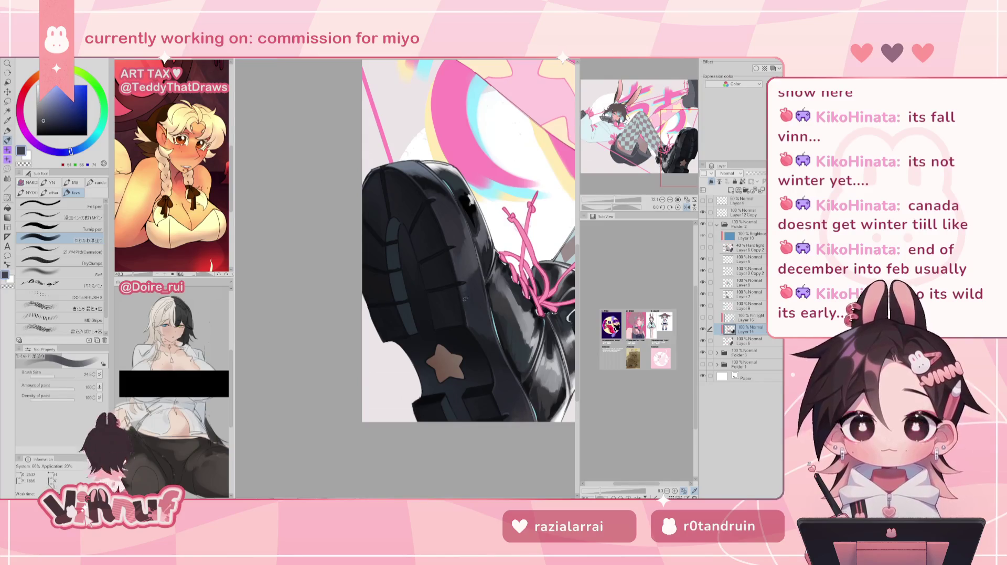
key("h")
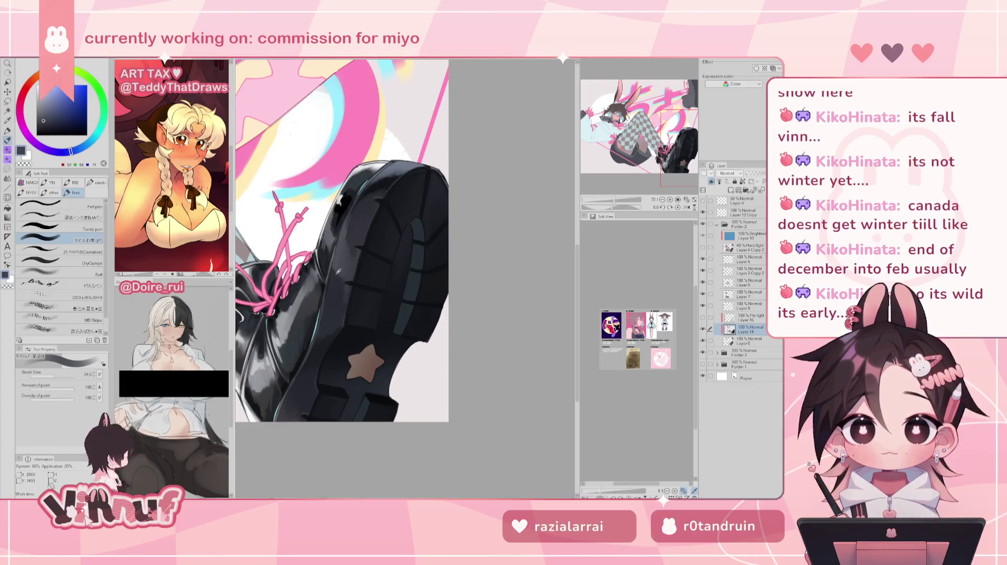
left_click(337, 278, "alt")
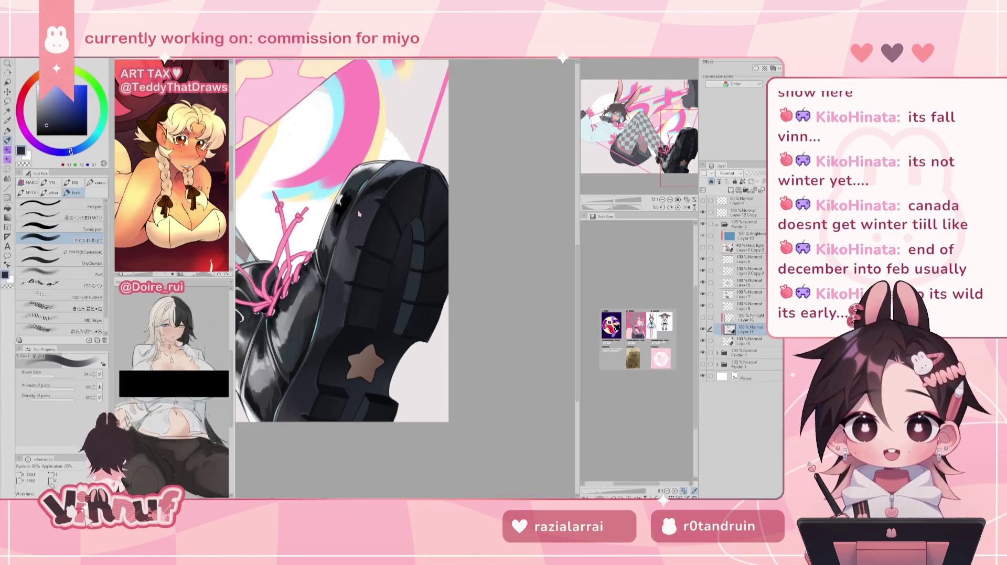
Set the brush size to about 42.5 and pick lighter and darker boot greys
left_click(59, 376)
left_click(56, 376)
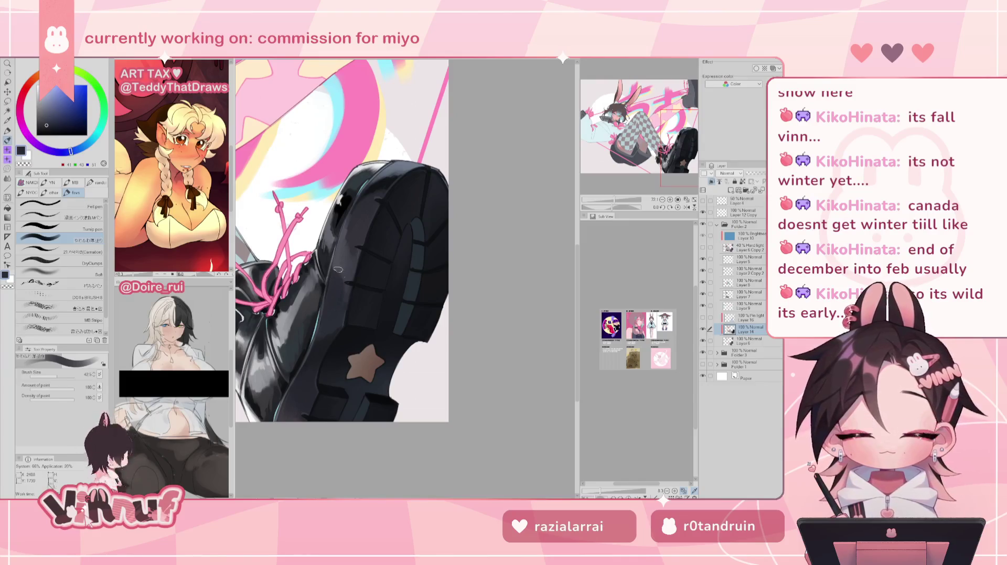
left_click(339, 256, "alt")
left_click(341, 272, "alt")
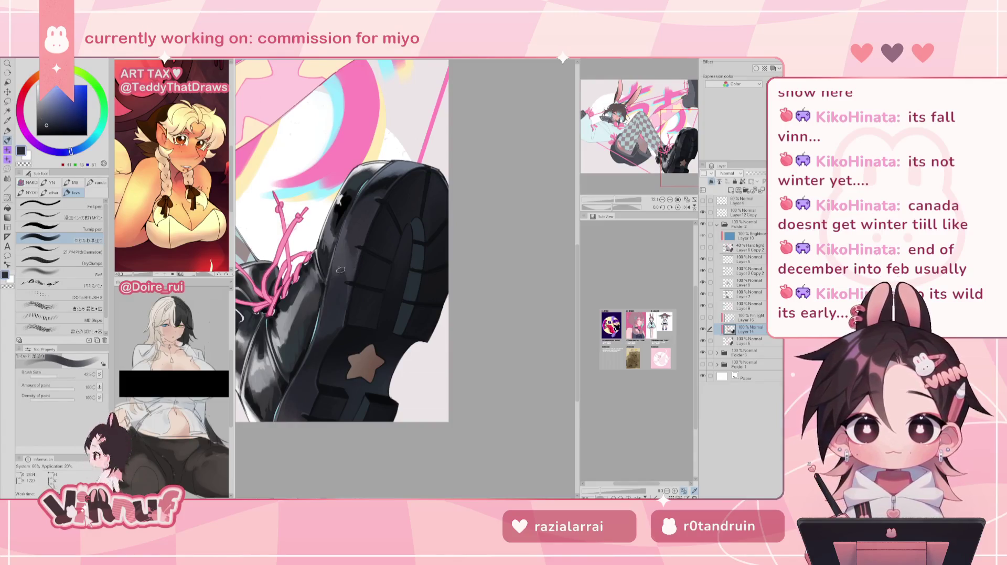
left_click(348, 266, "alt")
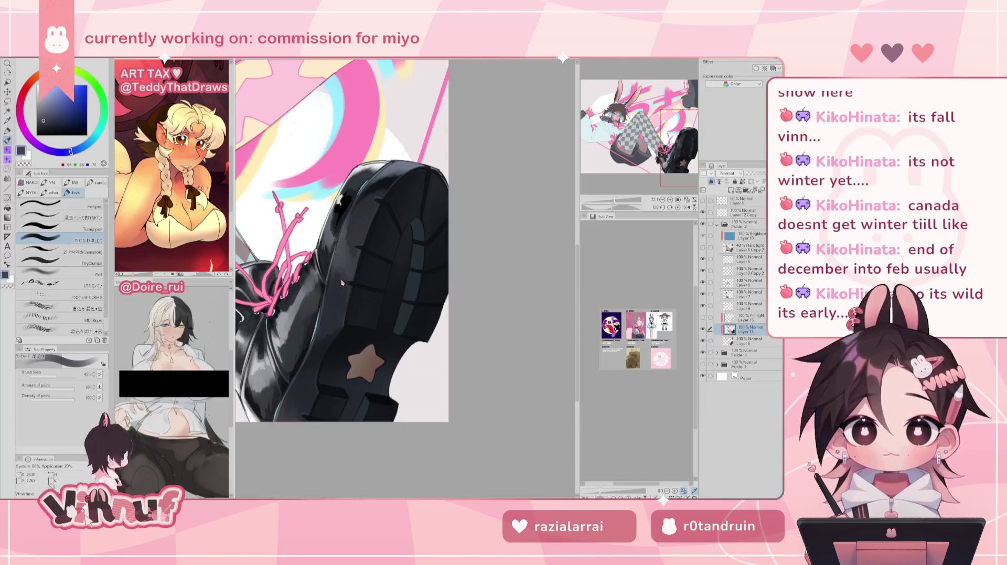
Raise the brush size to 68.0 and zoom out to show the whole canvas
left_click_drag(614, 199, 613, 193)
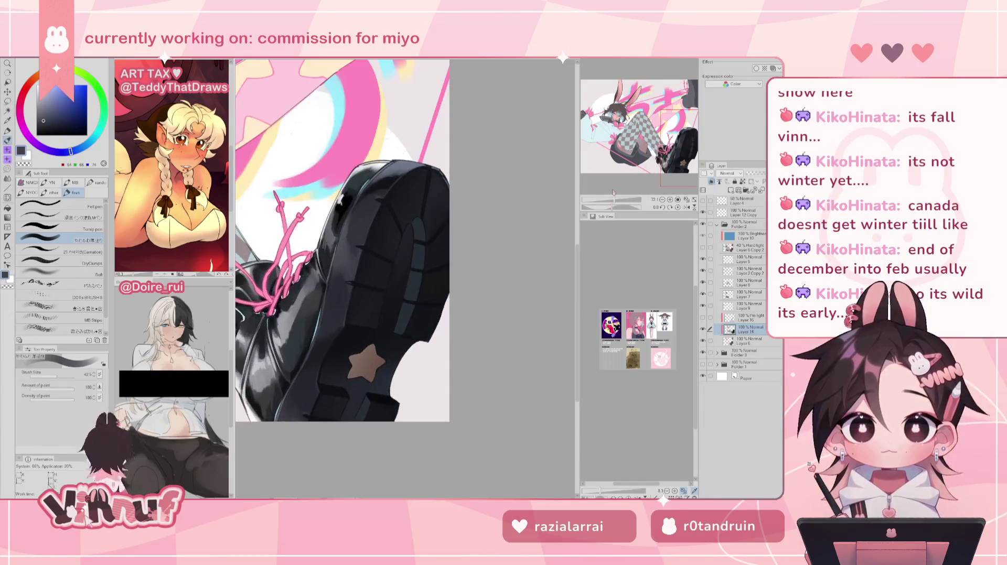
left_click(58, 376)
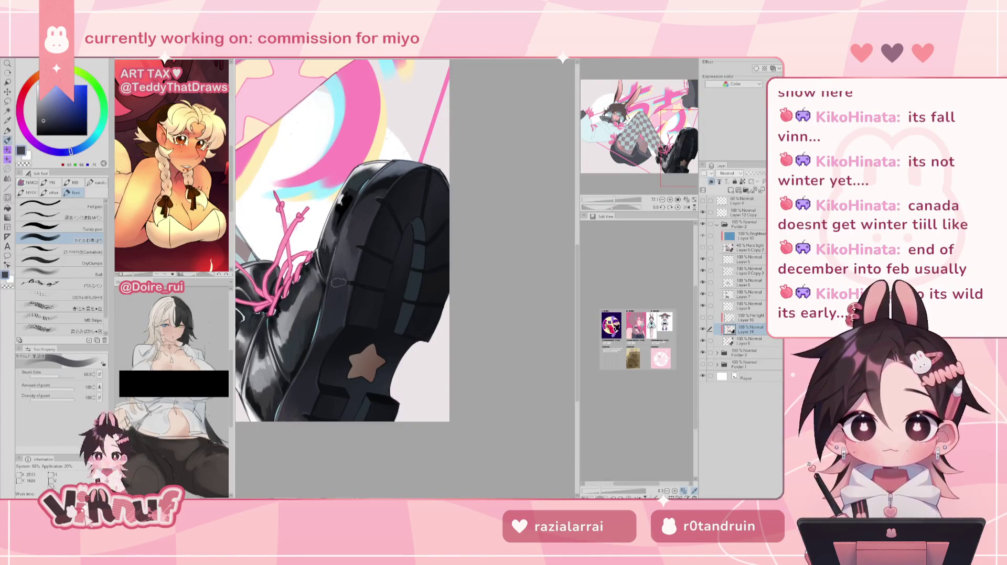
left_click_drag(615, 200, 612, 198)
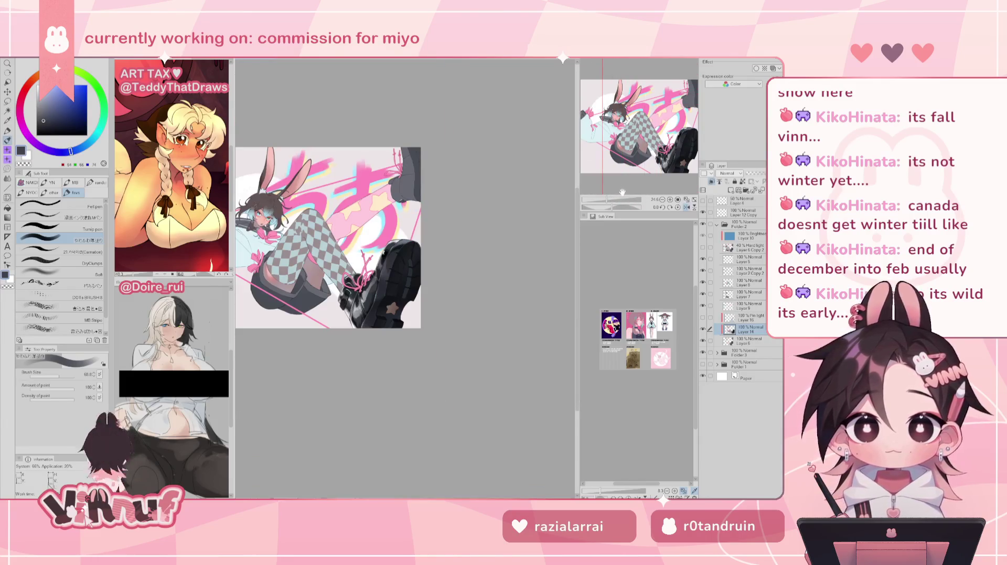
Mirror the view twice to check the drawing's proportions, then zoom onto the shoe
scroll(618, 191, "up", 3)
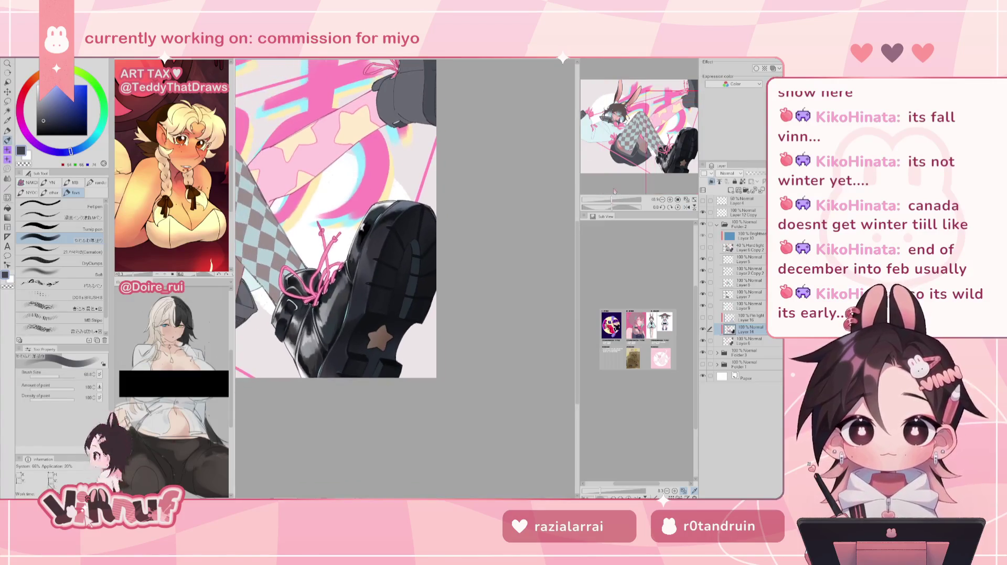
key("h")
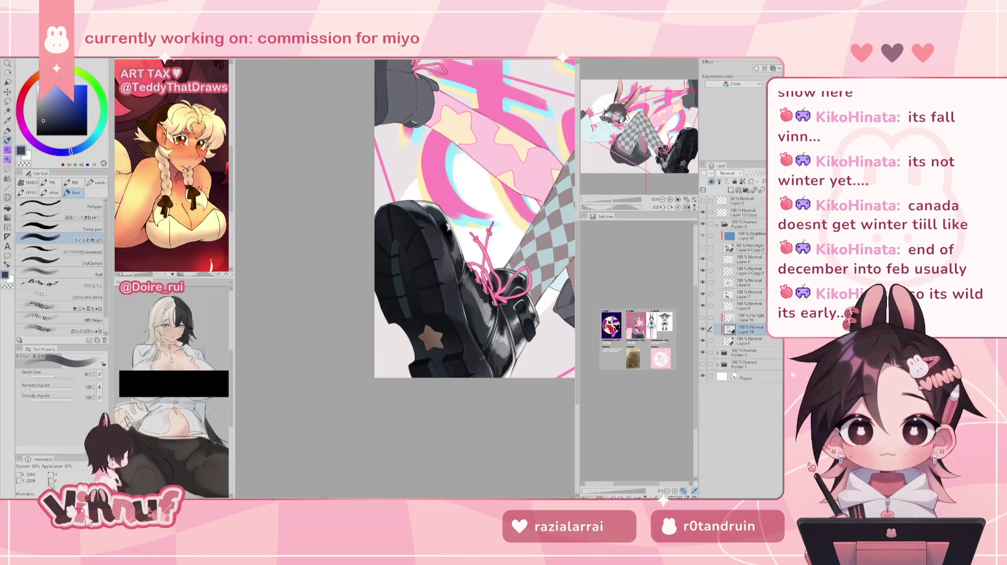
key("h")
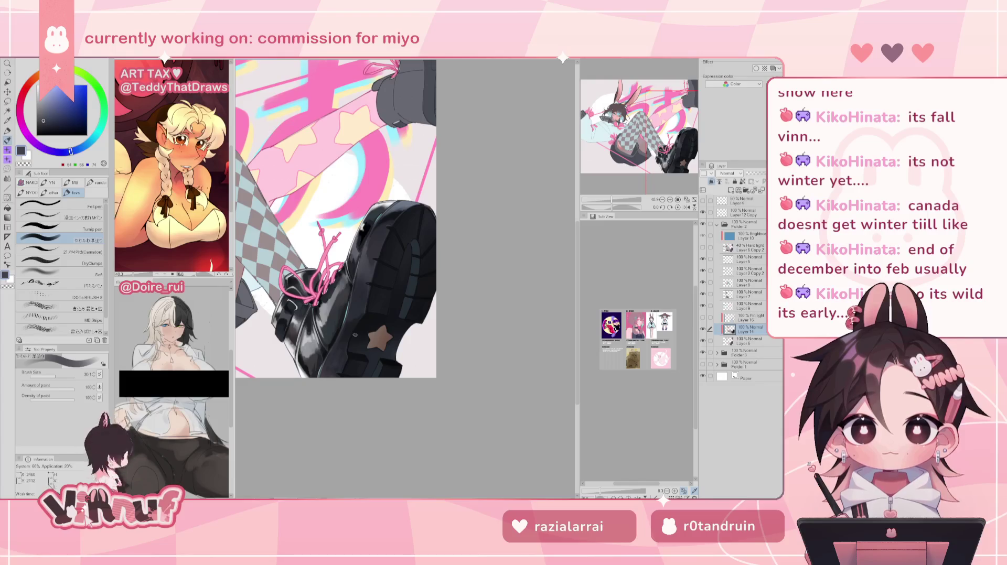
key("h")
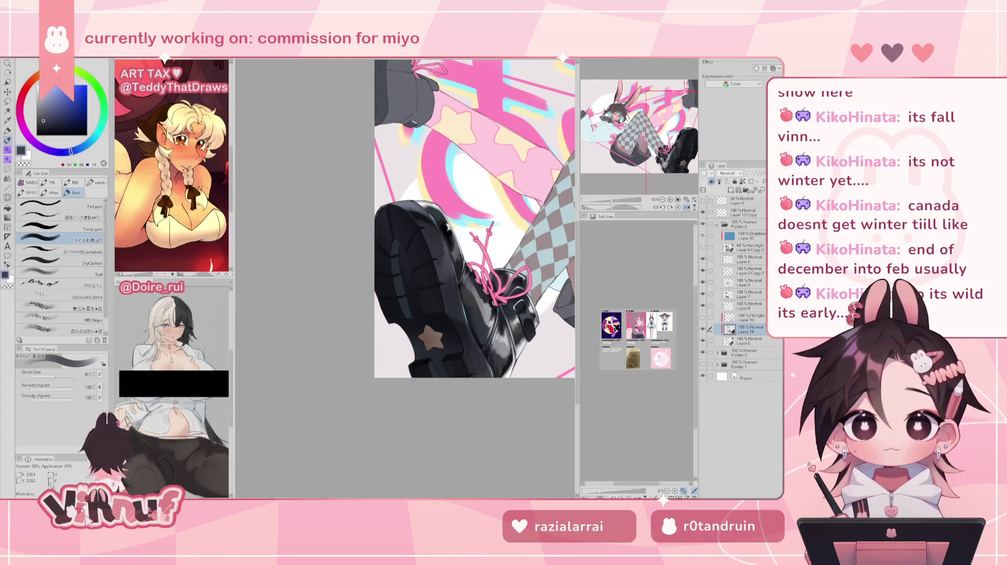
key("h")
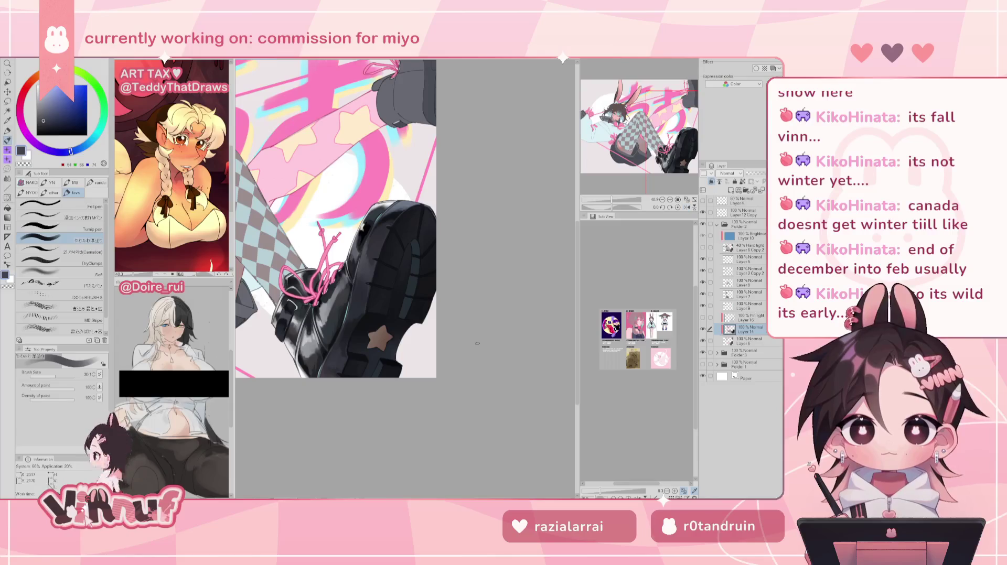
left_click_drag(612, 200, 609, 200)
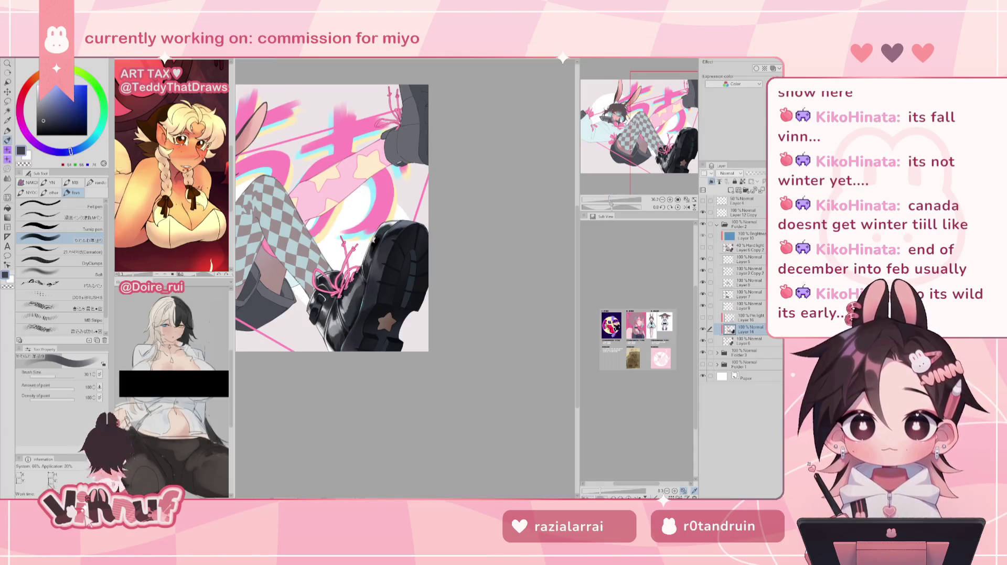
left_click_drag(611, 200, 615, 200)
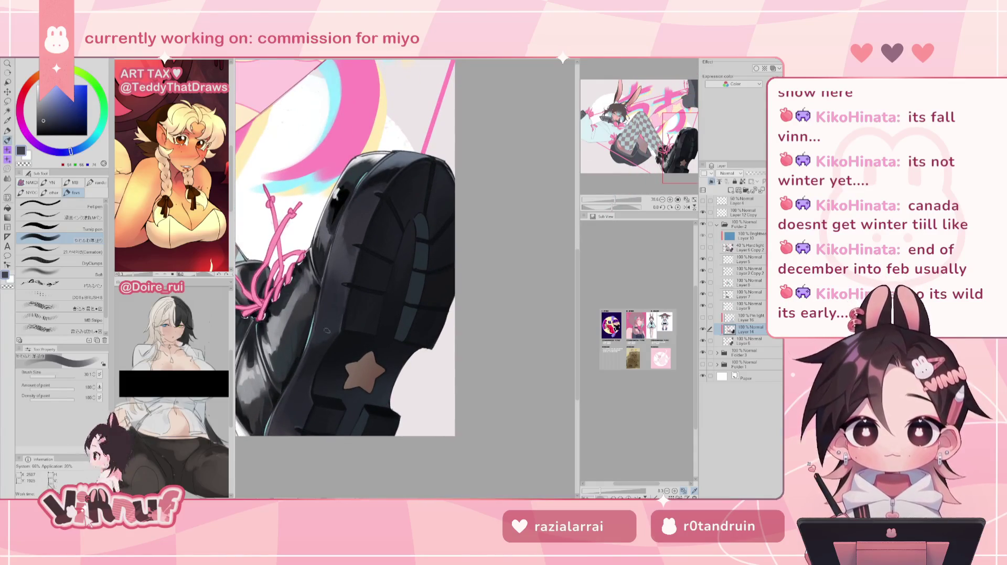
Sample dark greys from the boot sole and increase the brush size
left_click(313, 359, "alt")
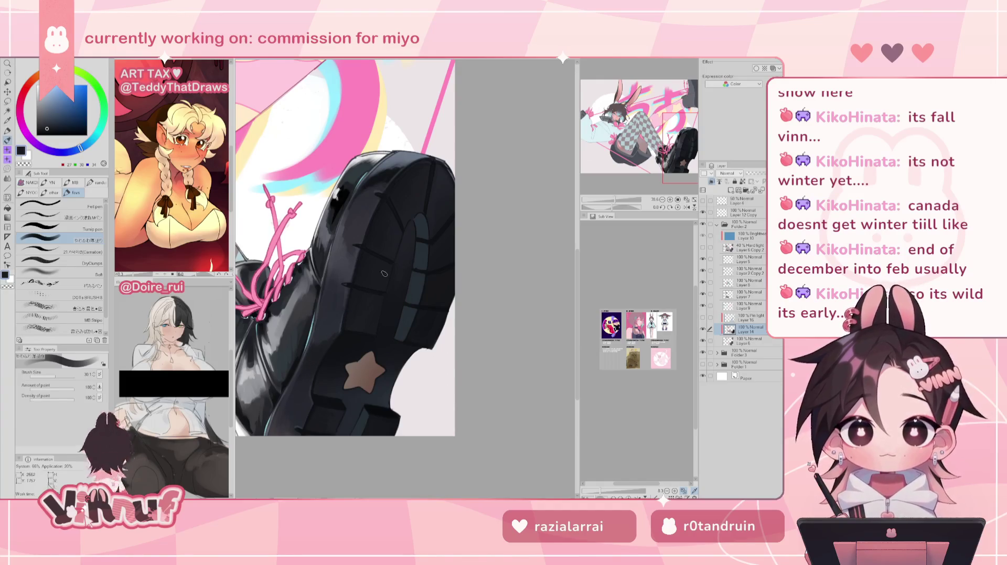
left_click_drag(422, 259, 432, 275)
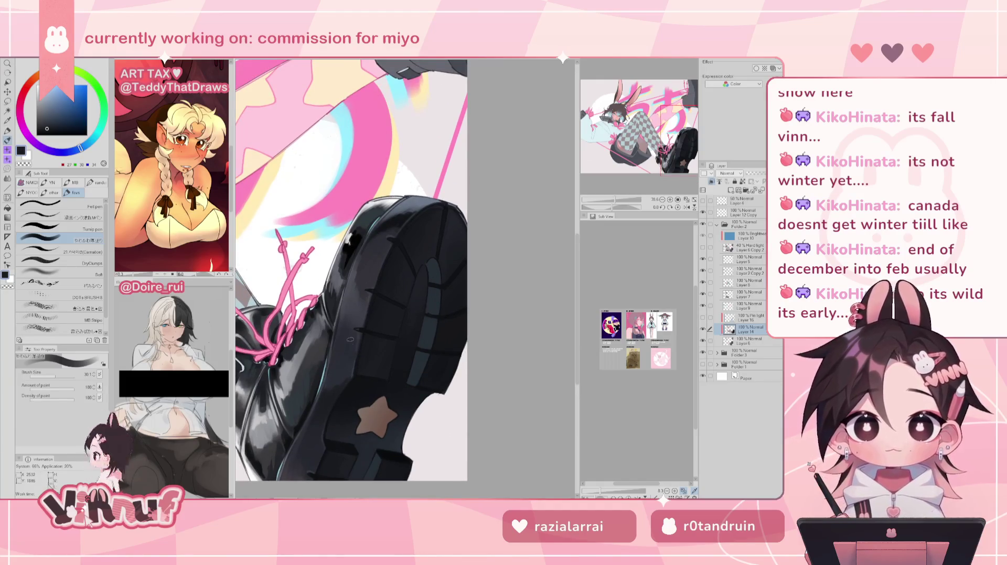
left_click(350, 344, "alt")
left_click_drag(355, 286, 405, 278)
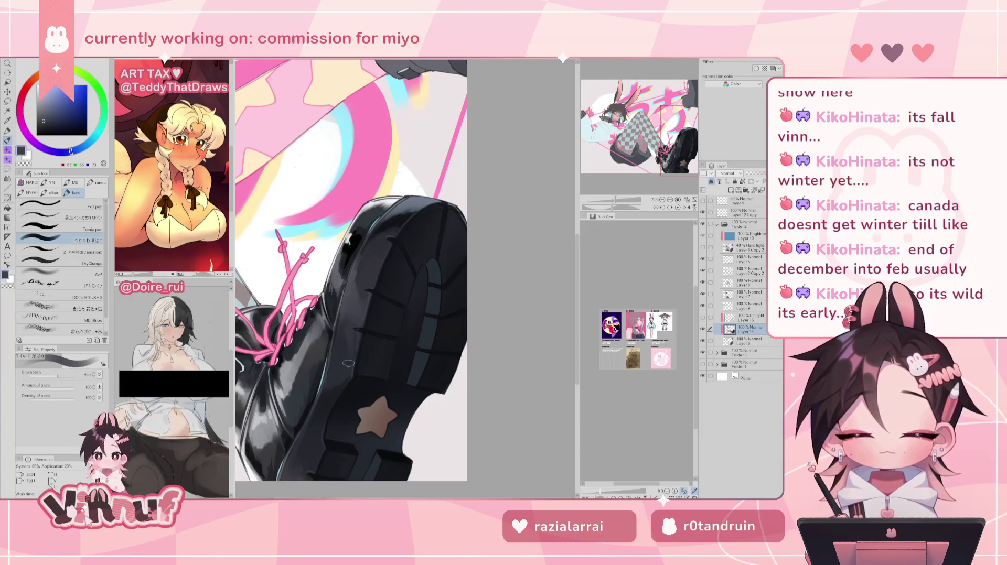
left_click(346, 342, "alt")
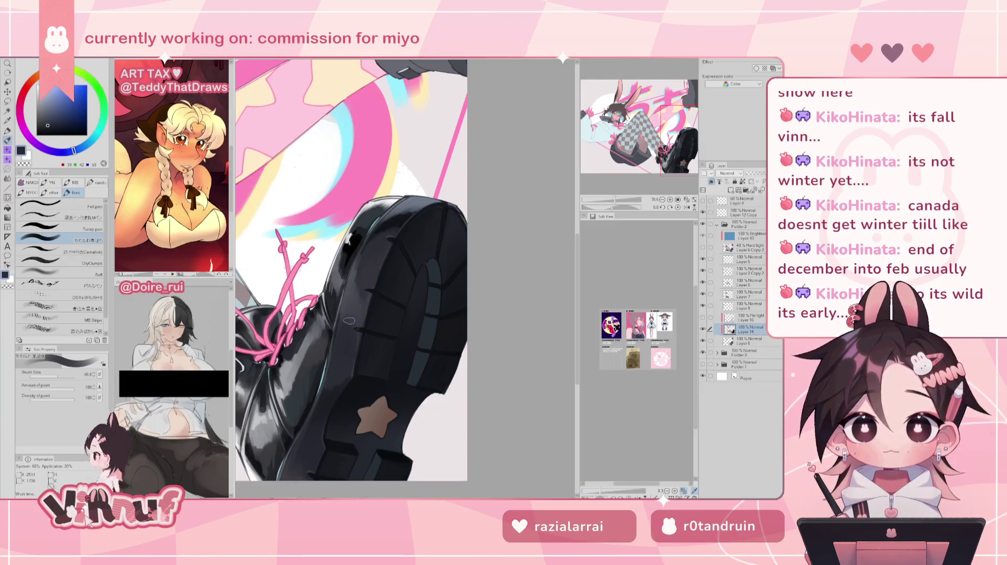
left_click(367, 249, "alt")
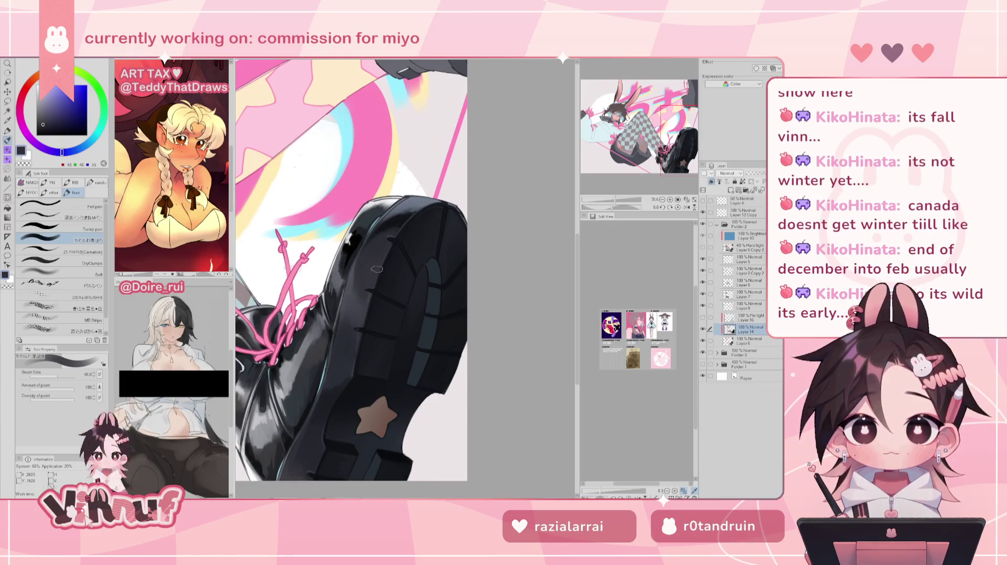
Zoom out to the whole illustration and pick a slightly lighter shading grey
mouse_move(616, 199)
left_mouse_down()
mouse_move(607, 200)
mouse_move(617, 200)
left_mouse_up()
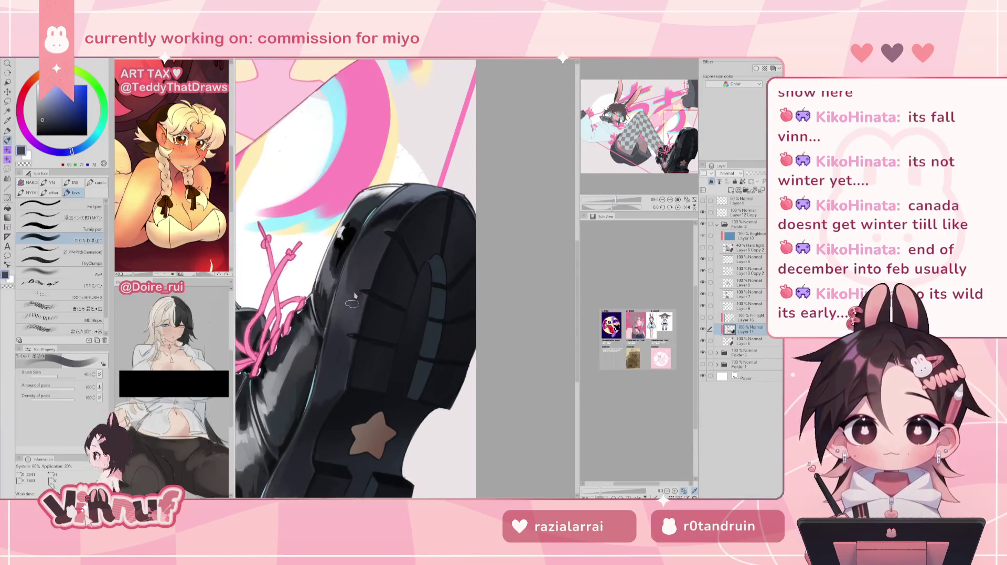
left_click(348, 290, "alt")
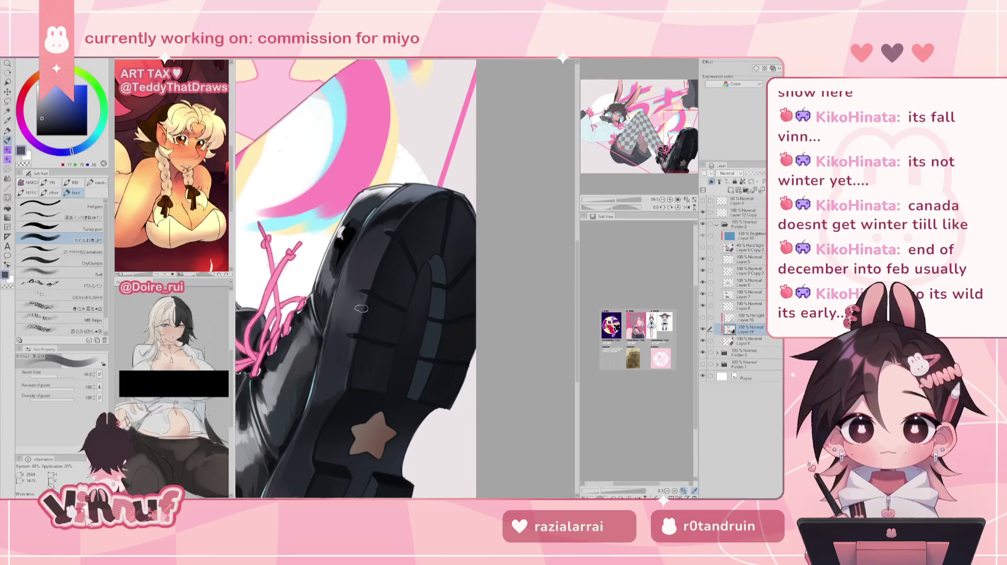
scroll(361, 309, "down", 5)
scroll(388, 252, "up", 6)
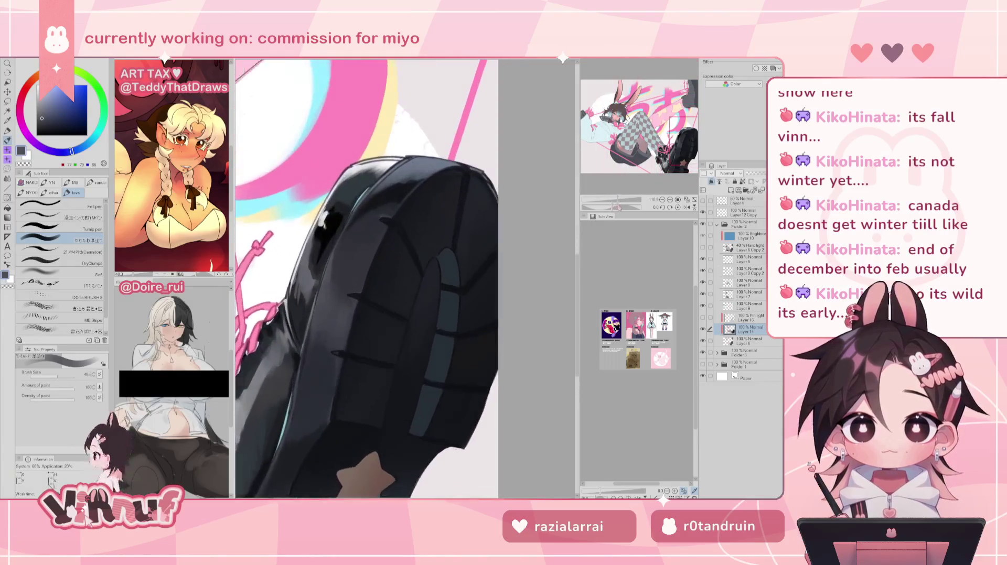
With the Carnation brush, sample near-black through light greys for sole highlights, then zoom out
scroll(357, 262, "up", 2)
left_click(83, 251)
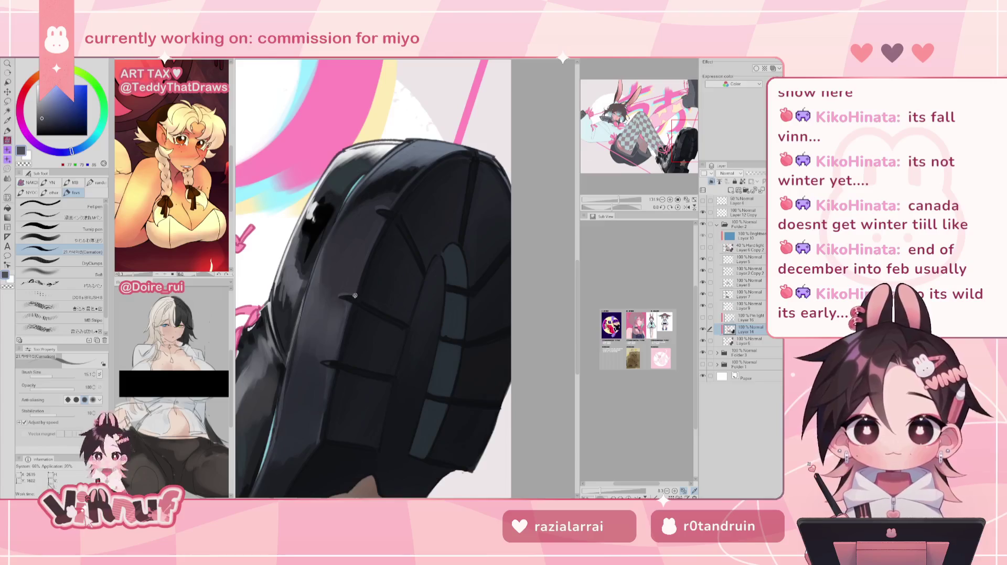
left_click(343, 302, "alt")
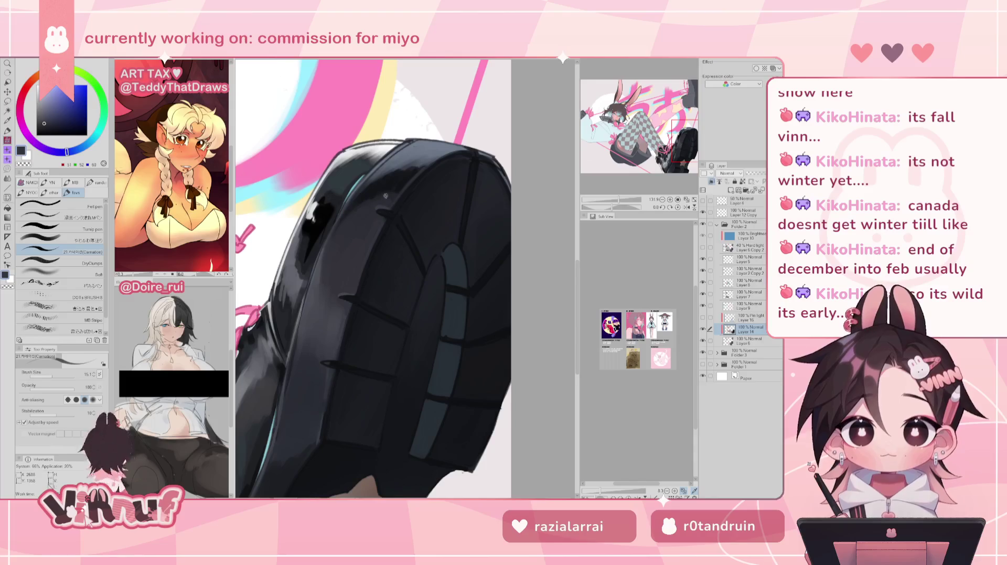
left_click(374, 204, "alt")
left_click(330, 362, "alt")
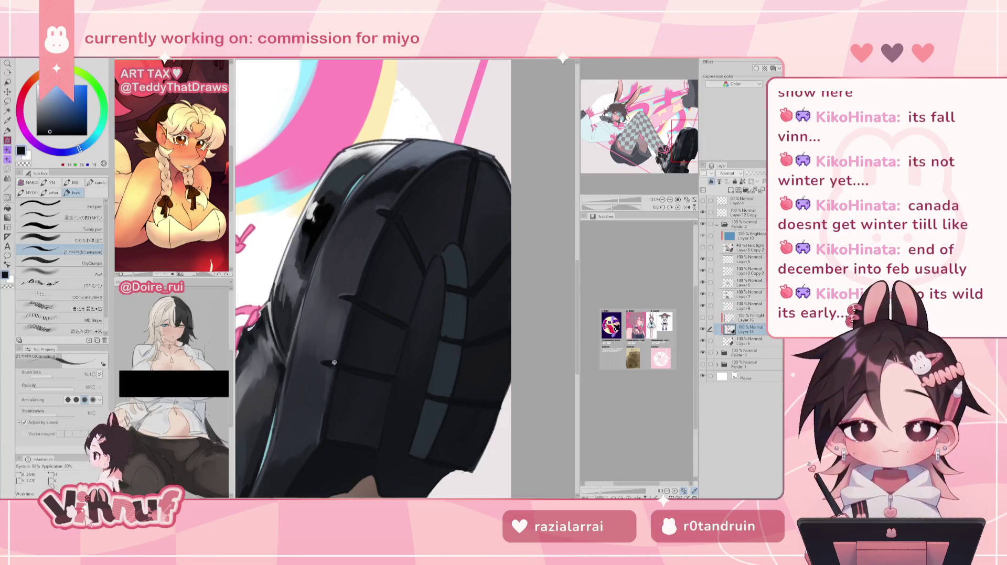
left_click(331, 368, "alt")
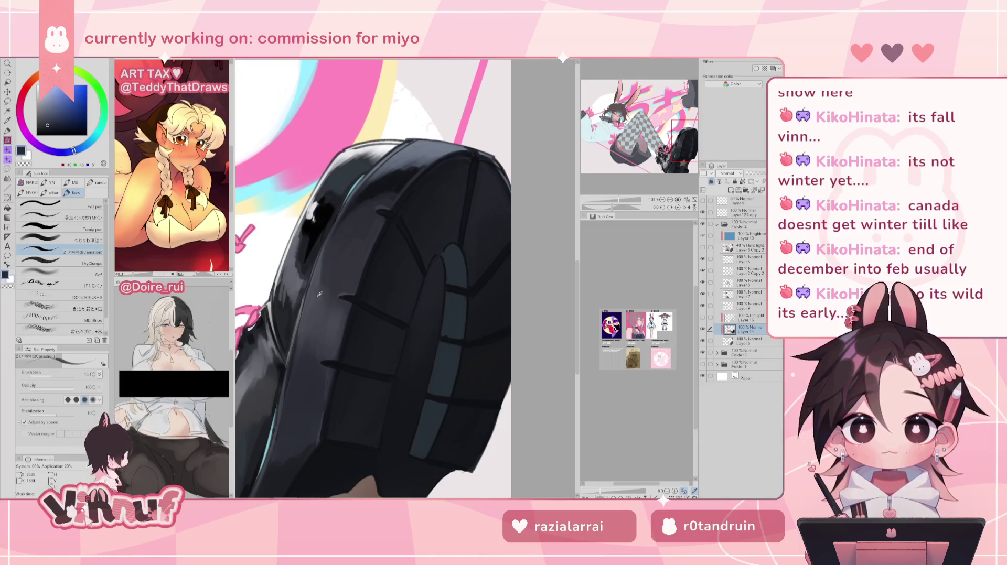
left_click(319, 267, "alt")
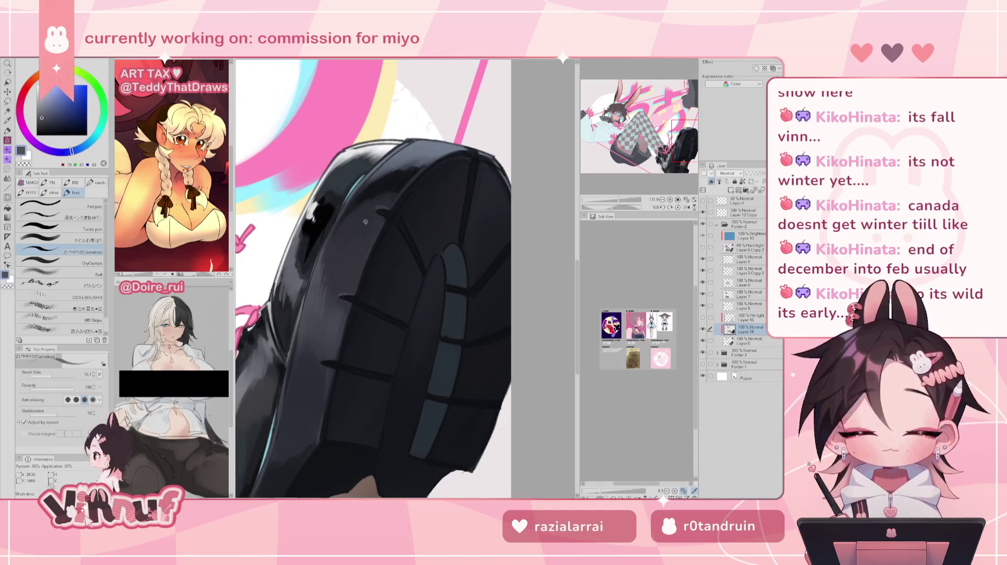
left_click_drag(619, 199, 615, 203)
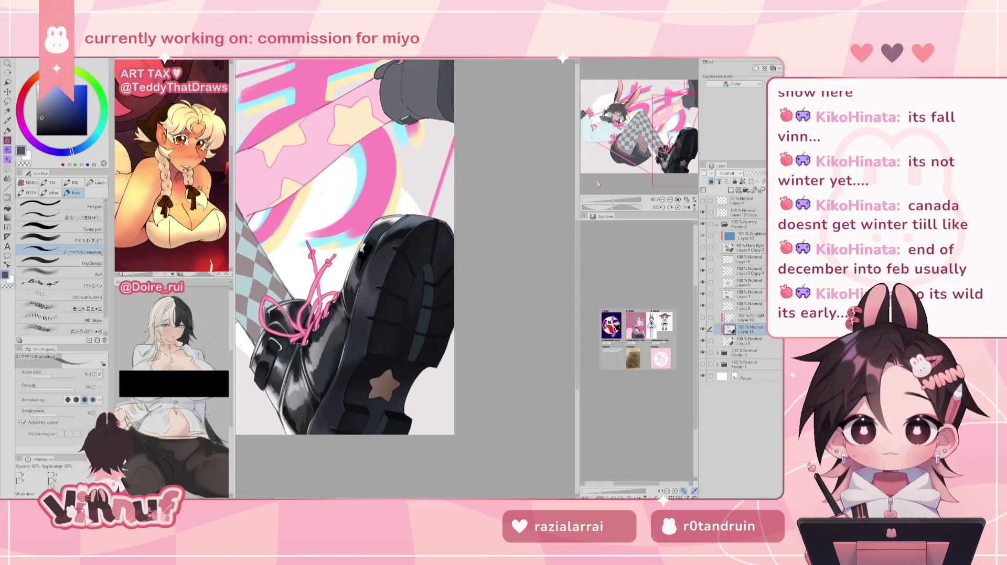
Zoom out, pick a pale yellow, and mirror the canvas briefly to check the artwork
left_click_drag(655, 145, 666, 143)
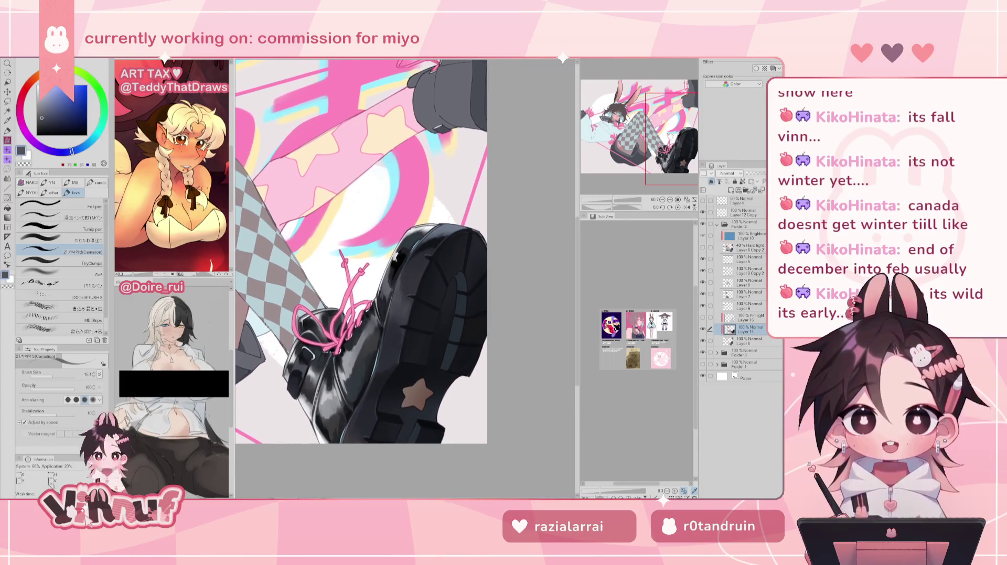
left_click_drag(613, 200, 608, 198)
left_click(306, 221, "alt")
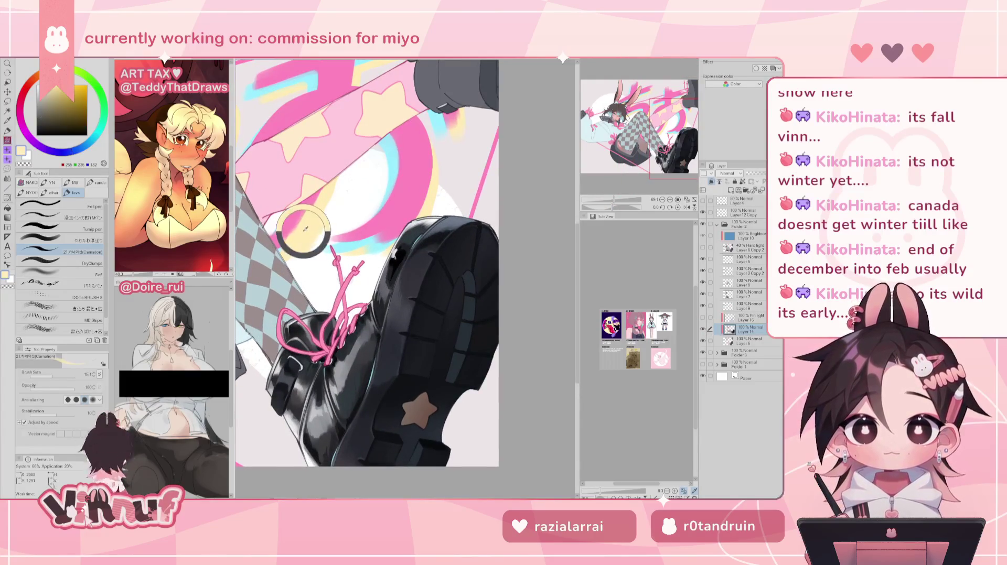
key("h")
left_click_drag(306, 221, 273, 203)
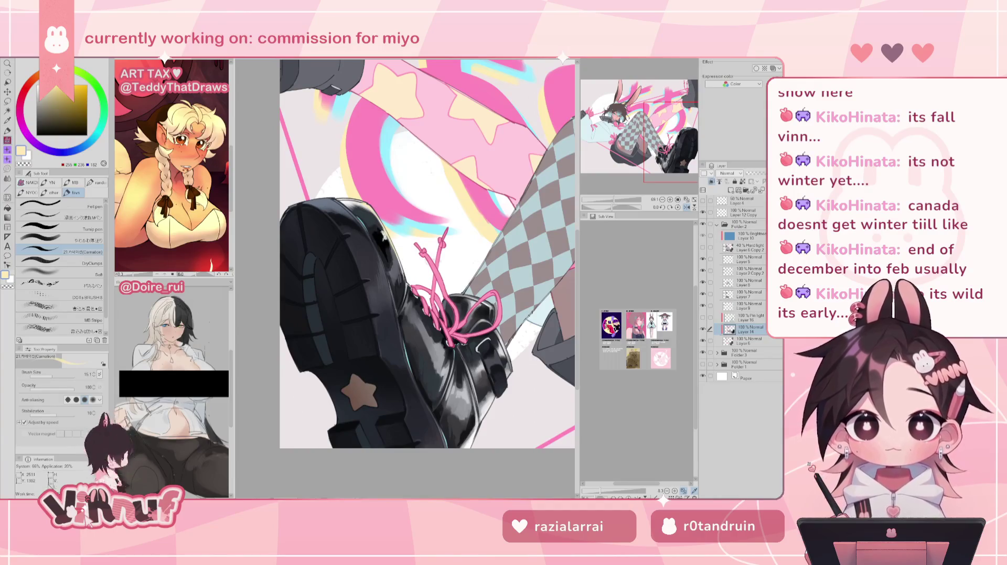
key("h")
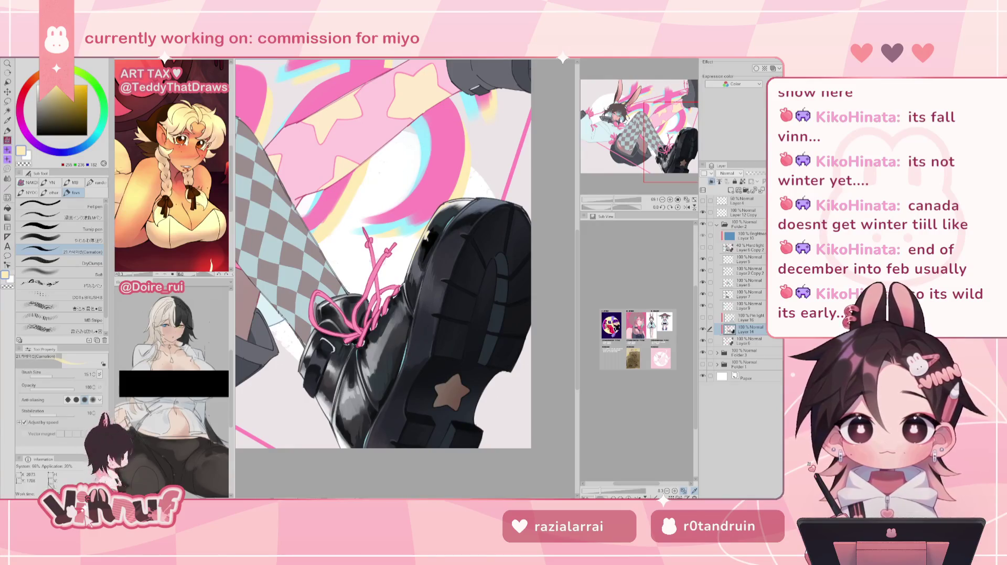
scroll(382, 252, "down", 3)
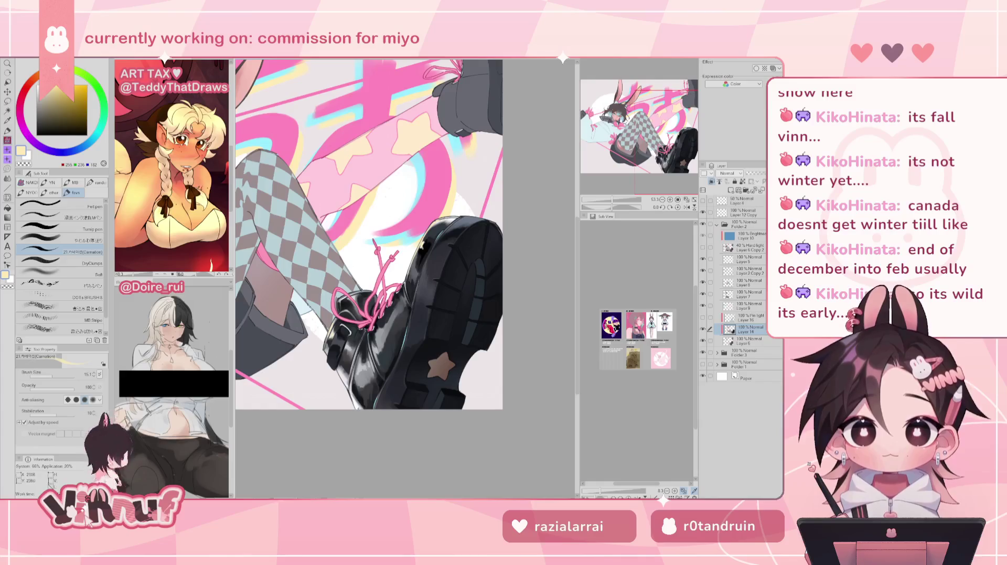
Enlarge the brush to 26.3 and zoom out until the whole canvas fits
left_click(56, 375)
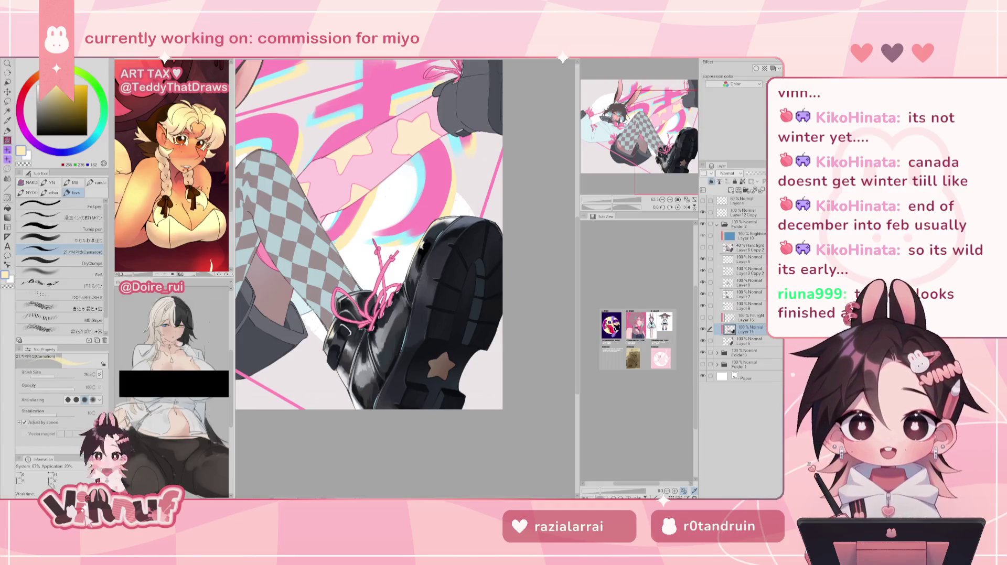
scroll(407, 270, "down", 3)
scroll(395, 277, "down", 1)
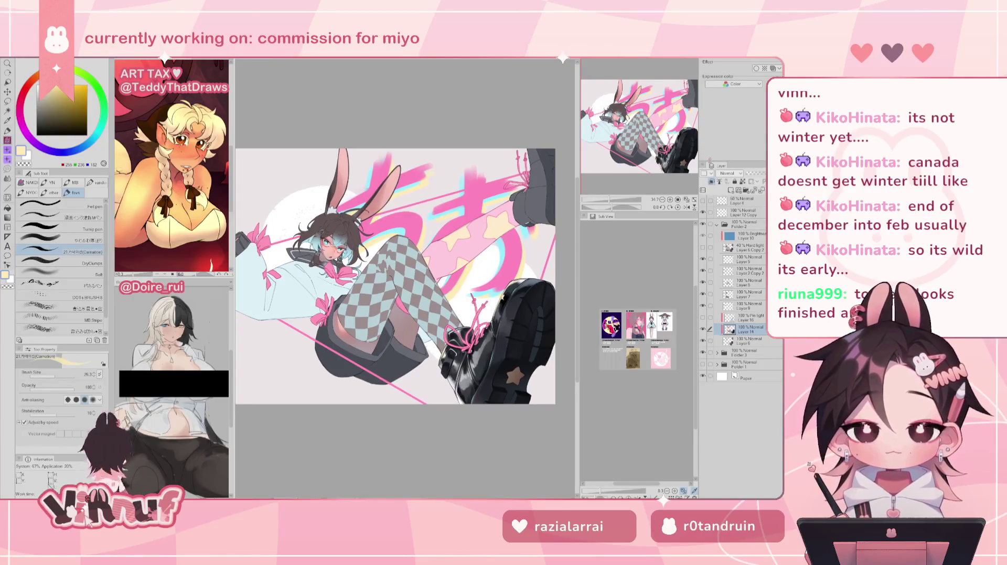
left_click_drag(649, 137, 616, 200)
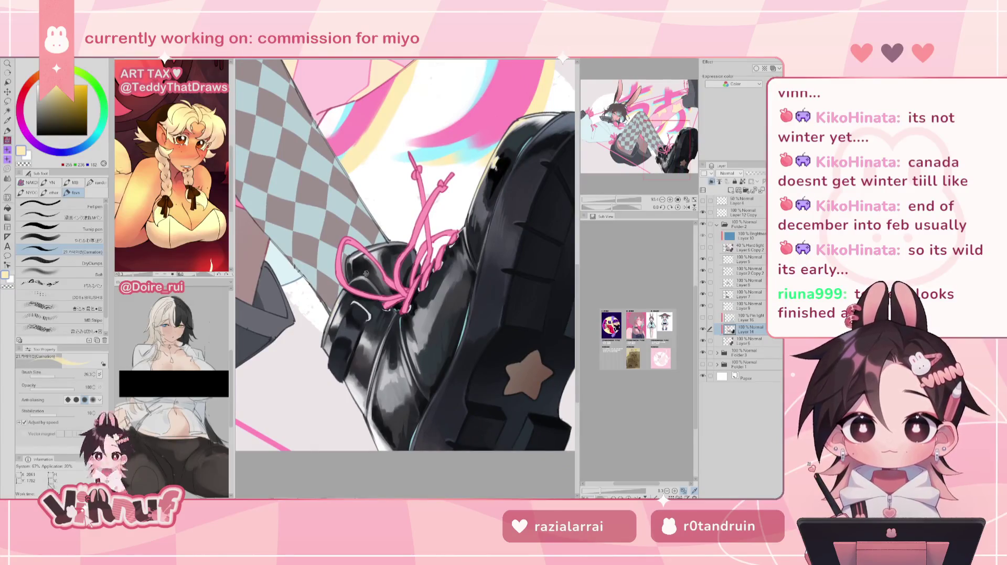
scroll(366, 273, "down", 2)
scroll(393, 312, "up", 1)
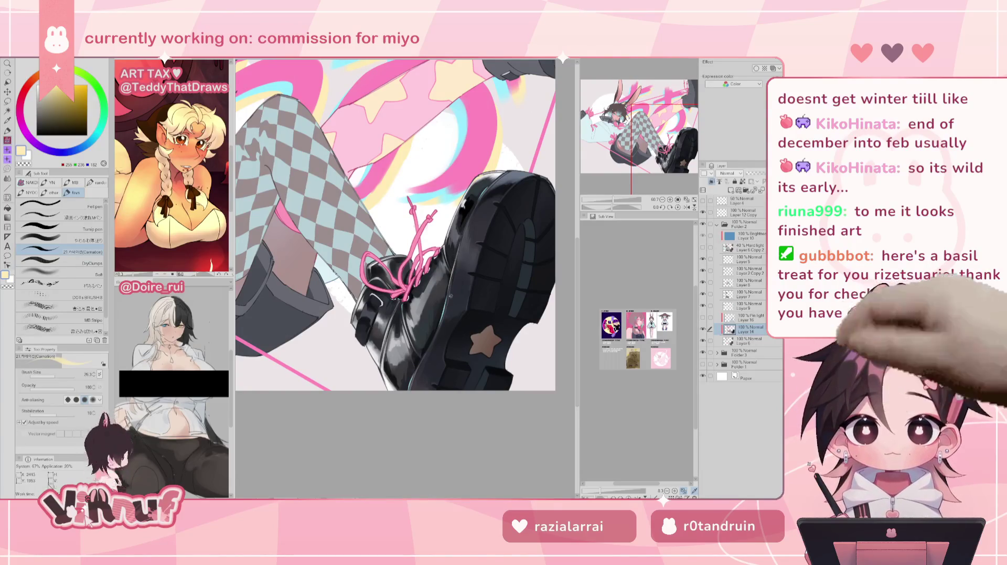
key("h")
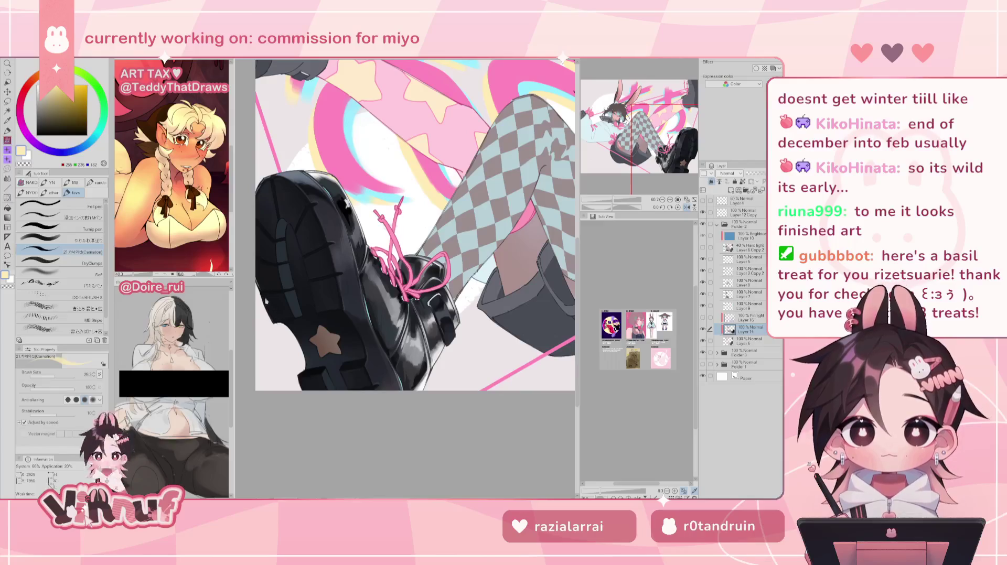
key("h")
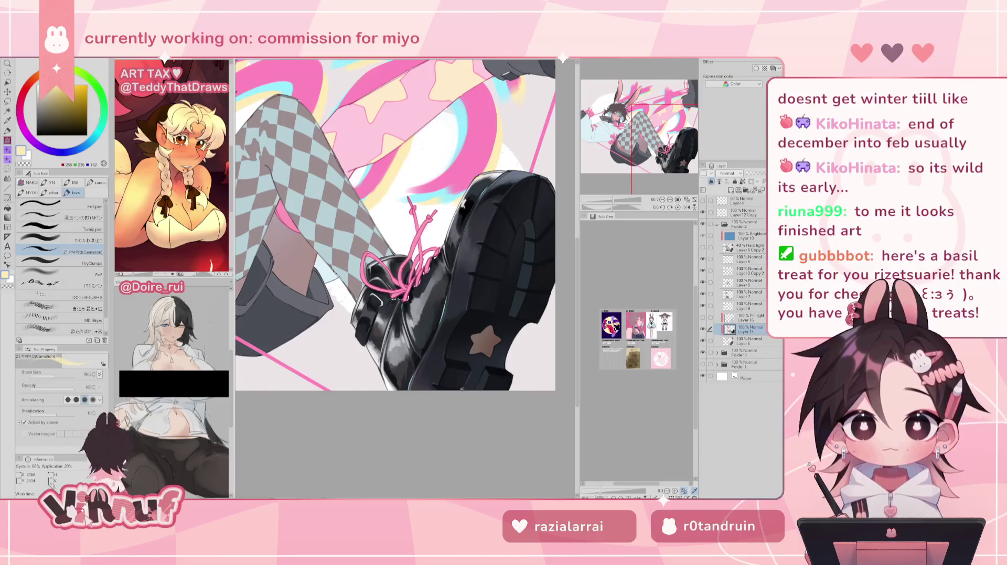
key("h")
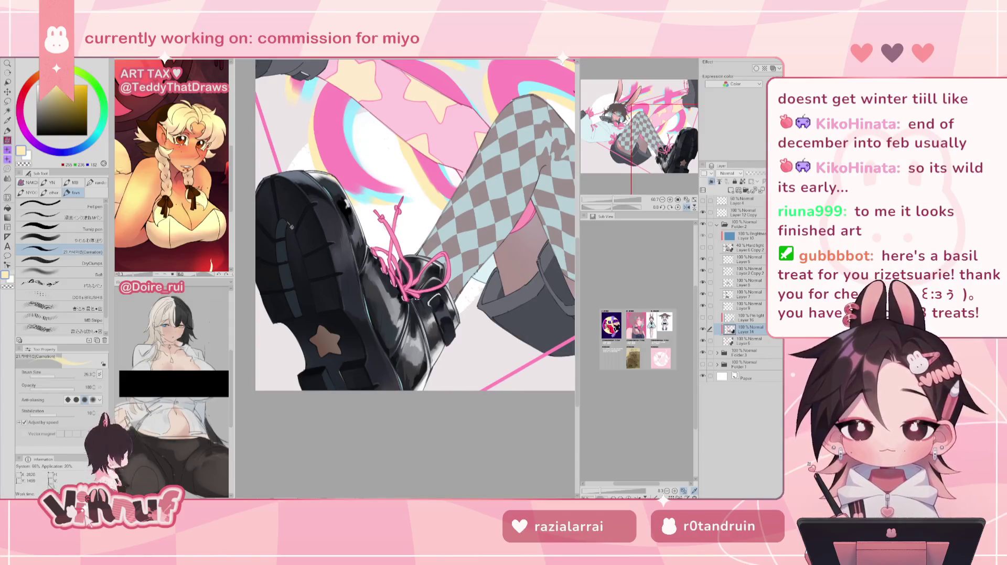
key("h")
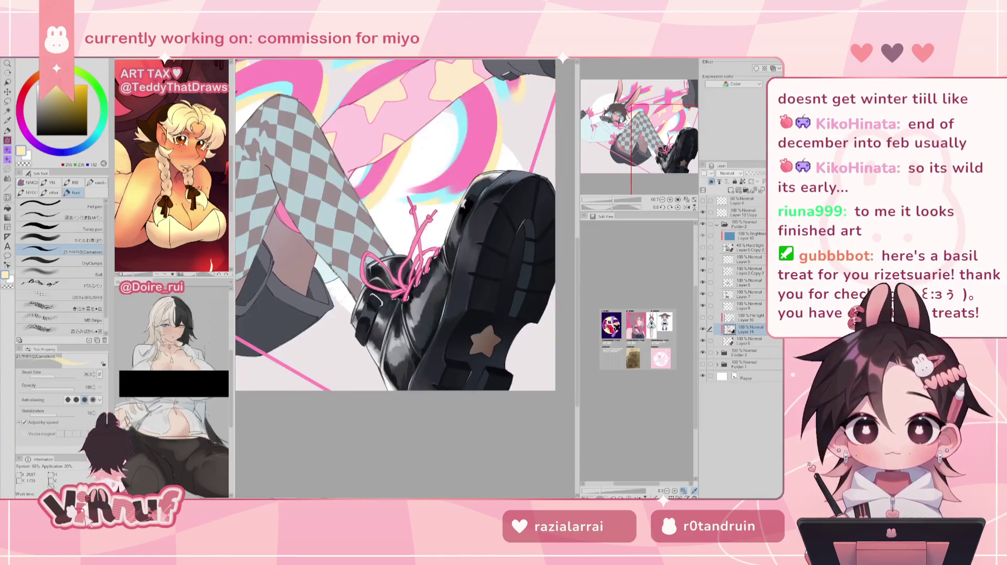
key("ctrl+minus")
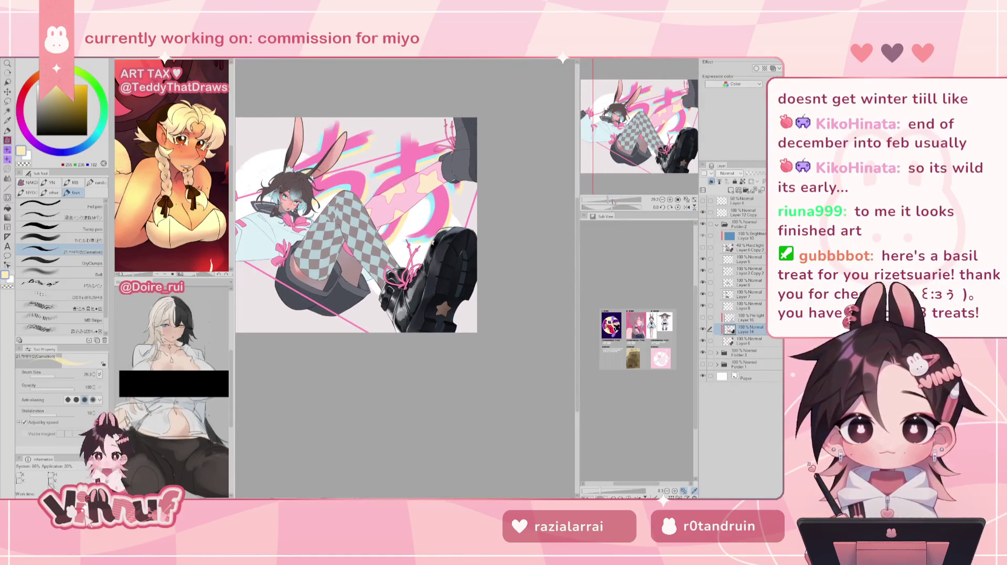
Zoom to about 47%, mirror the view twice to check proportions, then fit the illustration
left_click(612, 201)
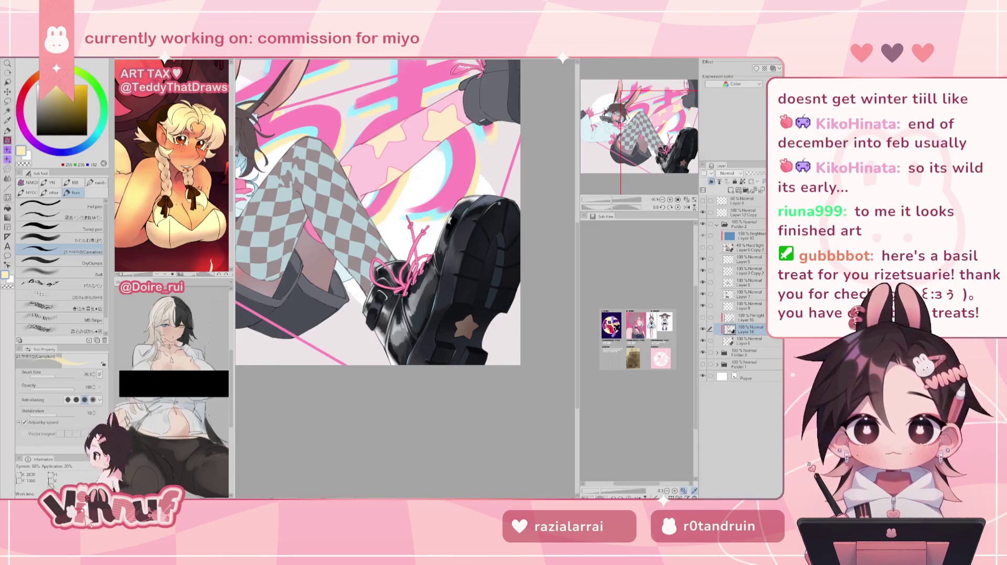
key("h")
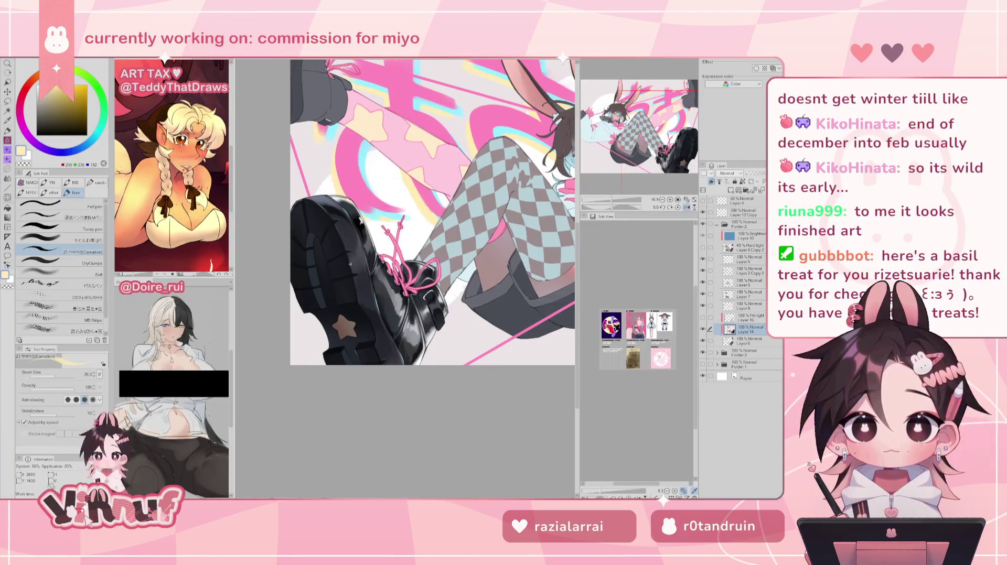
key("h")
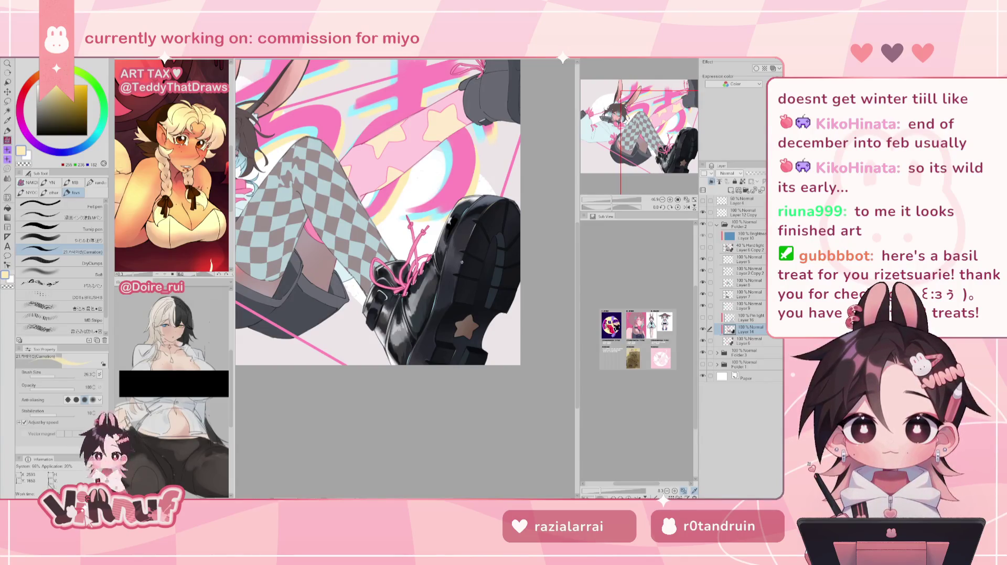
key("h")
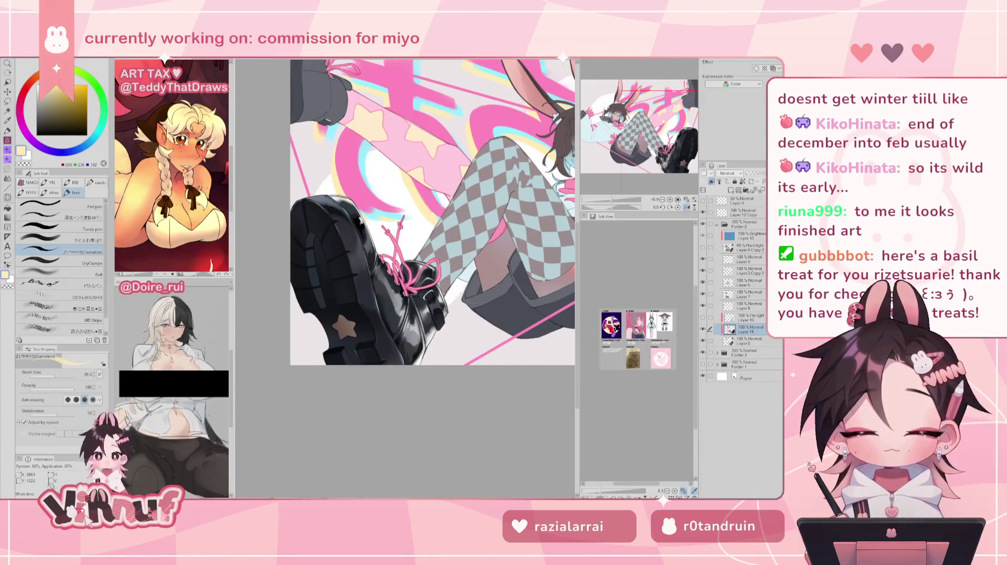
key("h")
key("ctrl+0")
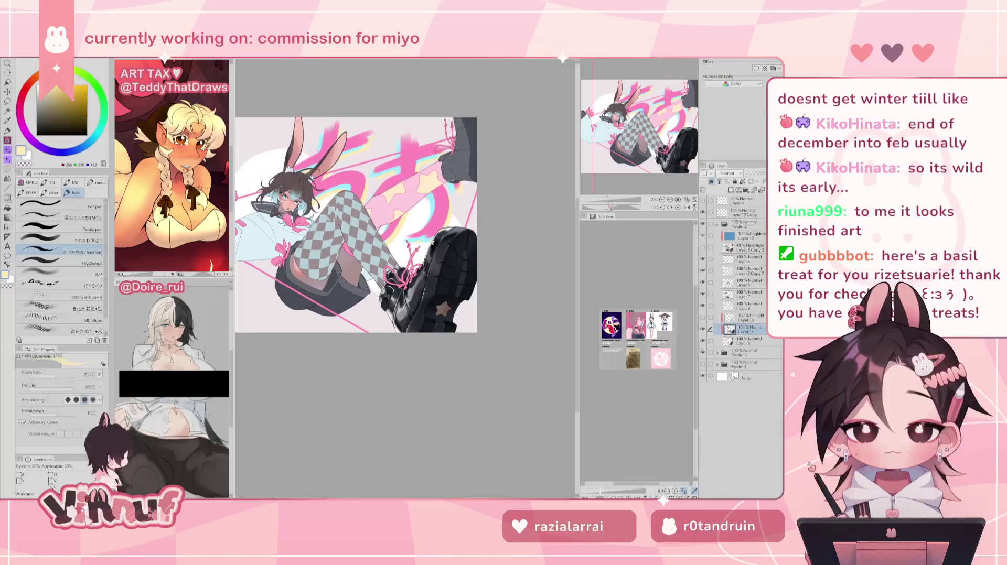
Toggle between mirrored and normal views repeatedly to compare the illustration
key("h")
scroll(442, 206, "up", 2)
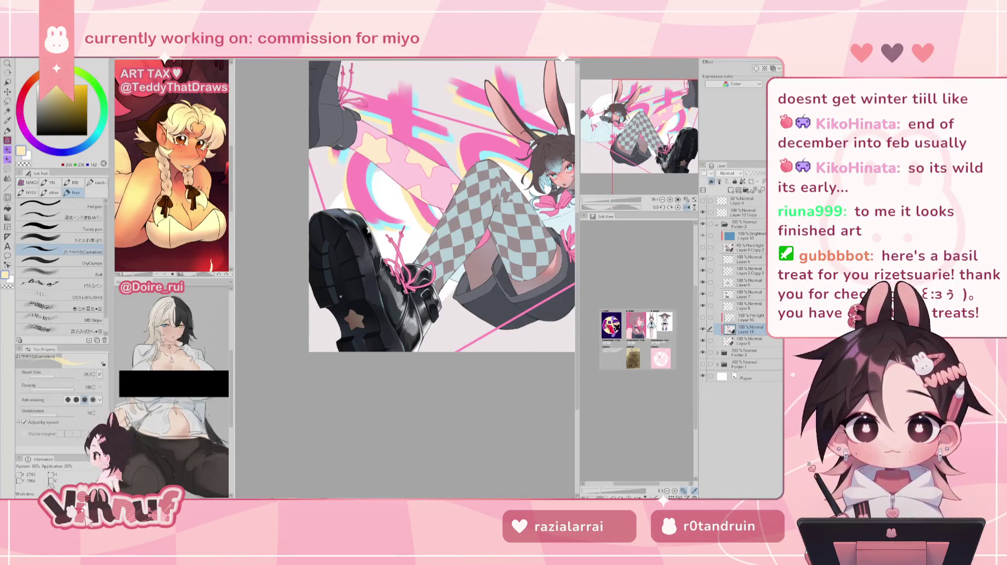
key("h")
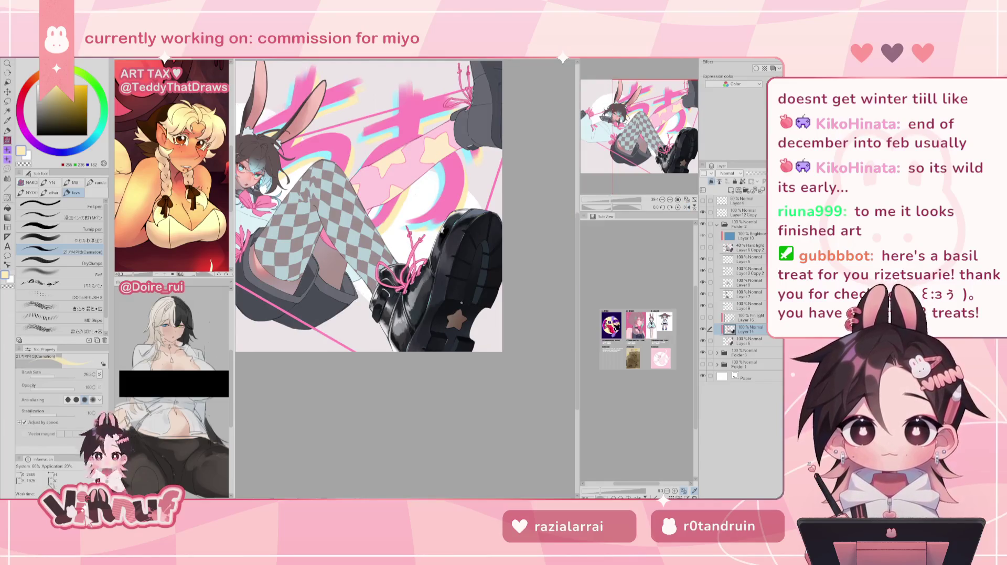
key("h")
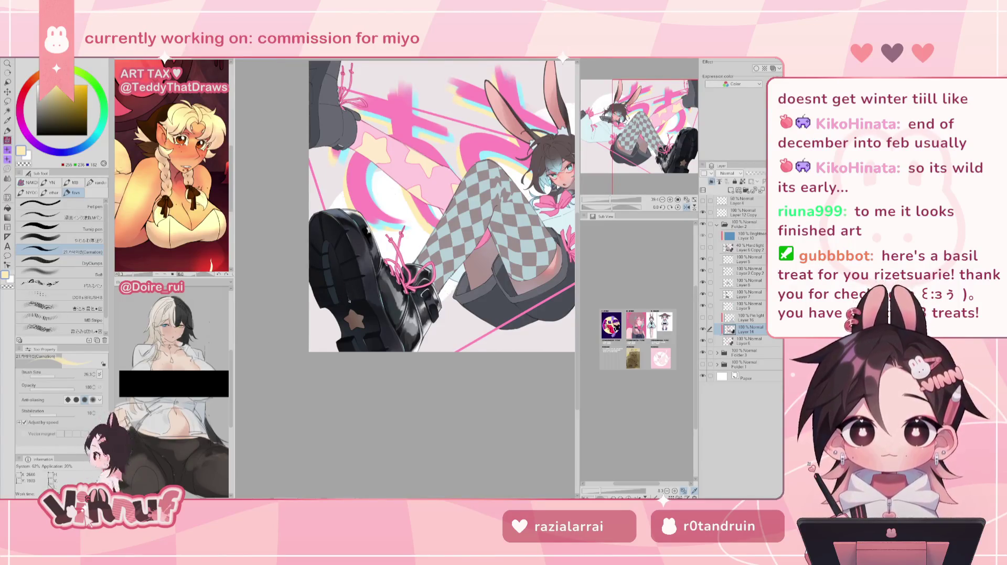
key("h")
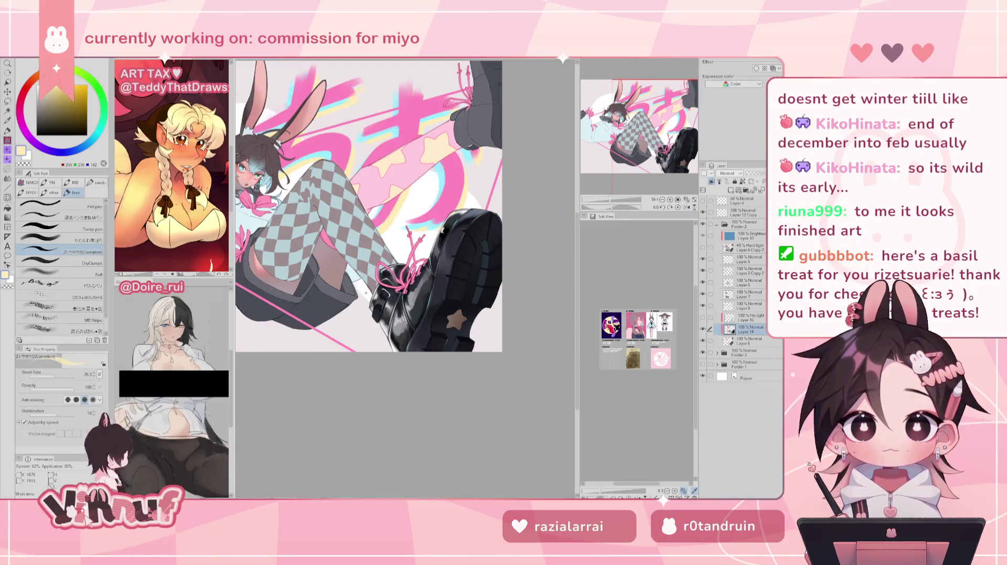
key("h")
Tilt the view 21.5 degrees, reset it upright, mirror, and zoom in on the boot
left_click(617, 210)
left_click(678, 207)
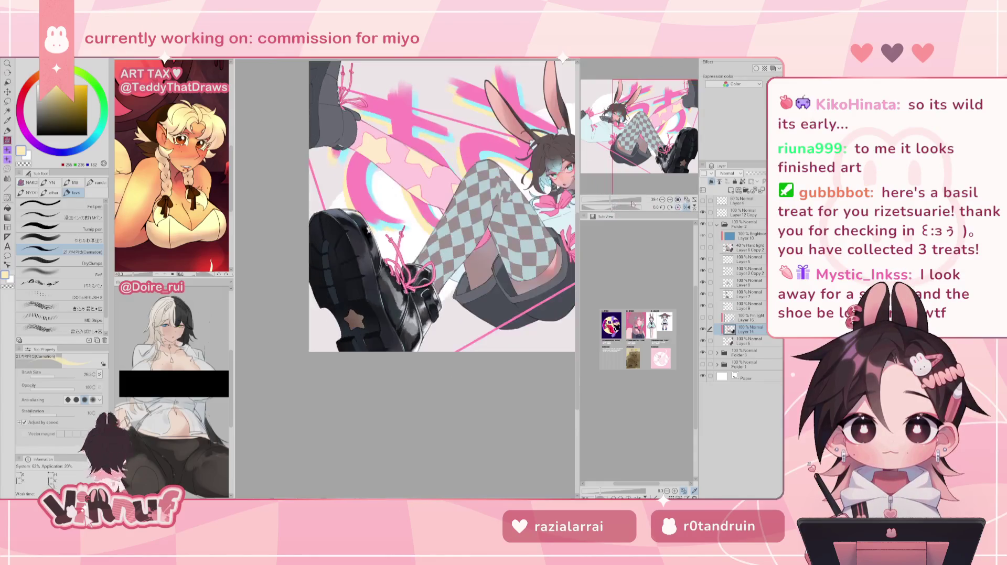
key("h")
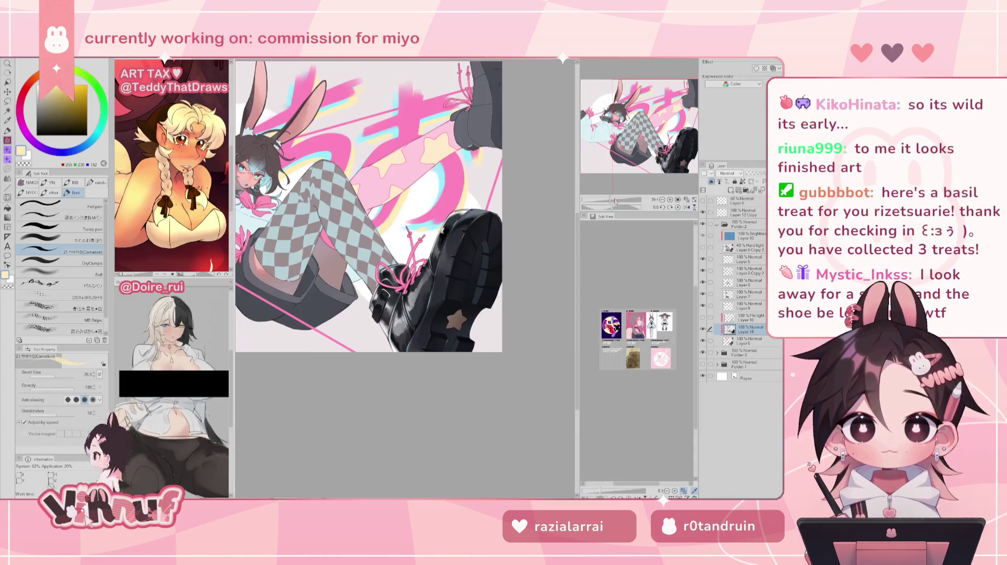
key("ctrl+plus")
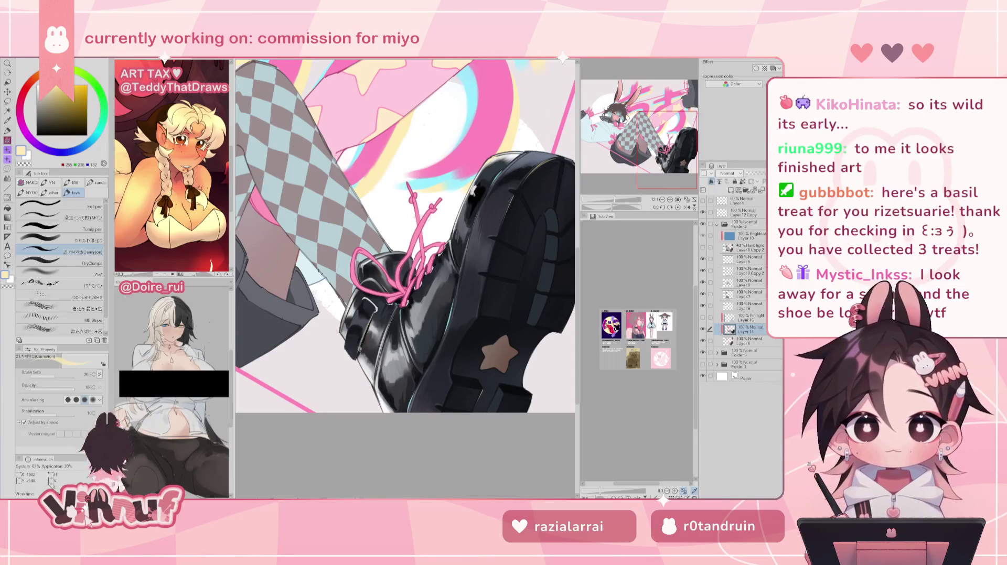
Mirror the view so the shoe points right, zoom onto the laces, and pick mid grey
key("h")
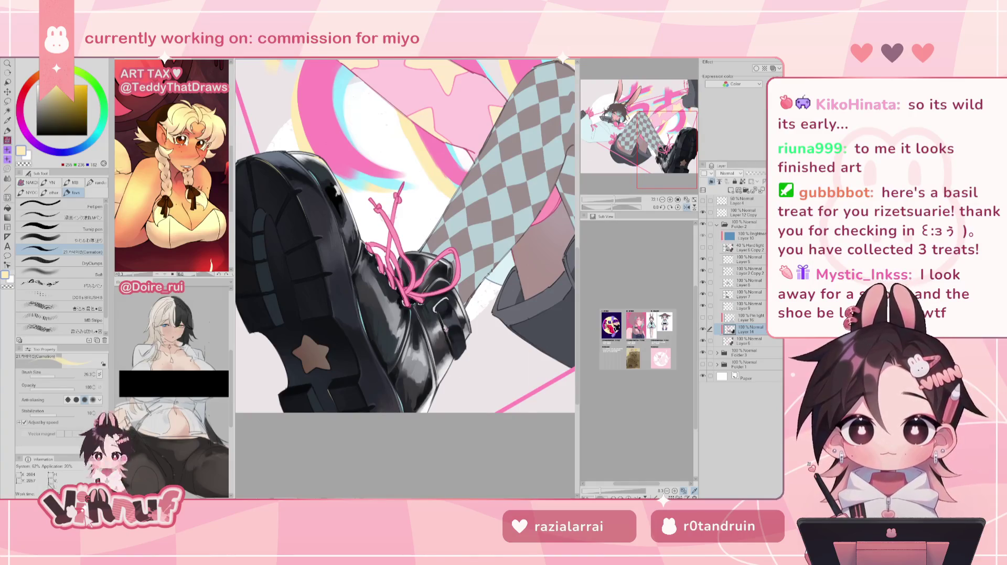
key("h")
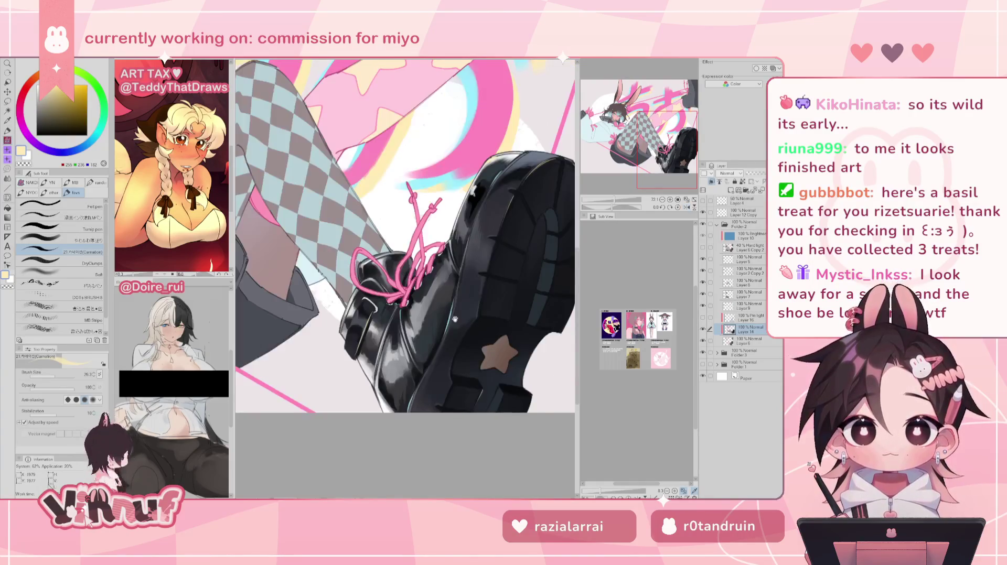
left_click_drag(450, 338, 402, 324)
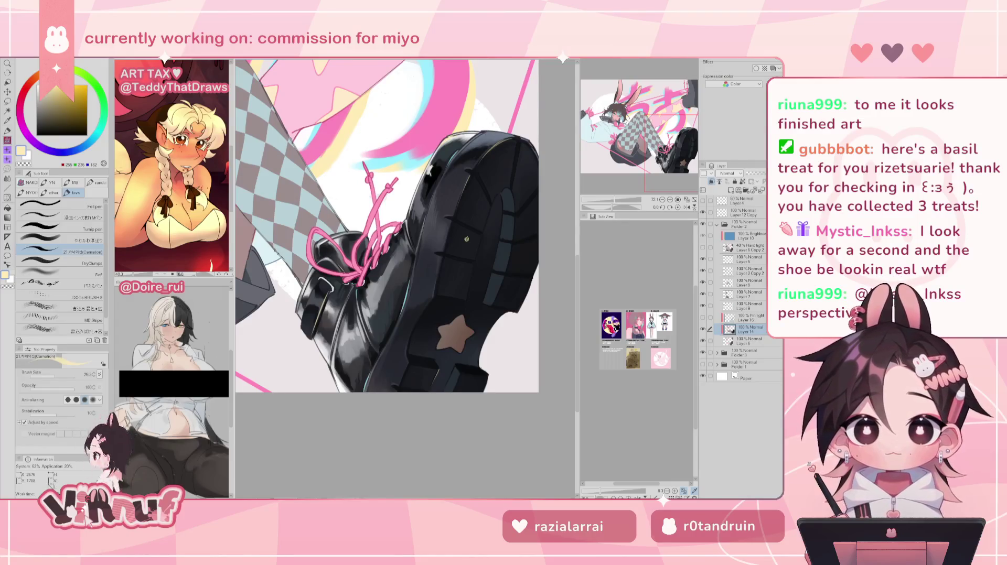
left_click_drag(615, 205, 615, 205)
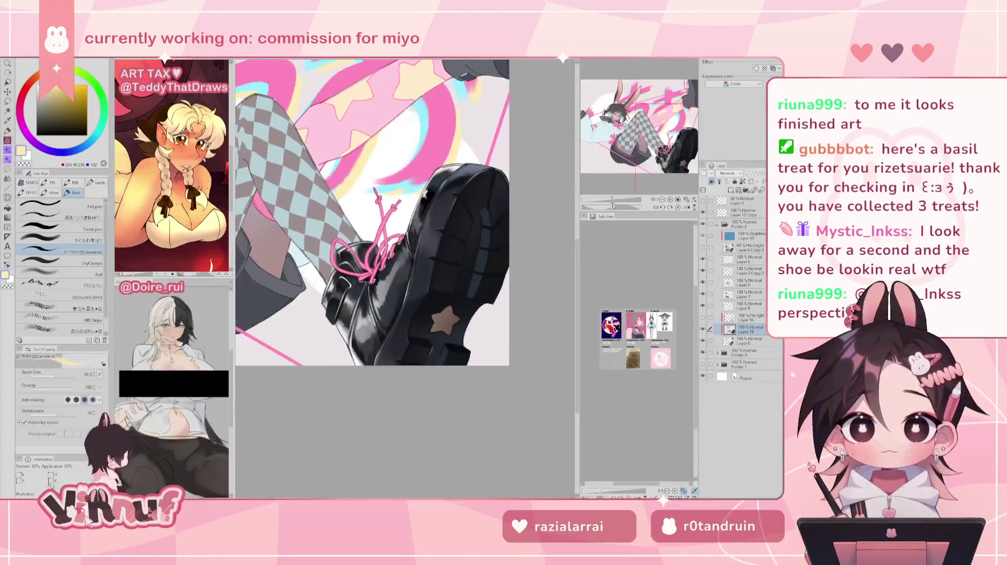
left_click(388, 257, "alt")
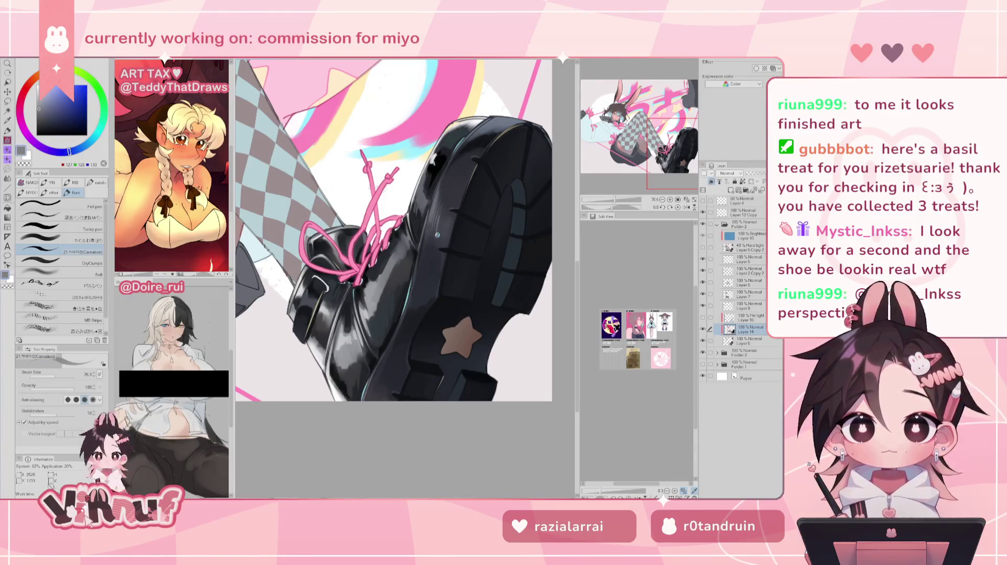
Check the whole illustration mirrored, then zoom back onto the shoe and sample its near-black
left_click_drag(615, 202, 608, 202)
key("h")
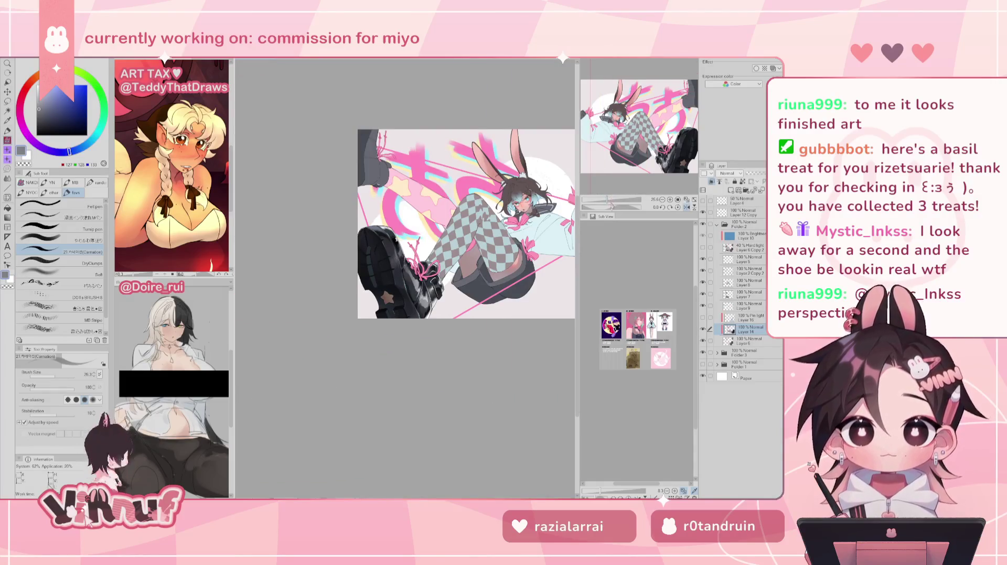
key("h")
left_click_drag(607, 200, 617, 200)
left_click_drag(279, 313, 339, 289)
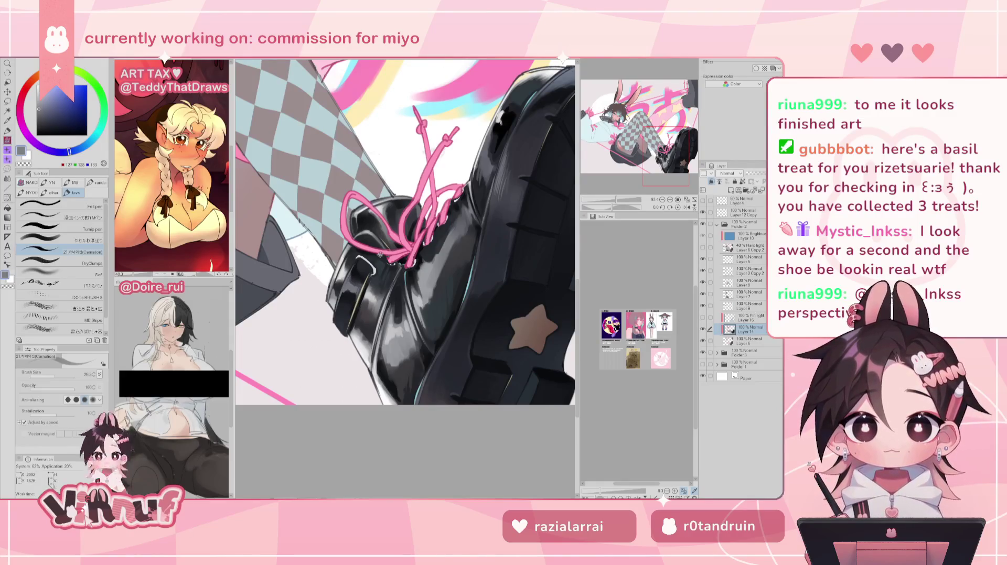
left_click(346, 301, "alt")
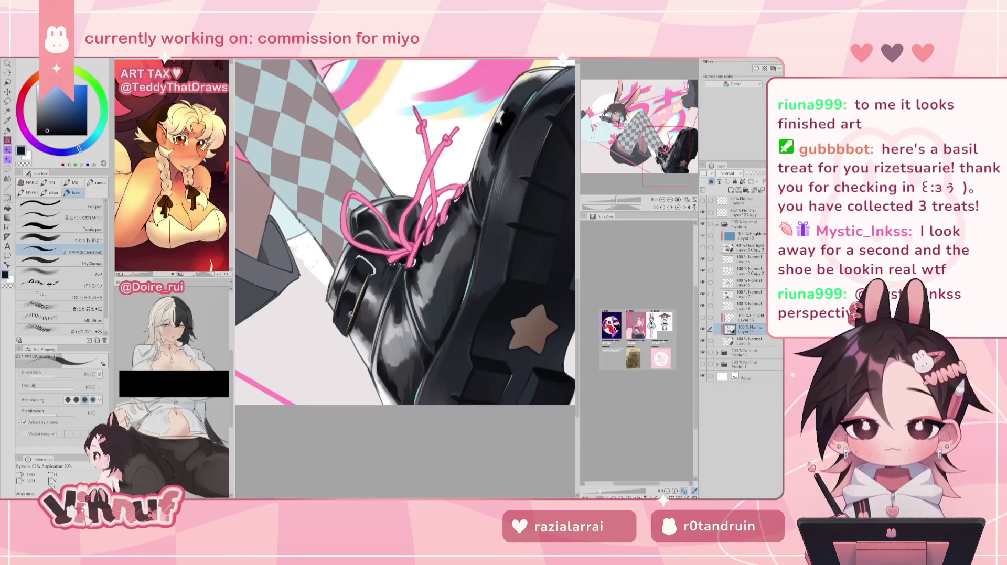
Pick a light cyan for rim highlights, switch to the soft brush, and resample the boot's dark grey
left_click(417, 391, "alt")
left_click(418, 389, "alt")
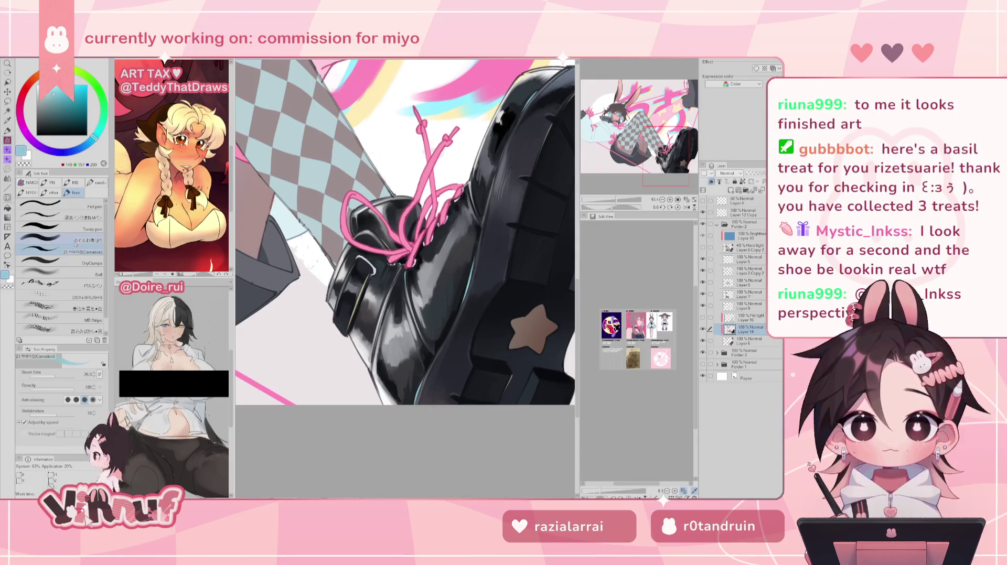
left_click(57, 240)
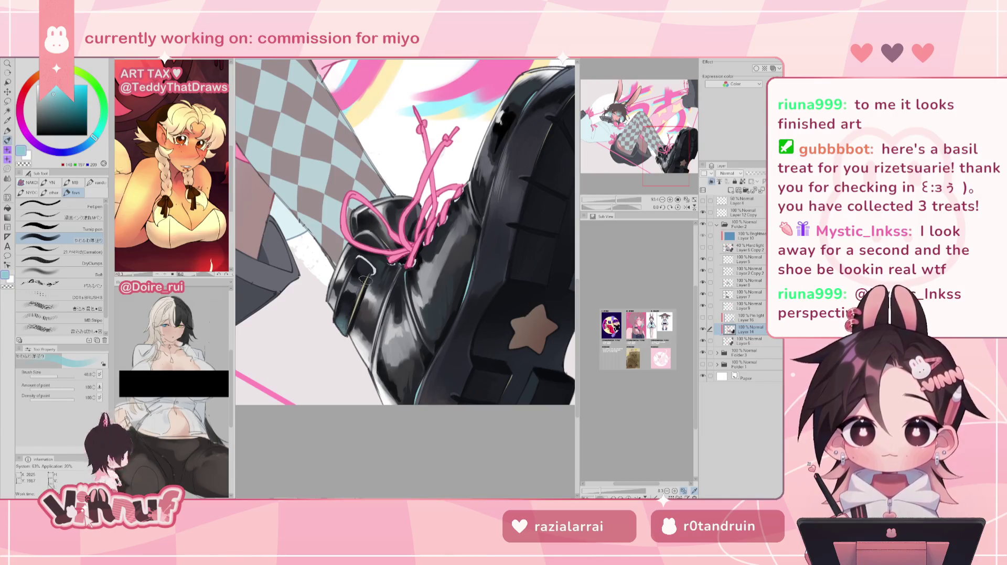
left_click(422, 385, "alt")
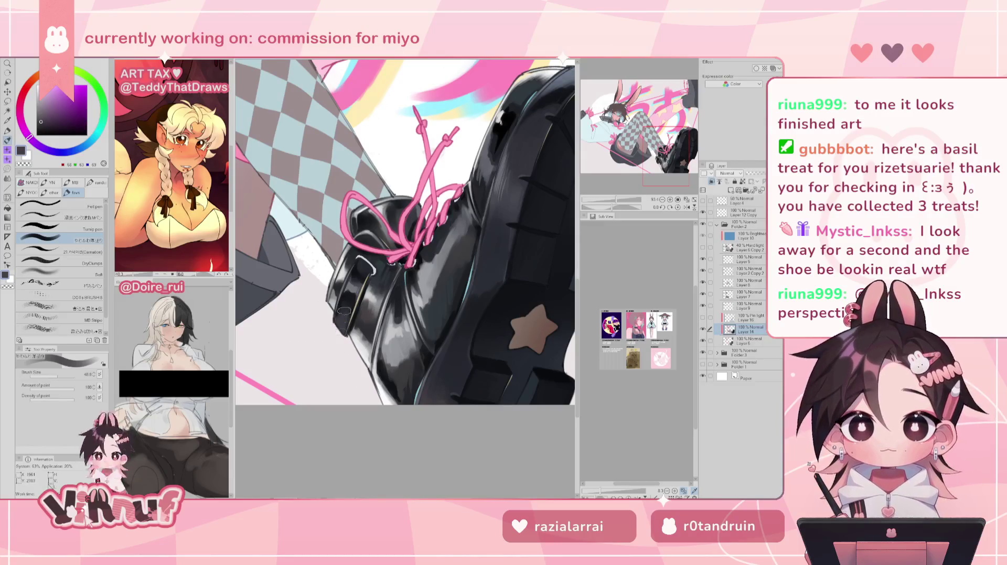
scroll(338, 352, "down", 1)
Pick bluish grey, near-black and near-white for boot shading and gloss, then zoom out
left_click(308, 339, "alt")
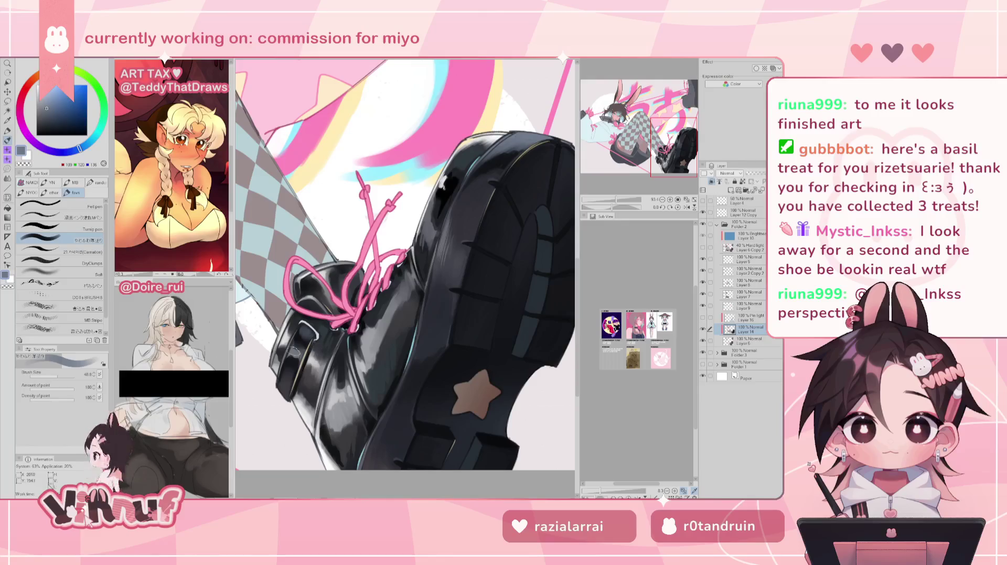
left_click(289, 370, "alt")
left_click(288, 373, "alt")
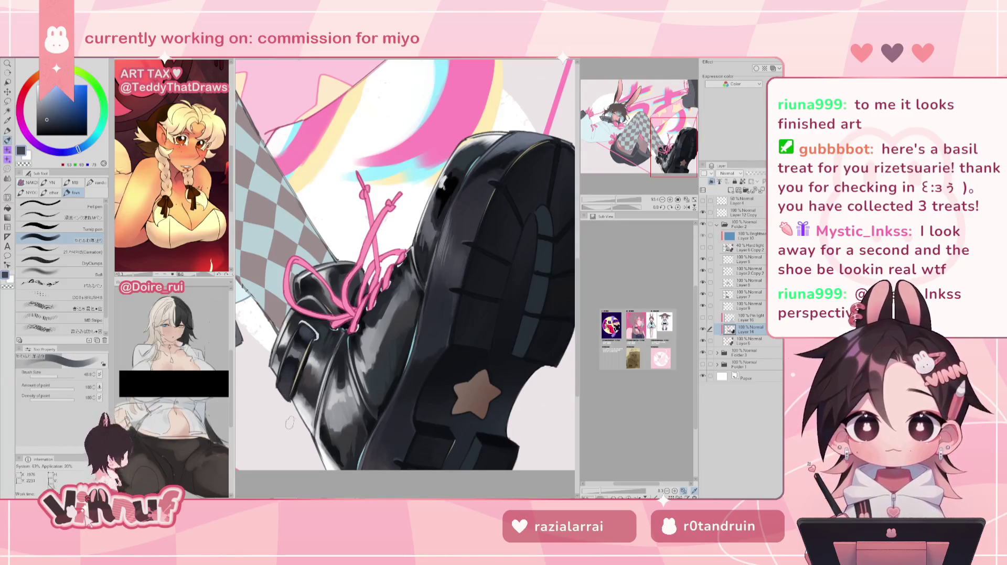
left_click(283, 404, "alt")
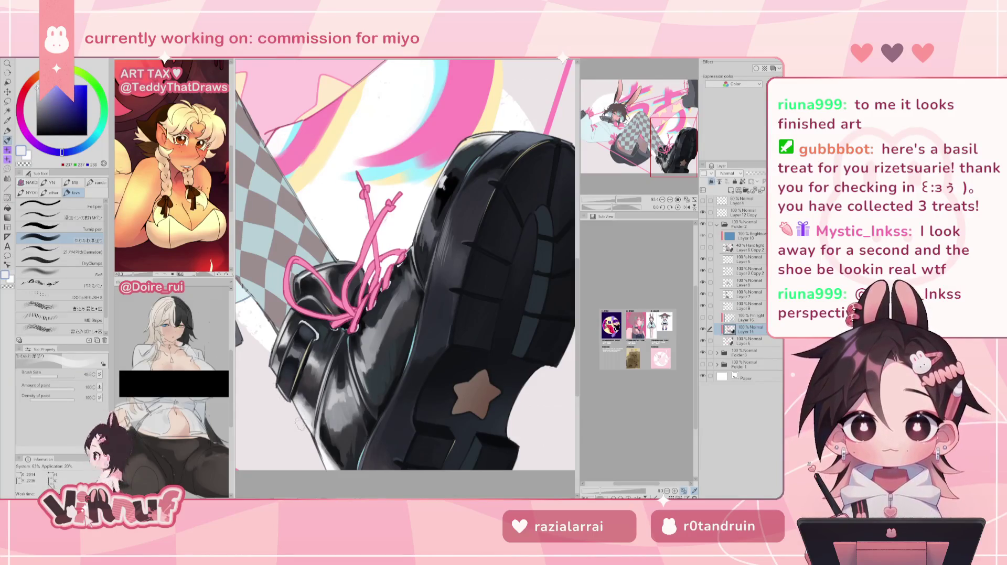
key("ctrl+minus")
key("h")
key("h")
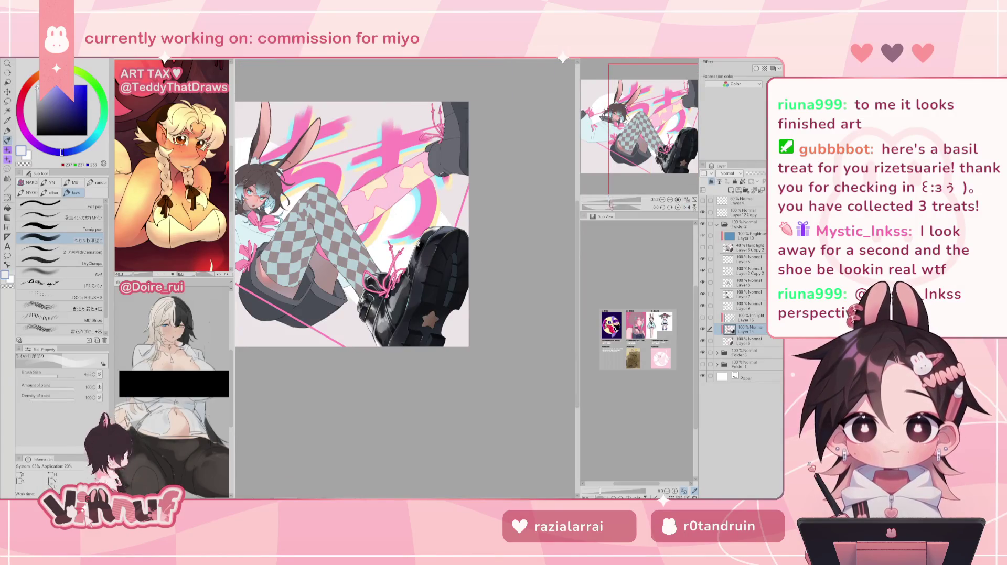
scroll(393, 252, "up", 3)
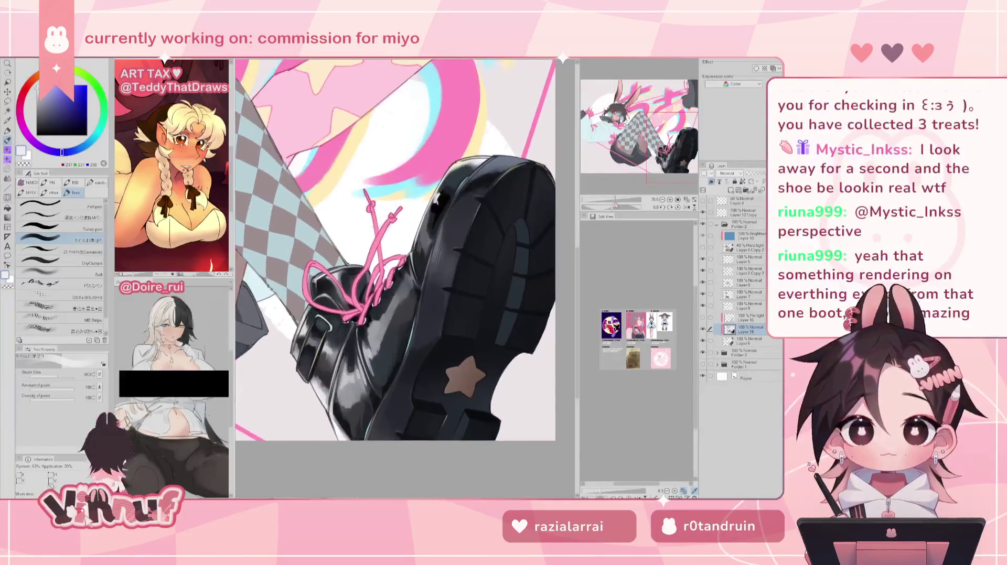
scroll(398, 251, "up", 1)
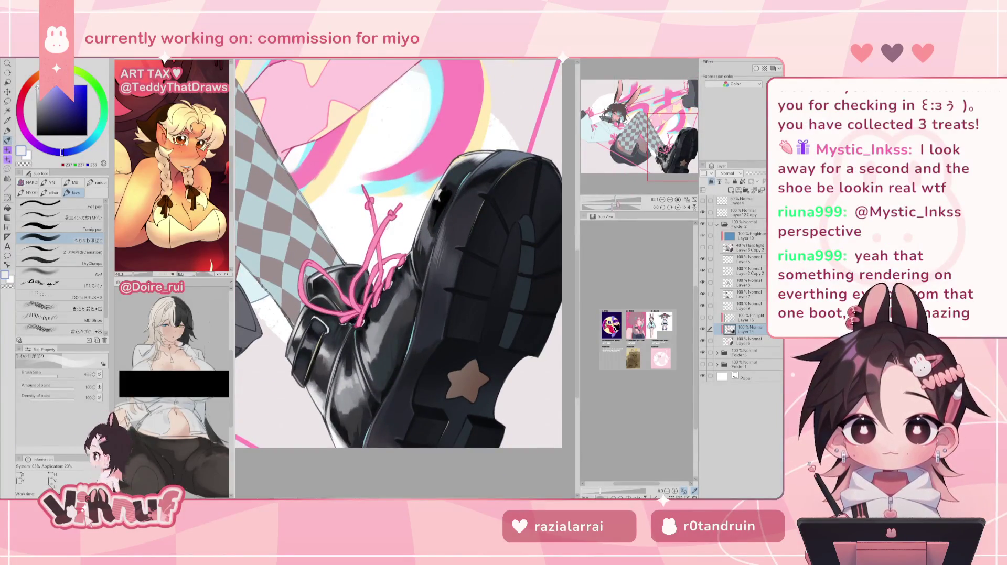
scroll(399, 252, "down", 3)
scroll(398, 252, "up", 4)
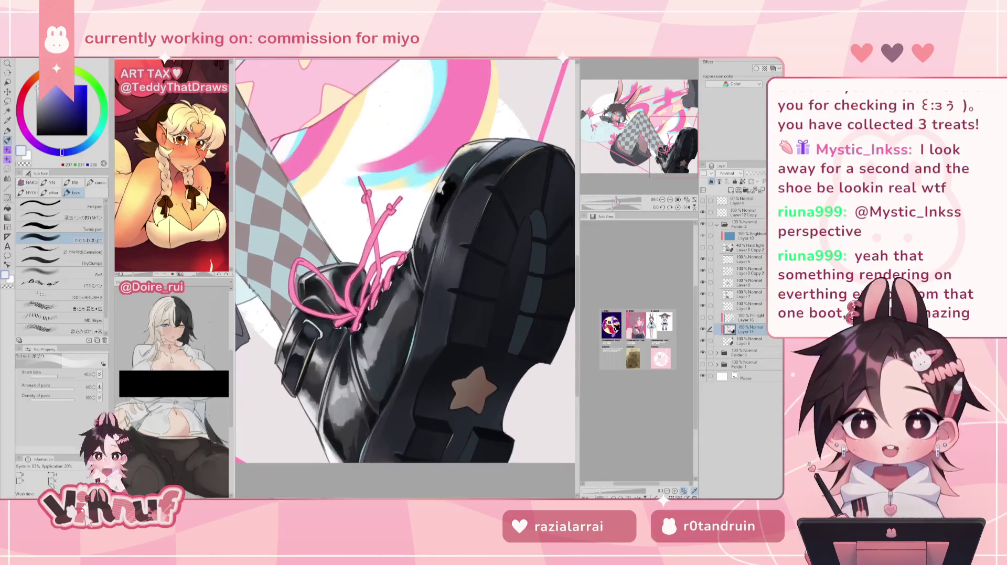
left_click_drag(434, 343, 446, 299)
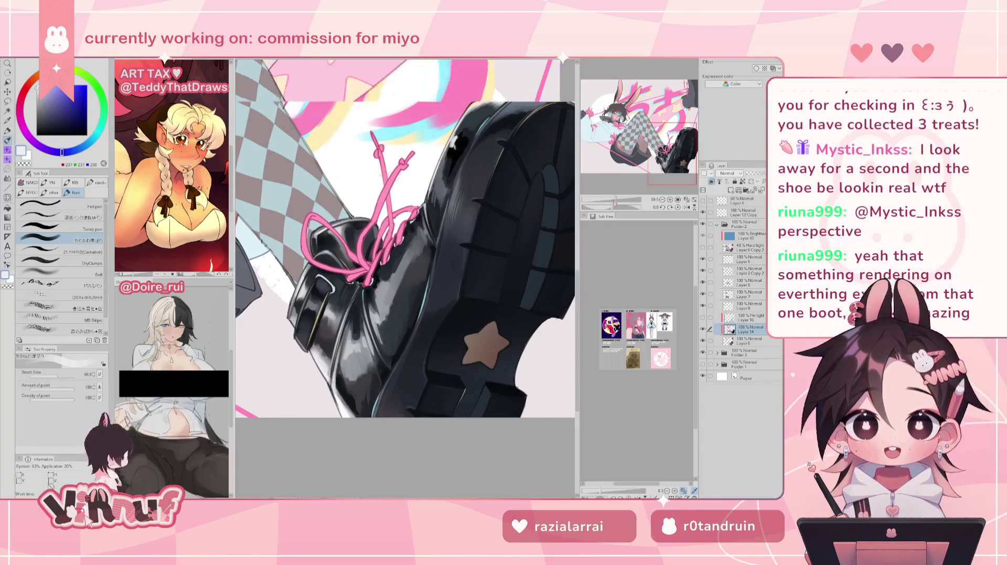
scroll(446, 299, "down", 5)
scroll(445, 299, "up", 2)
scroll(446, 299, "up", 1)
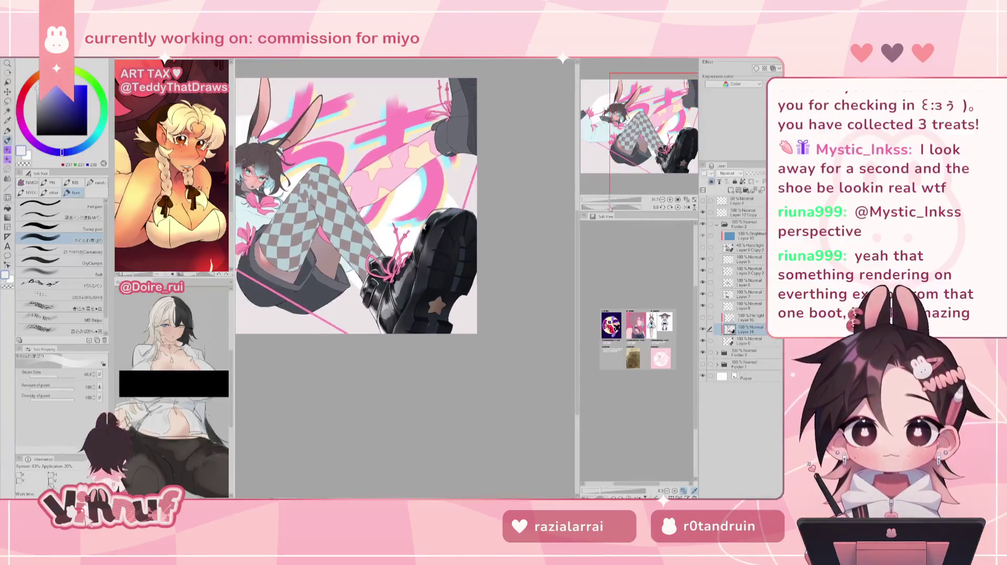
scroll(402, 226, "up", 2)
scroll(402, 225, "up", 2)
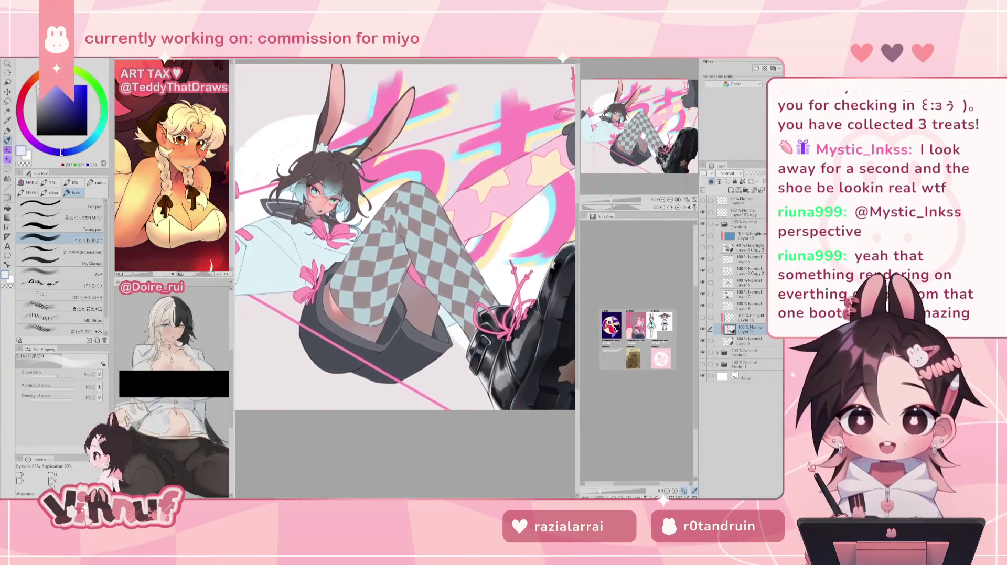
scroll(456, 251, "up", 1)
scroll(456, 251, "up", 1)
scroll(456, 252, "up", 1)
scroll(419, 221, "up", 2)
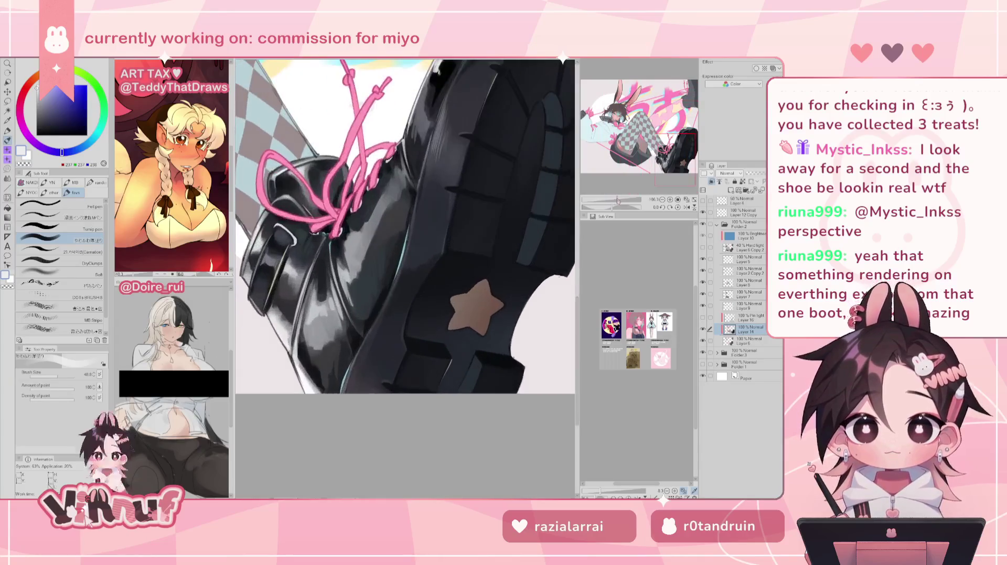
scroll(419, 220, "up", 1)
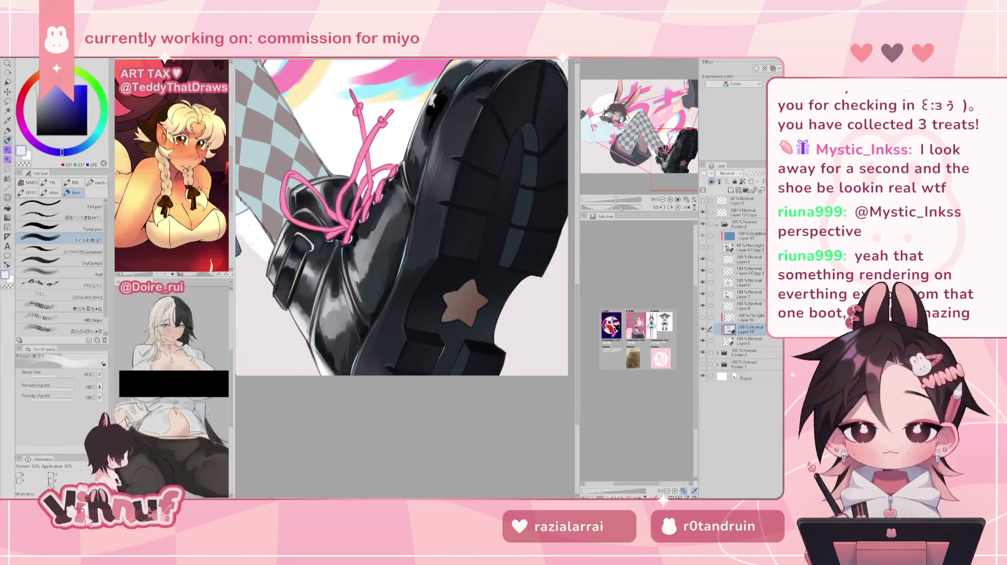
scroll(401, 217, "down", 2)
scroll(402, 218, "up", 1)
scroll(402, 218, "down", 1)
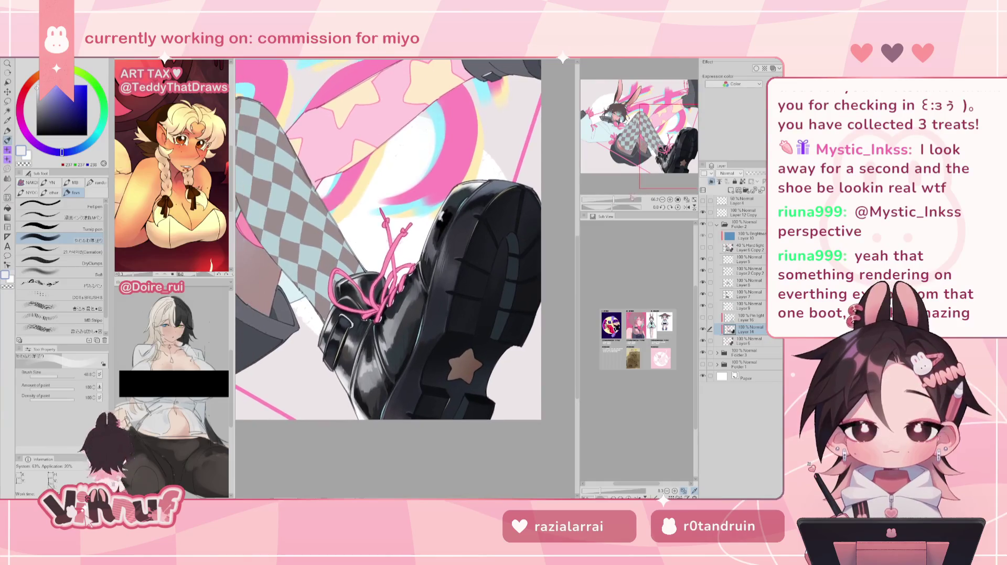
scroll(388, 239, "down", 1)
scroll(388, 238, "down", 1)
left_click_drag(367, 236, 351, 244)
left_click(383, 305, "alt")
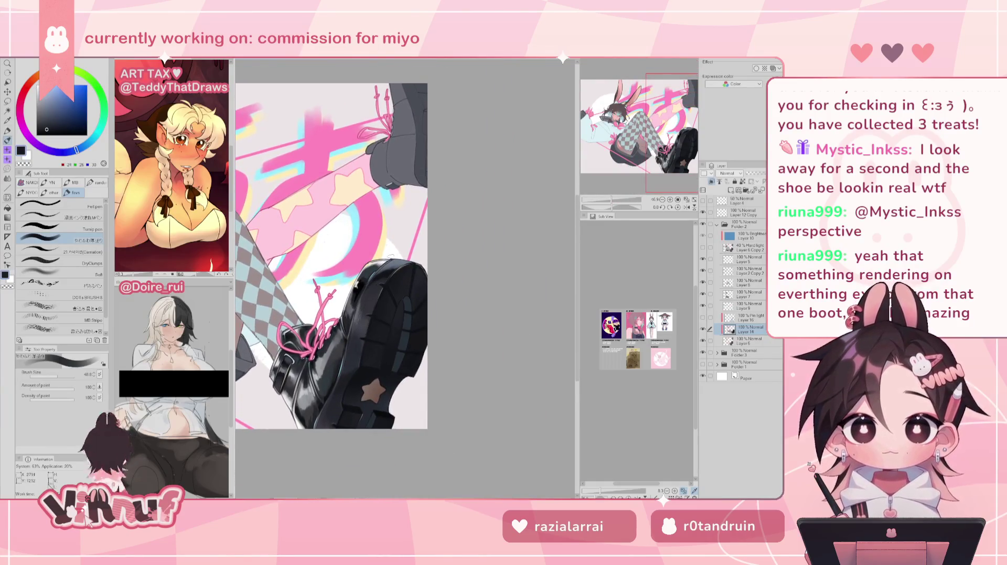
Sample a dark grey, compare the boot without the Pin light layer (Layer 16), then delete that layer
left_click(375, 301, "alt")
left_click(703, 318)
left_click(704, 318)
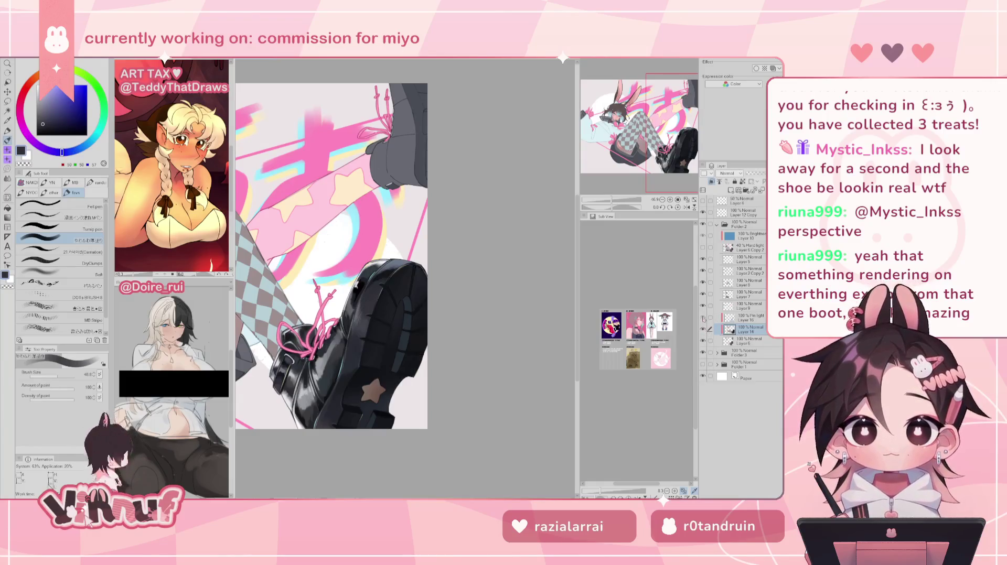
left_click(744, 317)
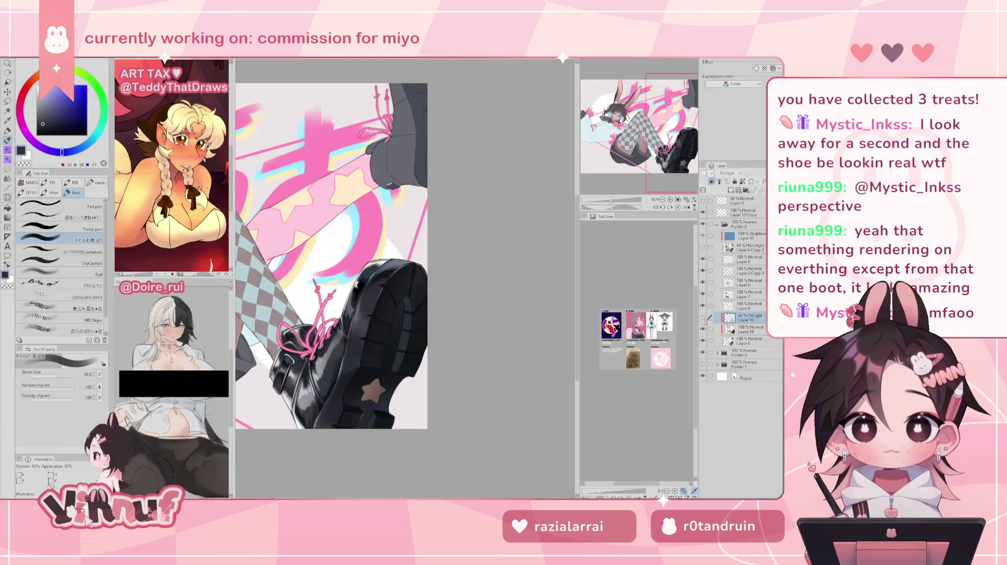
key("h")
key("h")
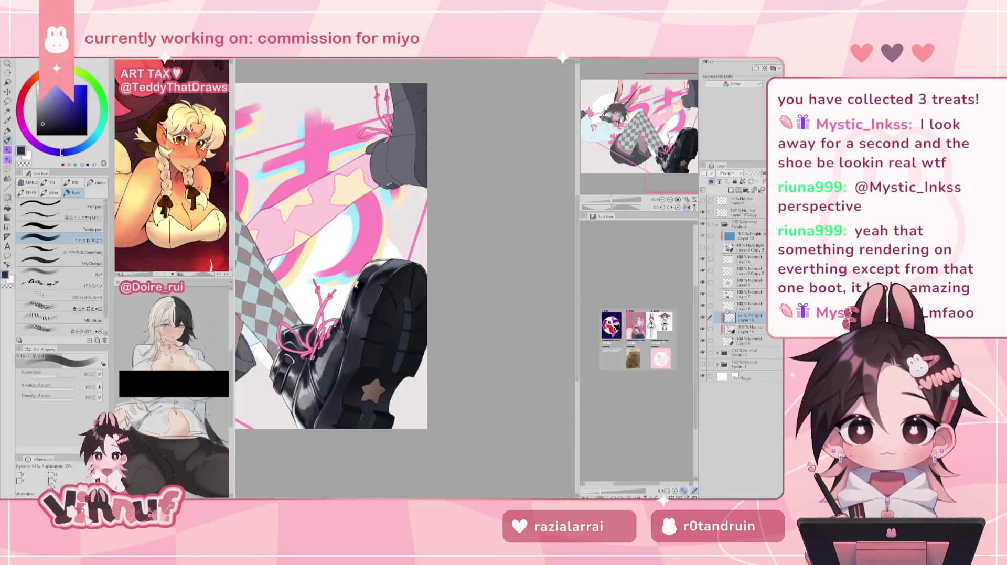
key("ctrl+e")
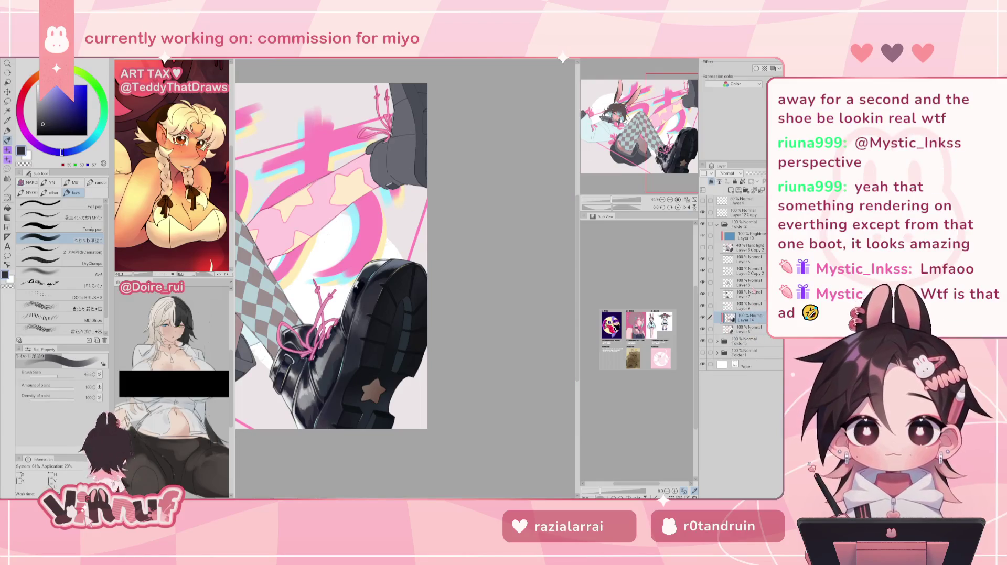
left_click(703, 318)
left_click(702, 317)
Flip the canvas view horizontally and repaint the shading on the boot
mouse_move(331, 252)
left_mouse_down()
mouse_move(388, 225)
mouse_move(336, 273)
left_mouse_up()
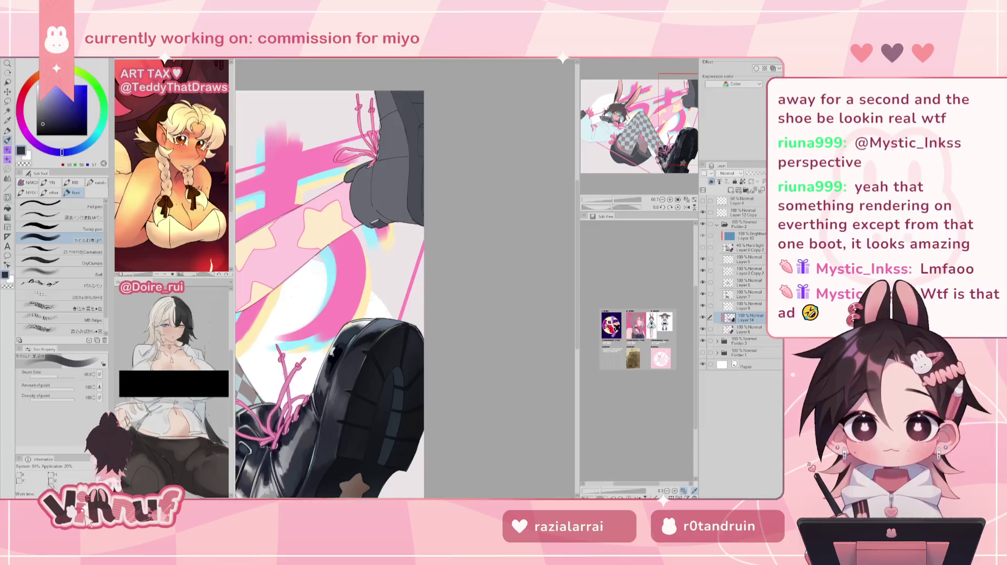
key("h")
key("h")
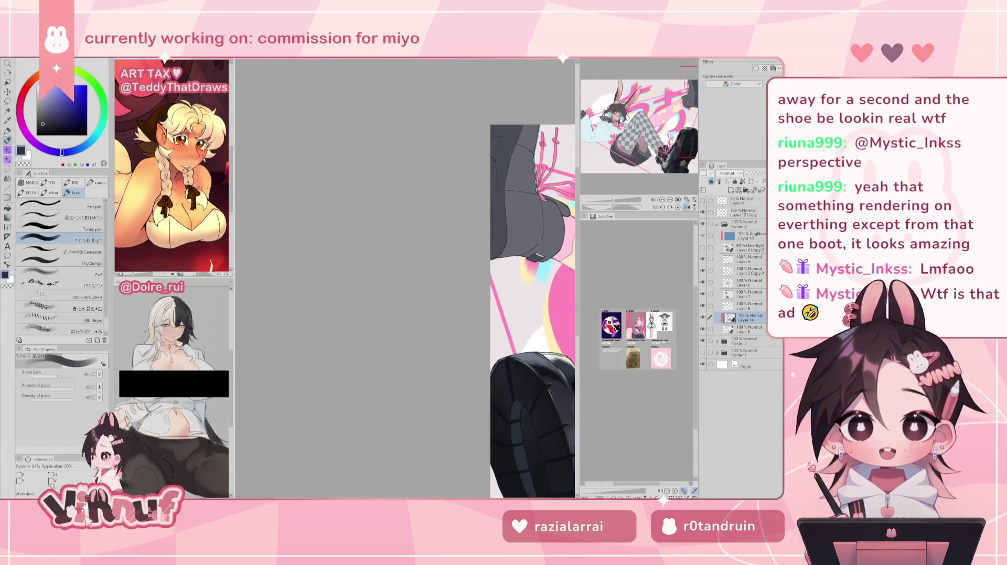
scroll(436, 273, "down", 2)
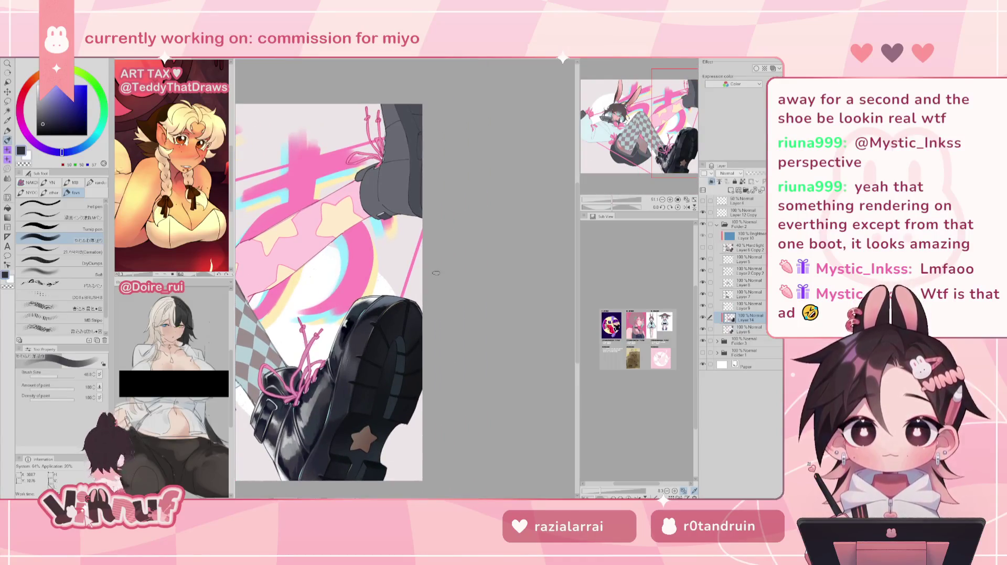
left_click_drag(359, 337, 367, 347)
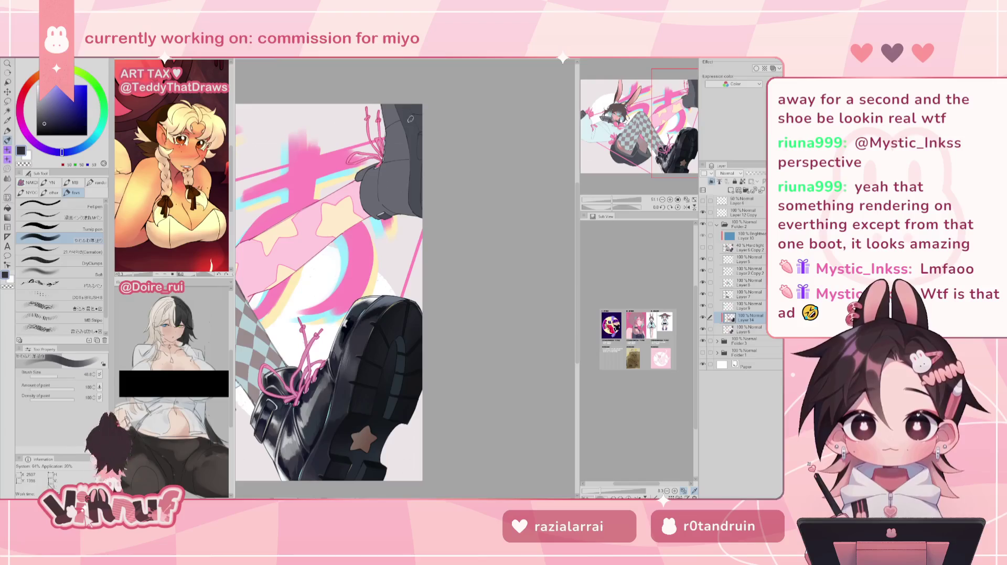
Using a slightly smaller brush and darker grey, darken the boot's top-right edge
left_click_drag(60, 376, 57, 376)
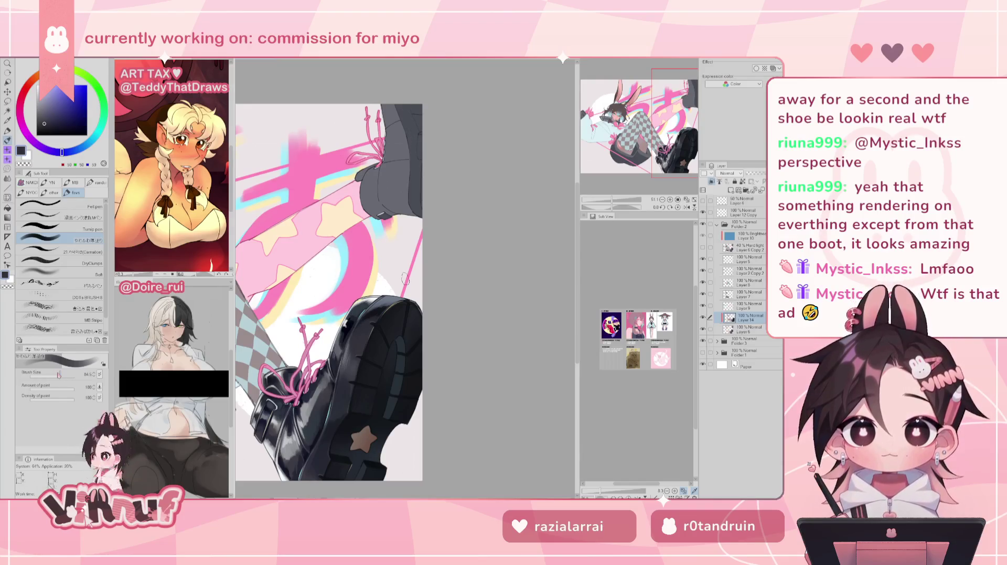
scroll(386, 180, "right", 2)
left_click(326, 338, "alt")
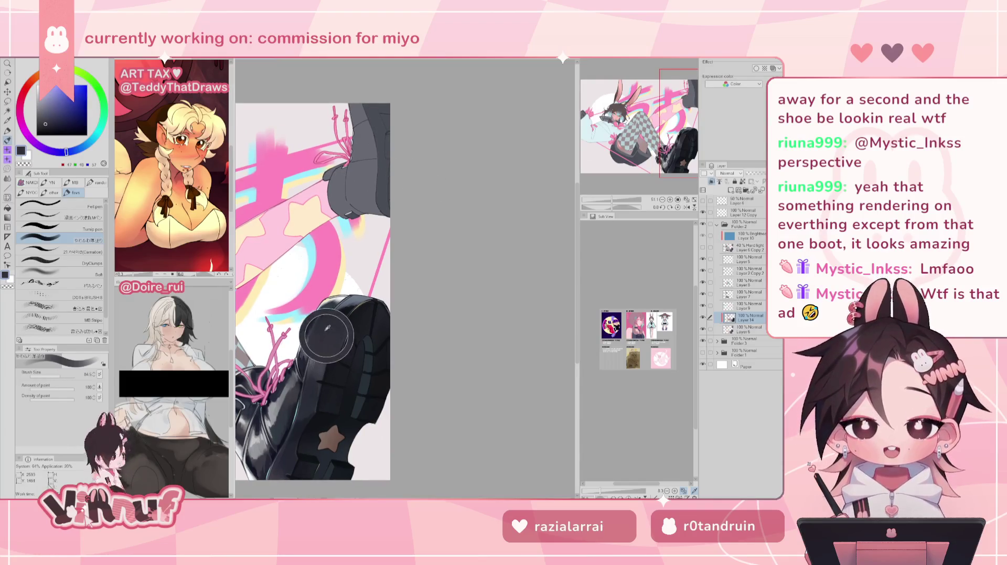
left_click_drag(385, 107, 372, 134)
left_click_drag(367, 94, 383, 177)
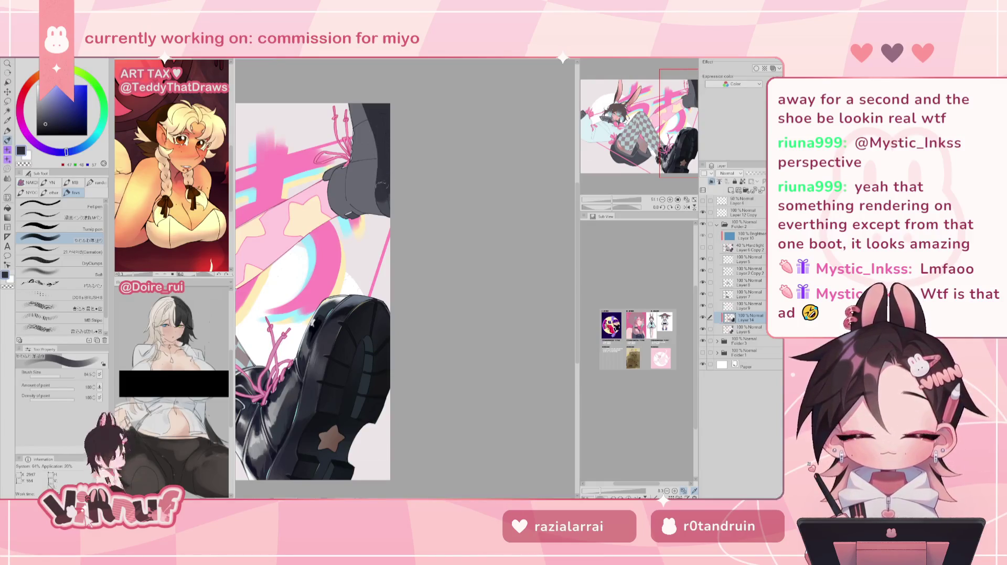
left_click_drag(383, 173, 383, 151)
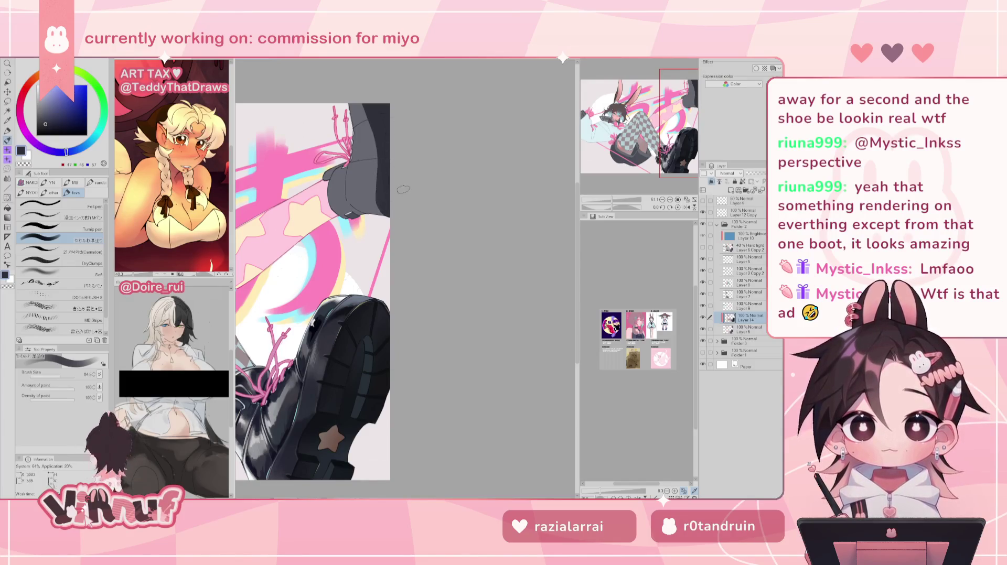
Sample a darker boot shade, deepen the top-right edge again, and zoom in close on the boot
left_click(340, 360, "alt")
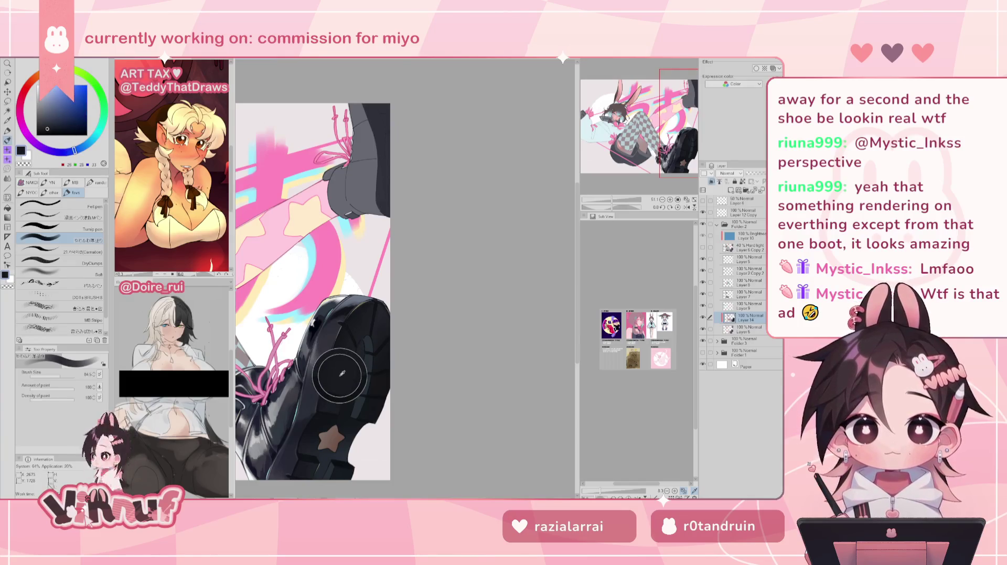
left_click_drag(387, 105, 396, 139)
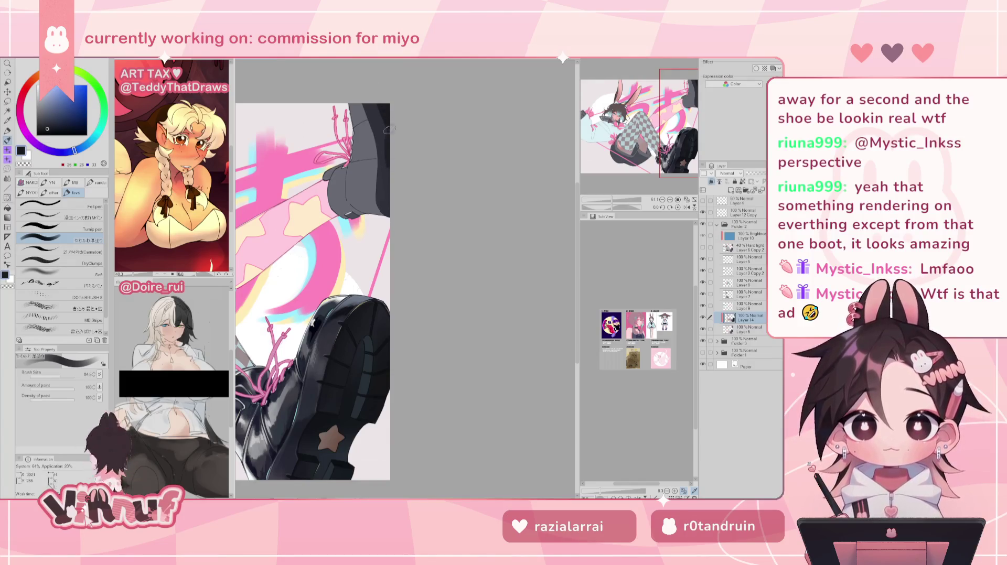
key("ctrl+plus")
scroll(302, 278, "up", 5)
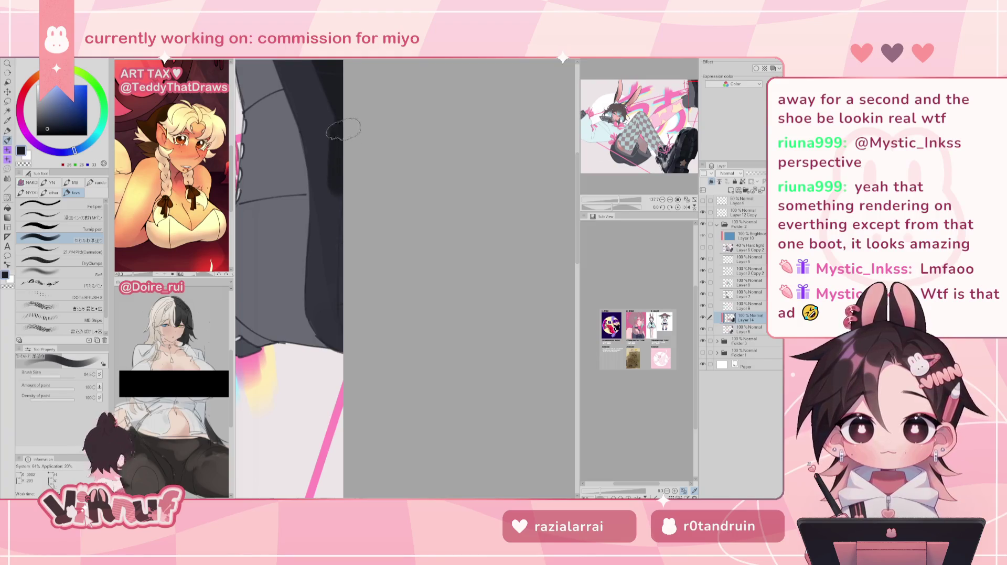
With a slightly smaller brush, paint dark shading down the boot's right edge, fainter lower down
key("bracketleft")
key("bracketleft")
key("bracketleft")
key("bracketleft")
key("bracketleft")
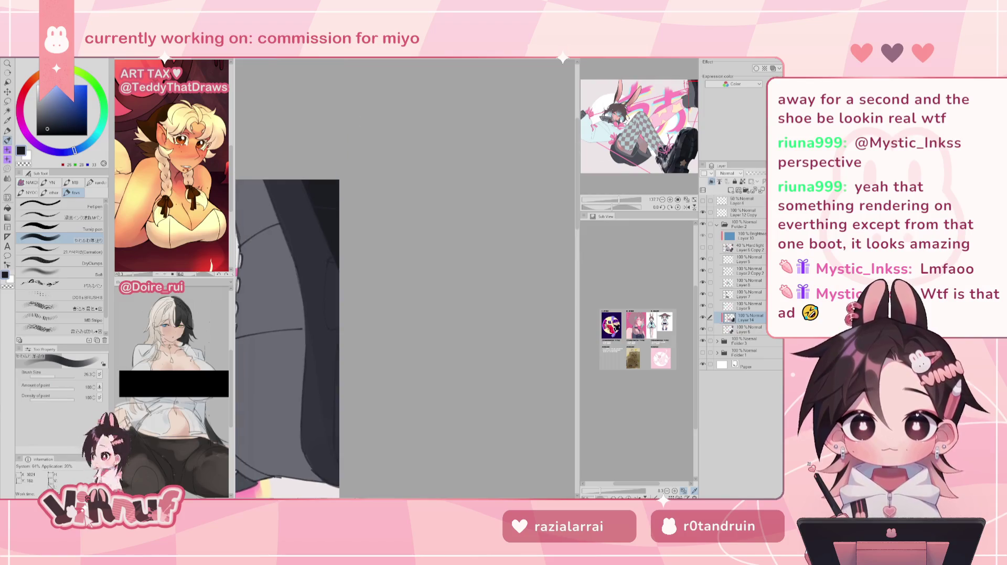
left_click_drag(314, 145, 310, 174)
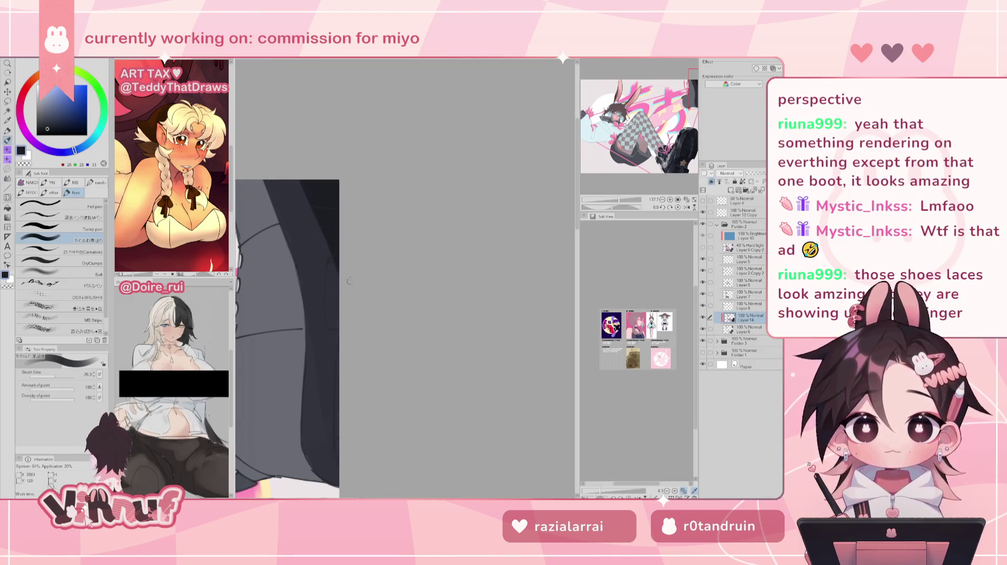
left_click_drag(336, 263, 331, 315)
left_click_drag(331, 281, 331, 320)
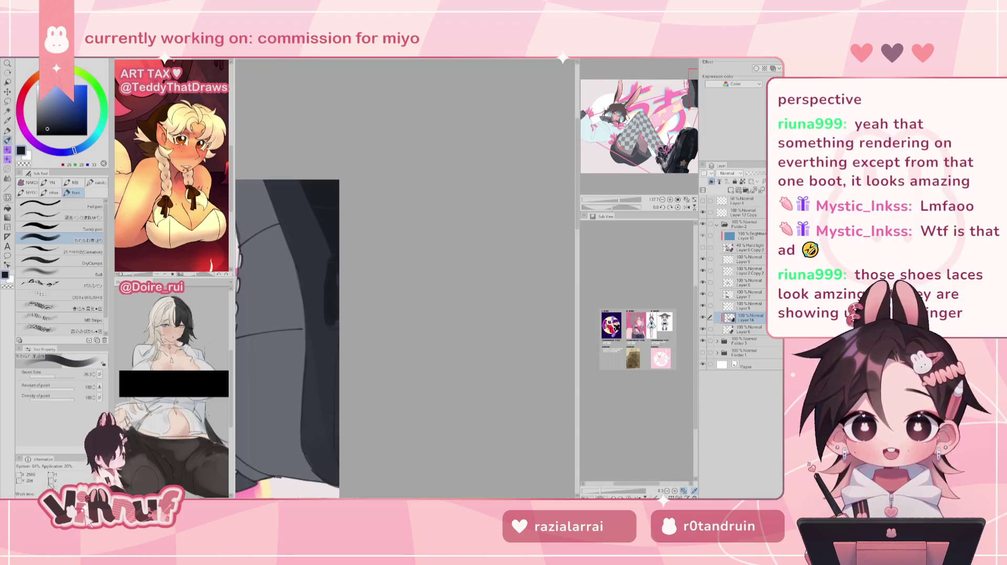
left_click_drag(332, 270, 331, 322)
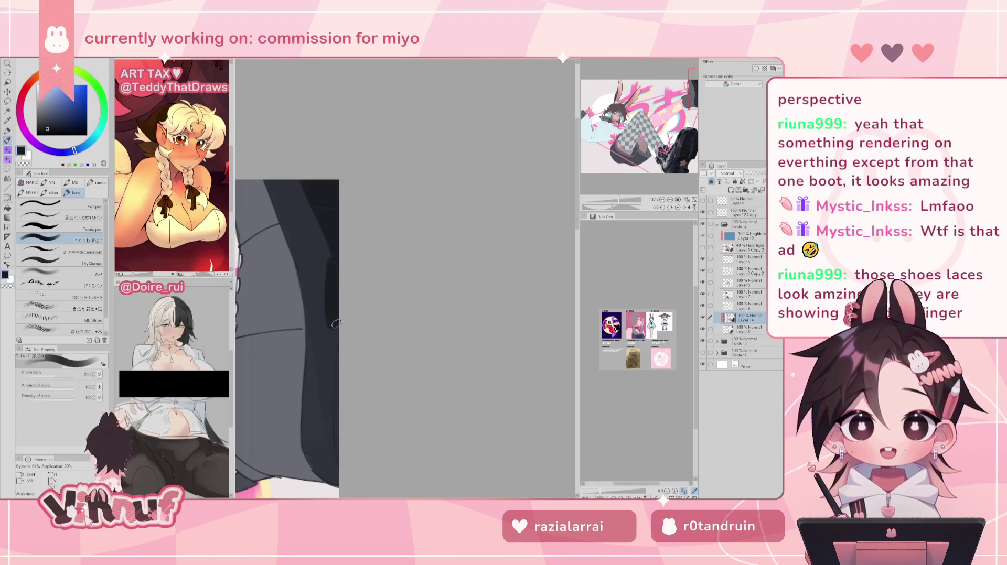
left_click_drag(337, 430, 338, 369)
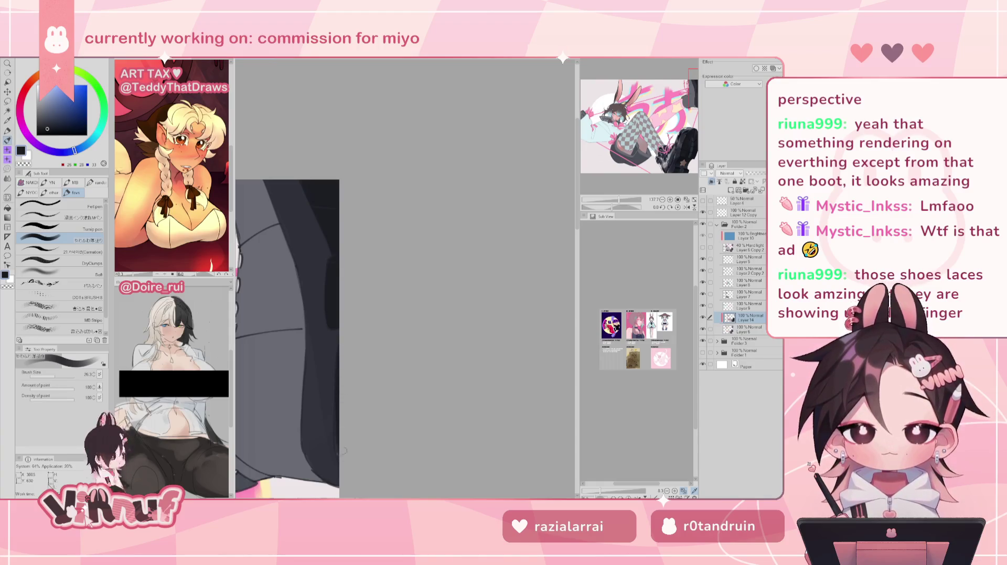
Eyedrop new grey-blues from the boot and switch to the Soft airbrush at size 180.2
left_click(318, 447, "alt")
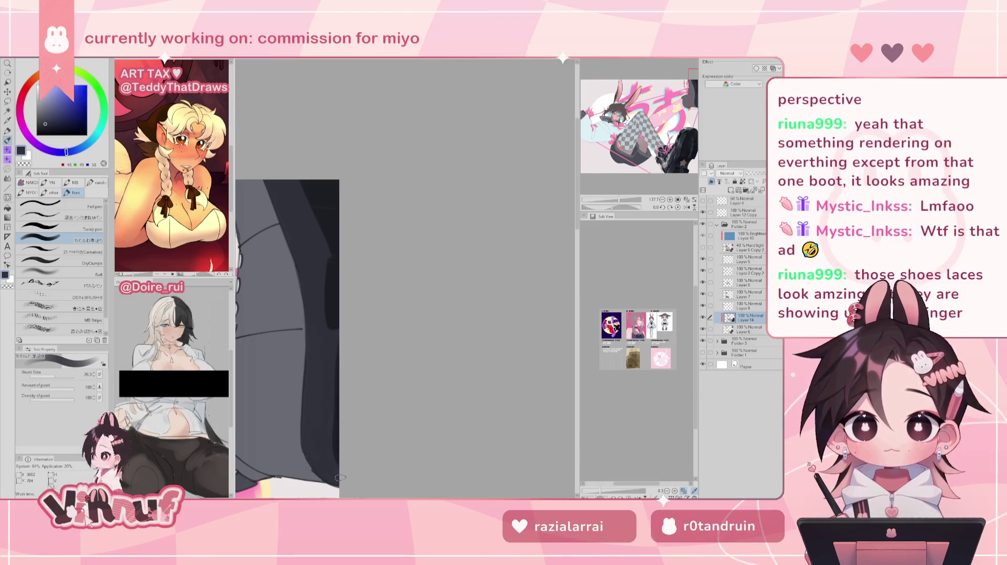
left_click_drag(639, 208, 612, 193)
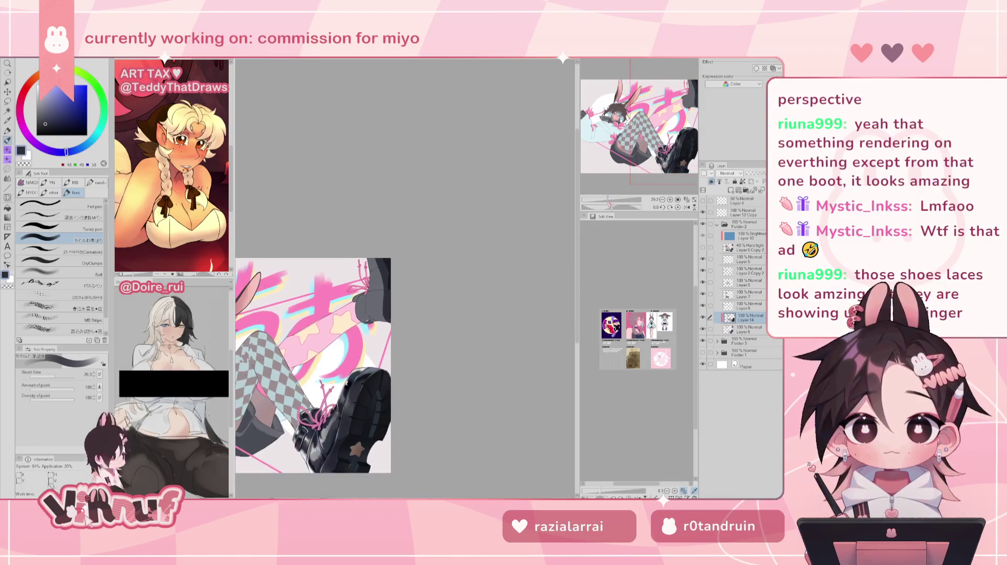
left_click(357, 407, "alt")
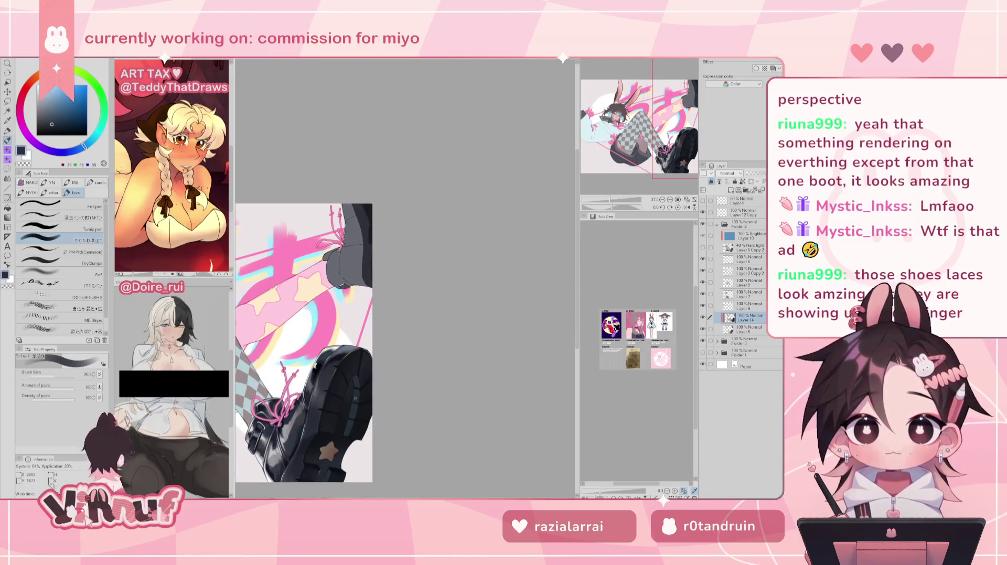
left_click_drag(610, 200, 618, 200)
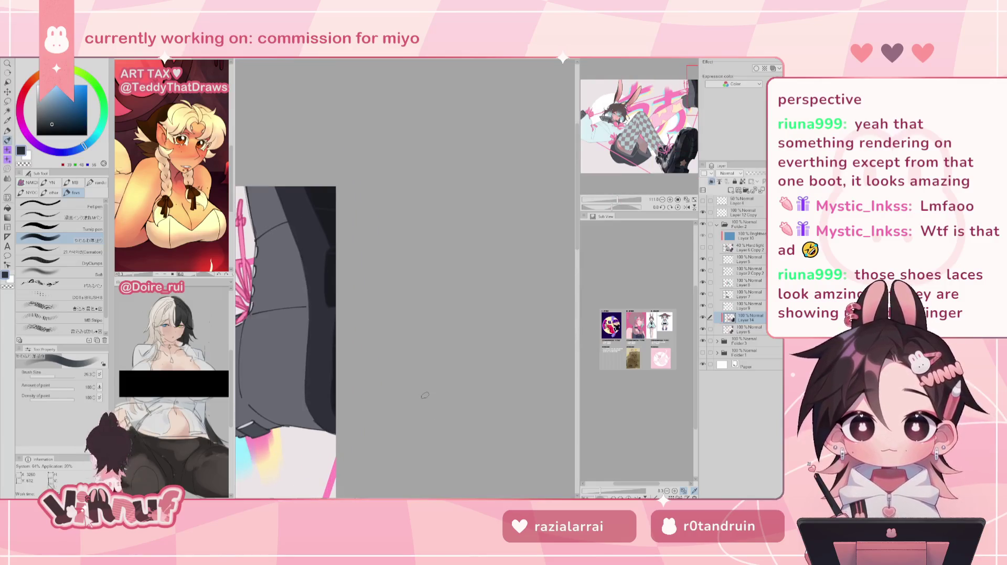
left_click(57, 274)
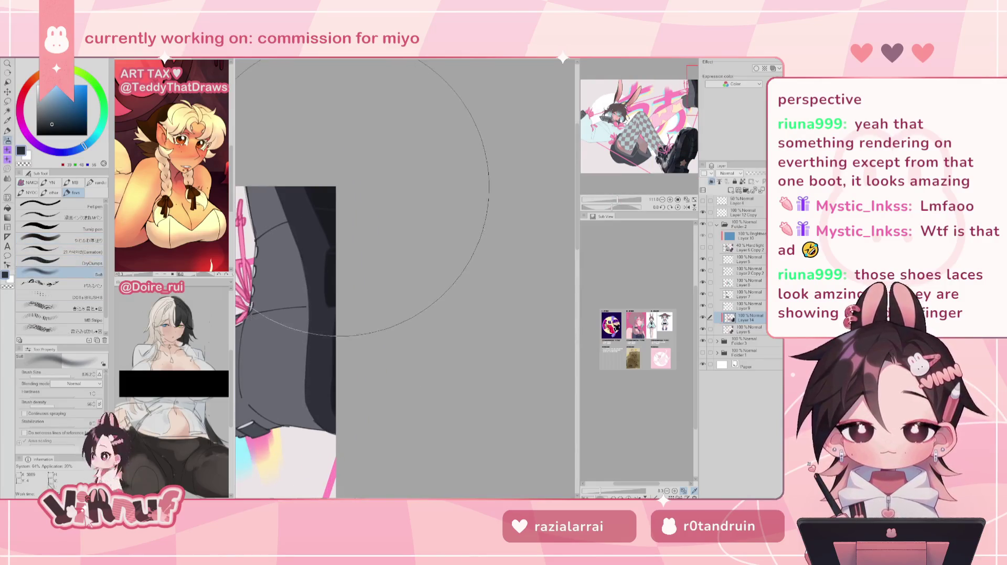
key("bracketleft")
key("bracketleft")
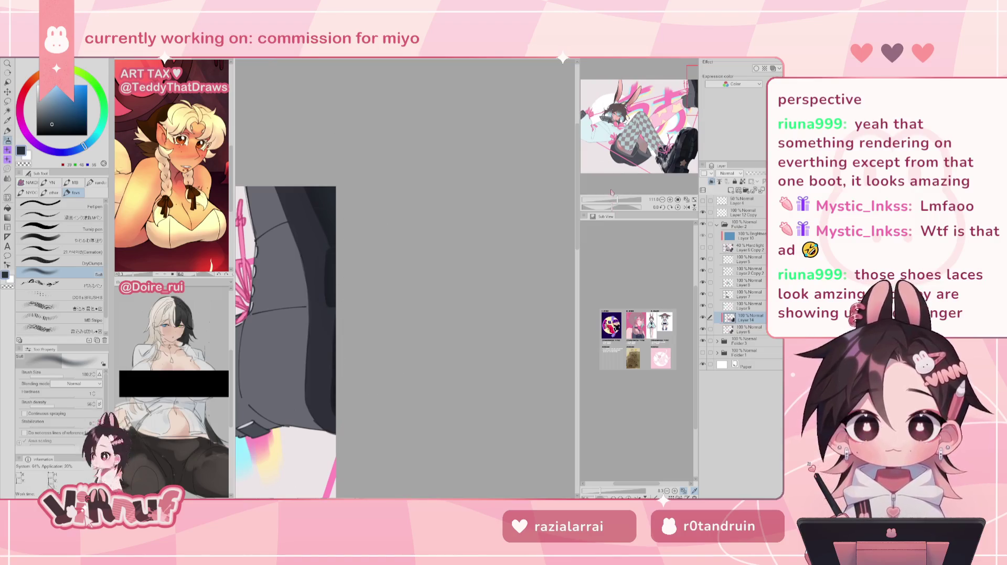
scroll(450, 195, "down", 3)
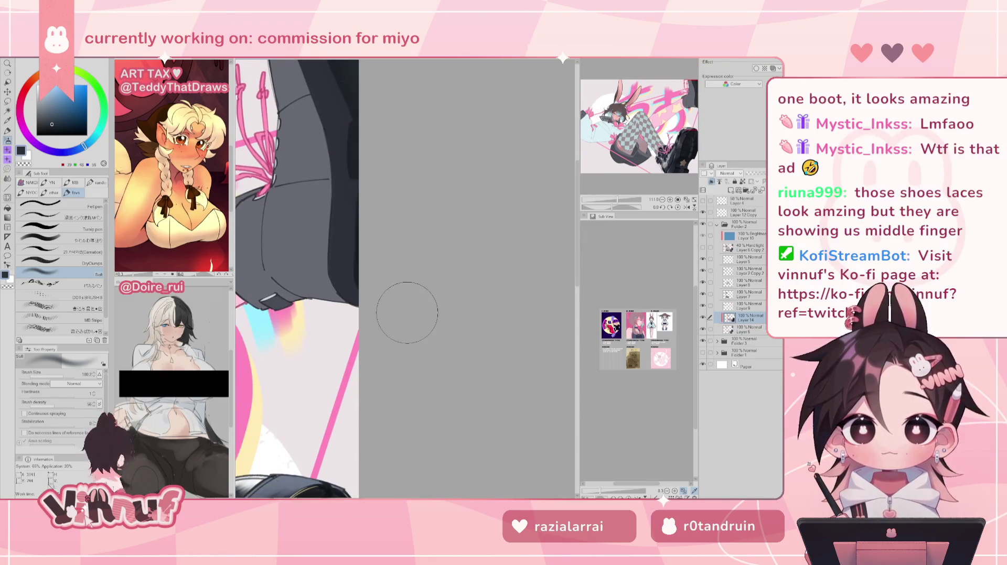
scroll(407, 313, "up", 3)
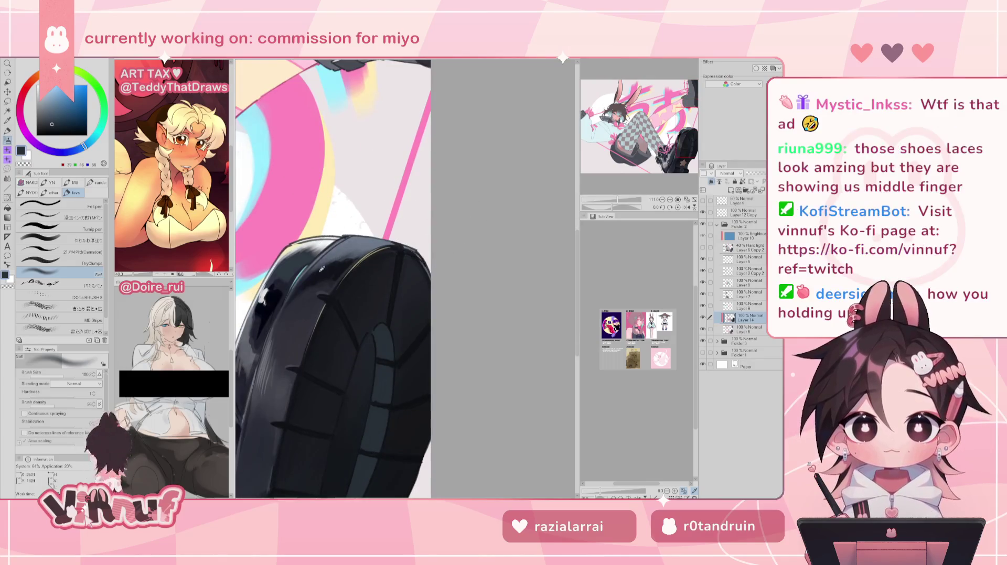
Eyedrop the boot's darker shade, choose the やわらか塗り brush, and scroll over the star sole and laced top
left_click(322, 272, "alt")
left_click(274, 307, "alt")
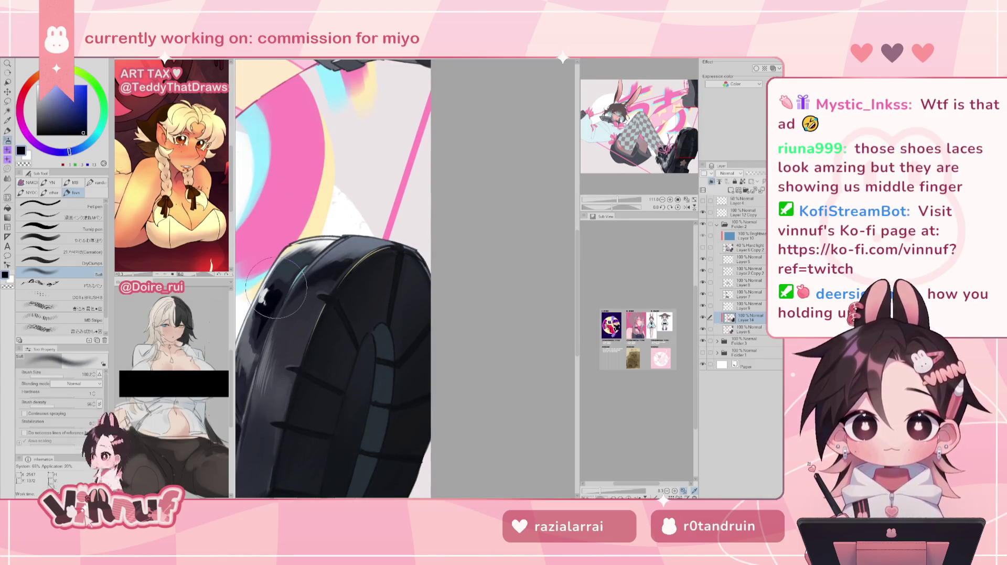
left_click(81, 241)
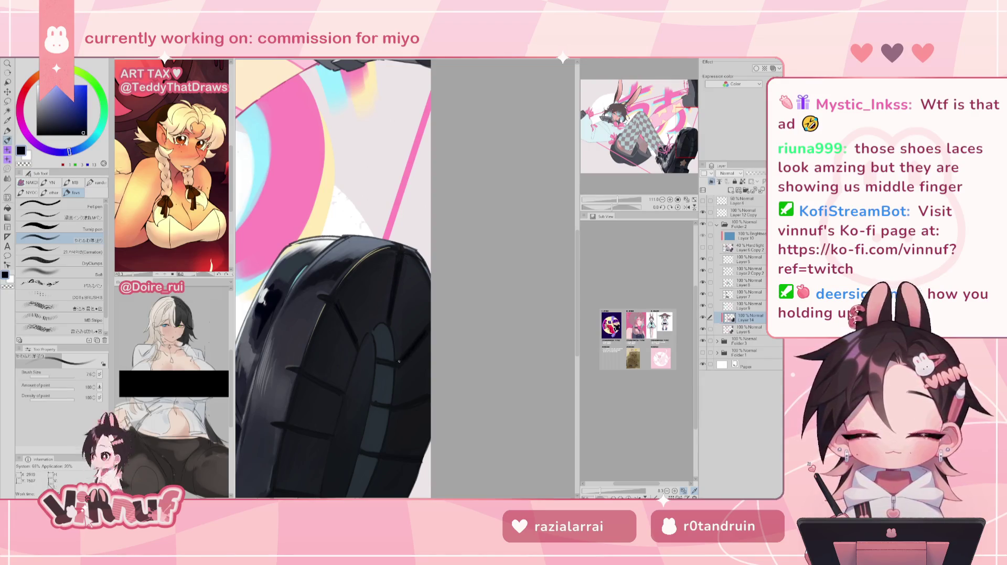
scroll(403, 351, "down", 3)
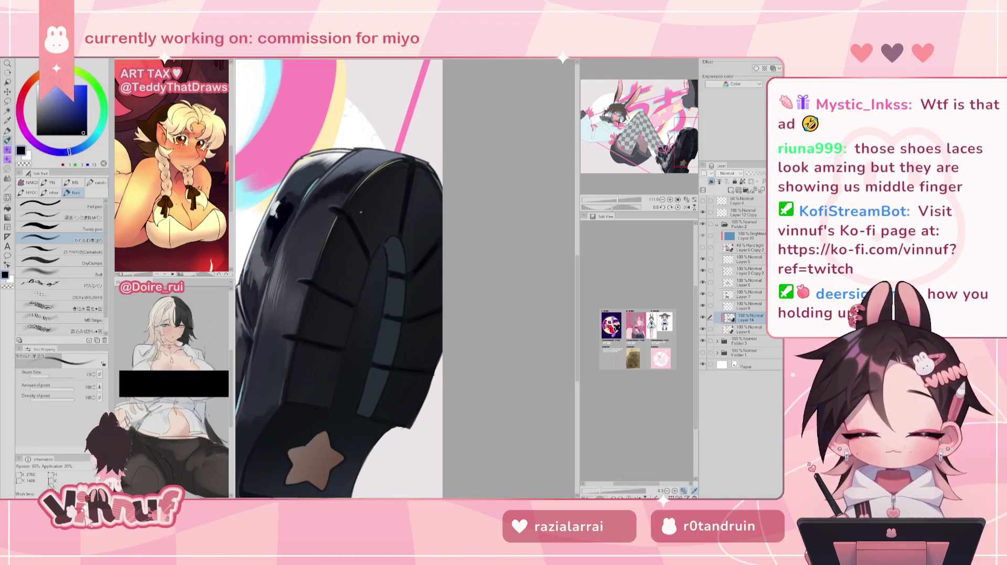
scroll(405, 270, "down", 5)
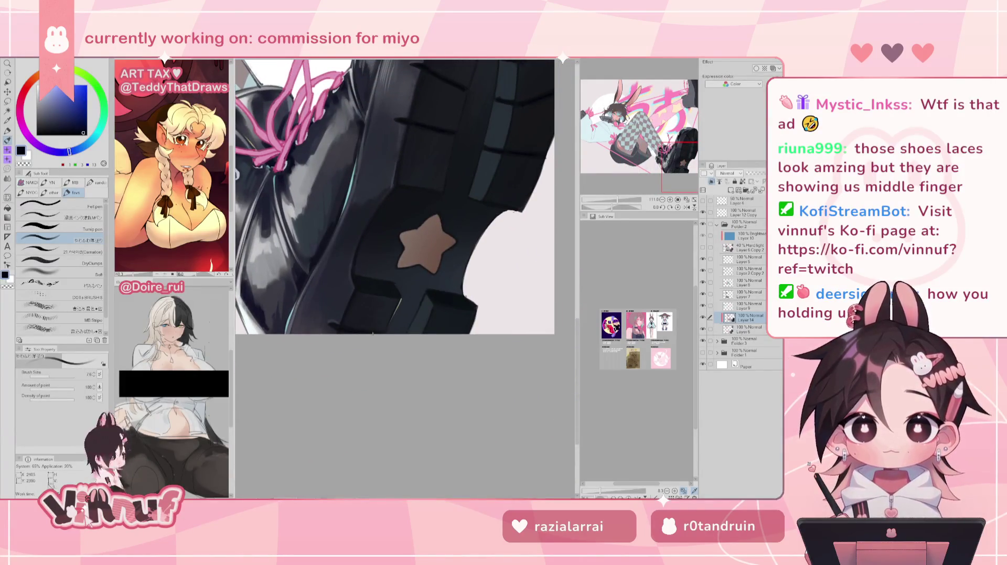
left_click_drag(683, 169, 683, 92)
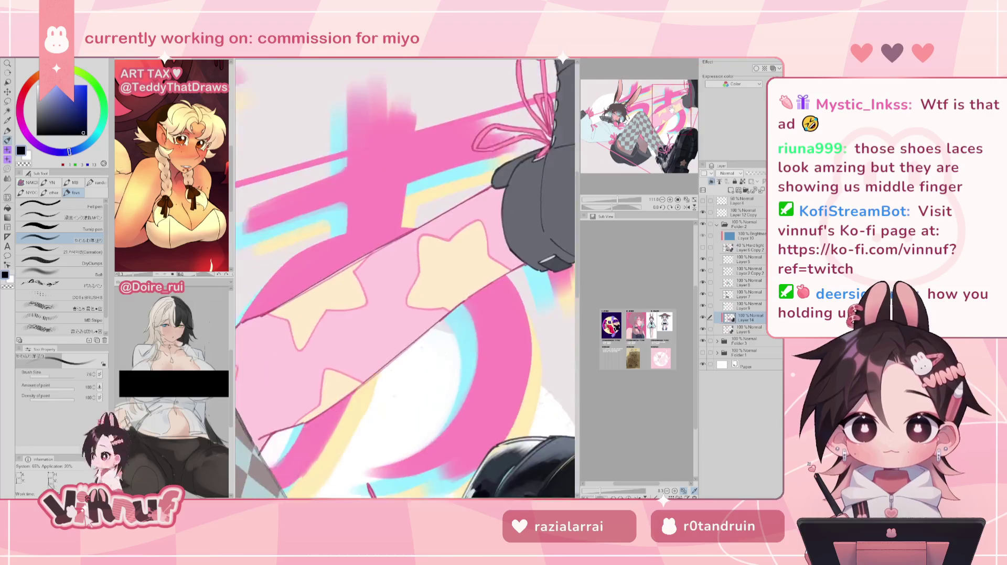
scroll(348, 341, "down", 5)
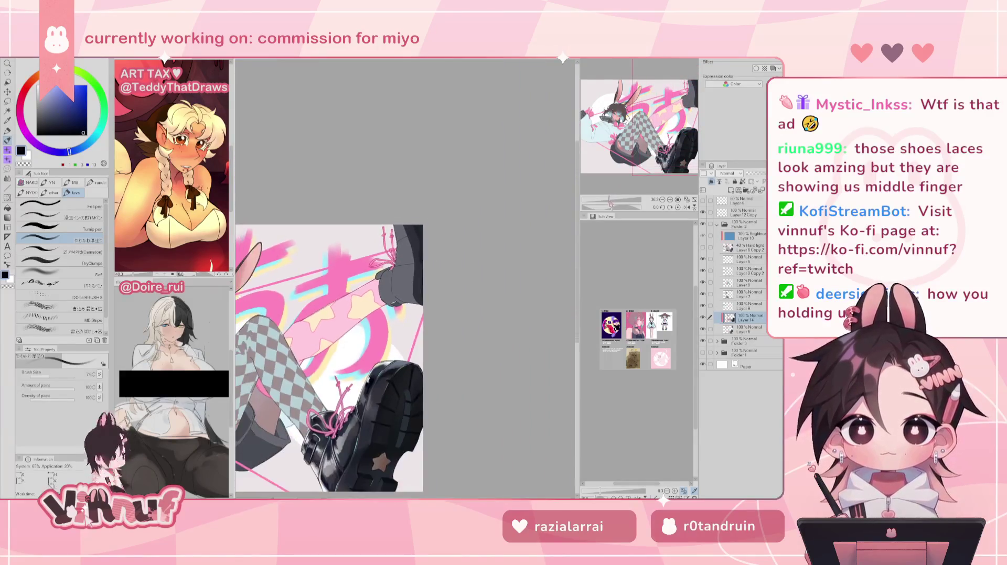
Scroll and pan the canvas to bring the upper leg and boot into view
scroll(332, 341, "up", 3)
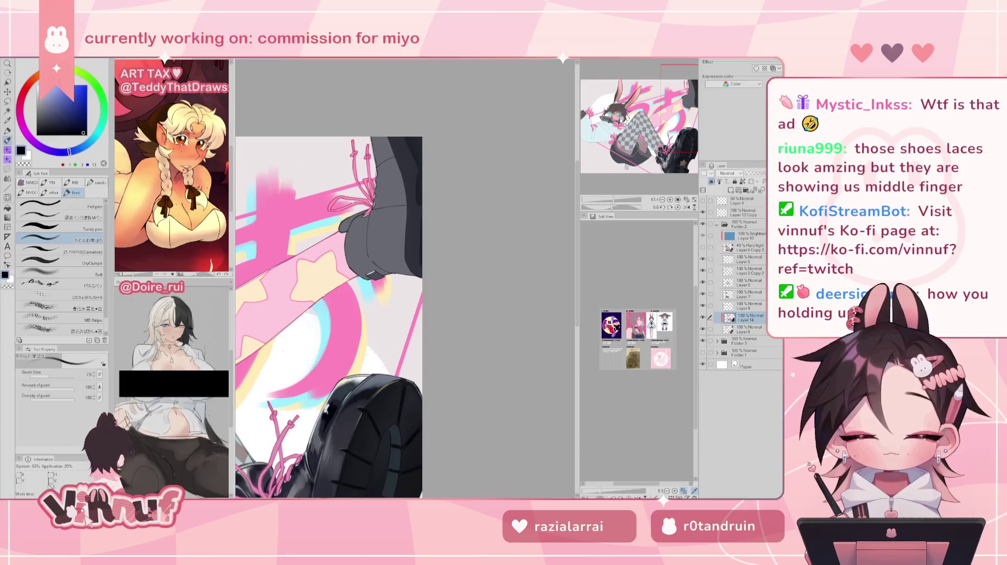
scroll(327, 315, "down", 2)
scroll(326, 315, "down", 2)
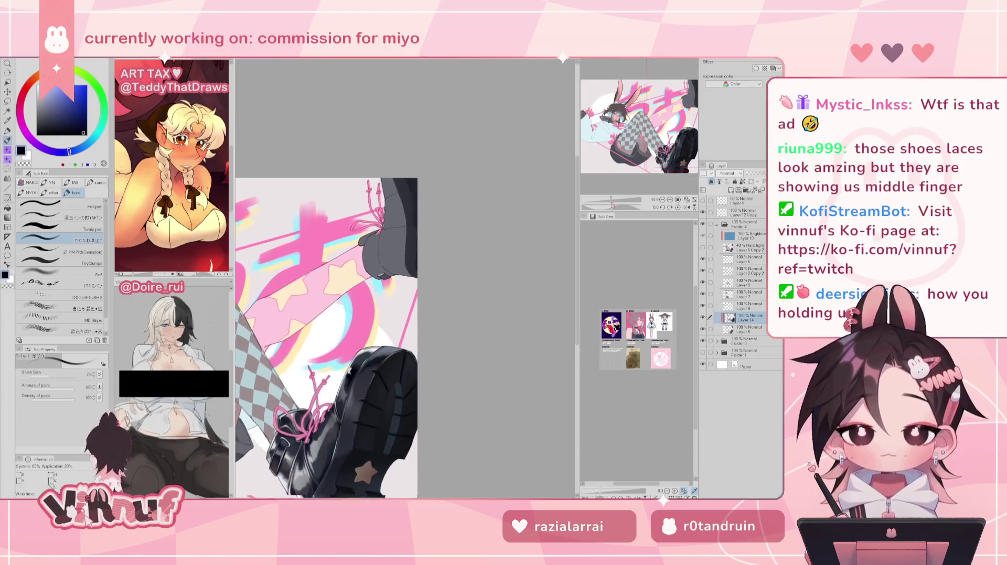
scroll(330, 284, "up", 3)
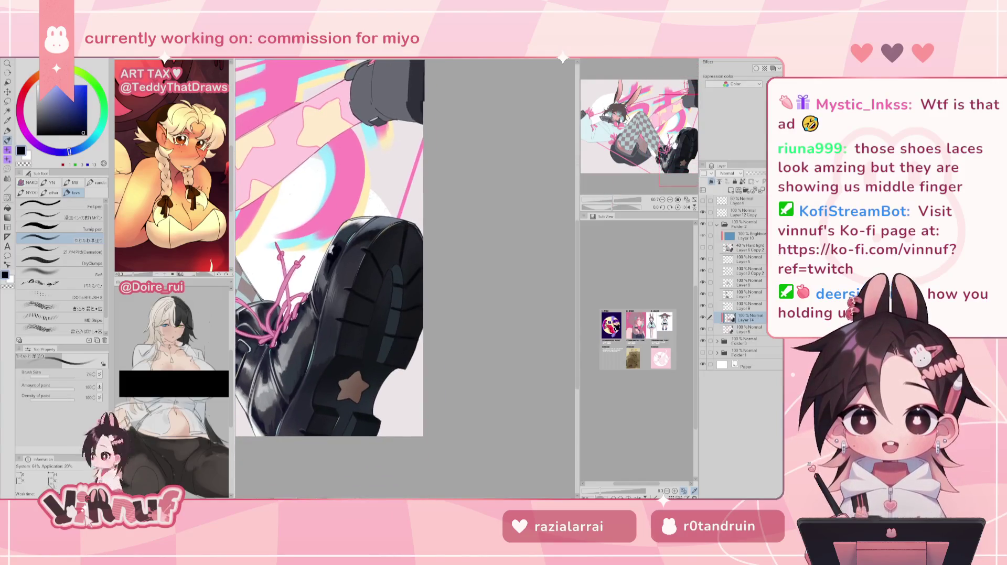
left_click_drag(331, 263, 311, 361)
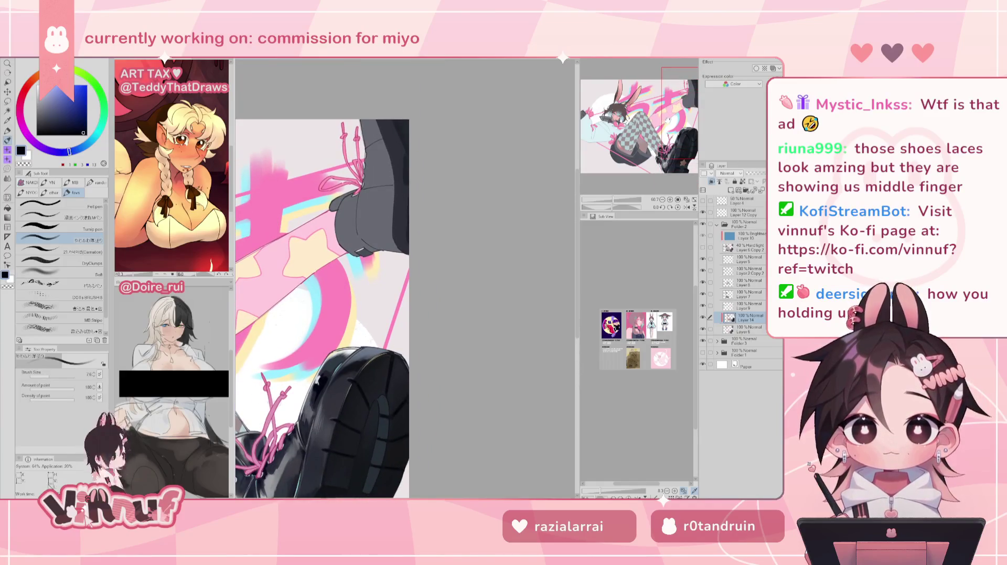
scroll(322, 310, "up", 3)
scroll(322, 309, "up", 3)
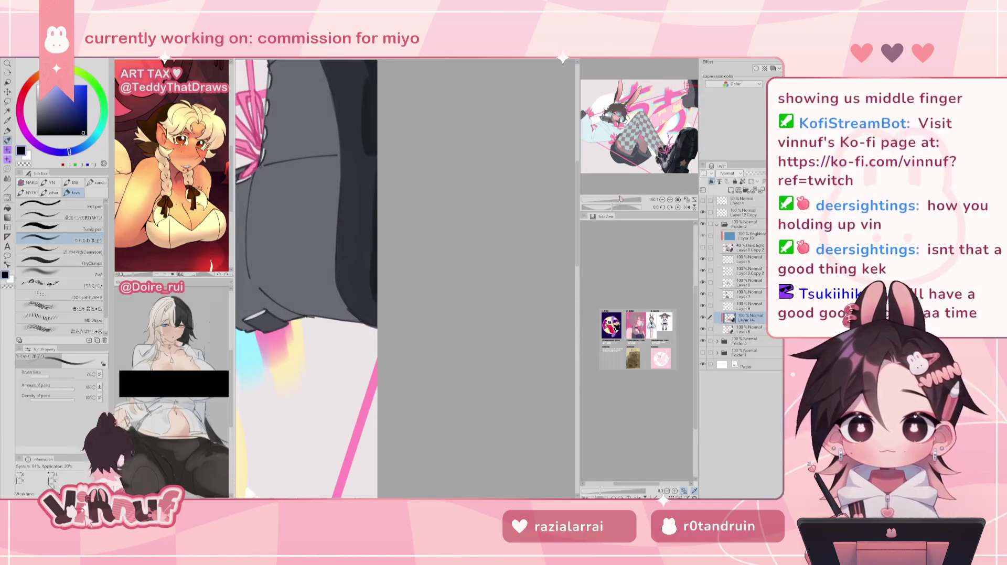
scroll(363, 209, "down", 2)
Switch from the eraser back to the pen, stroke near the boot's right edge, and zoom onto the boot
key("e")
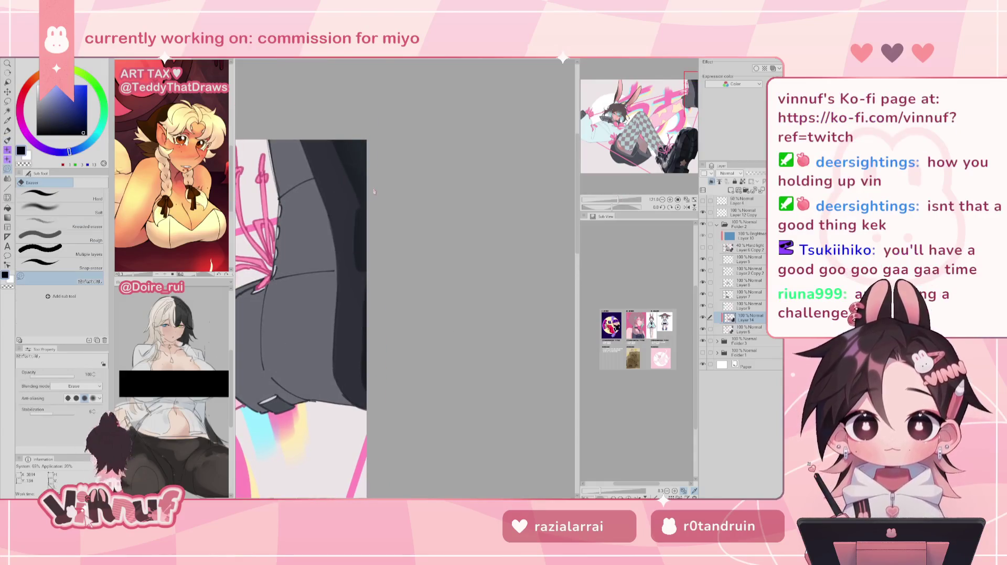
key("p")
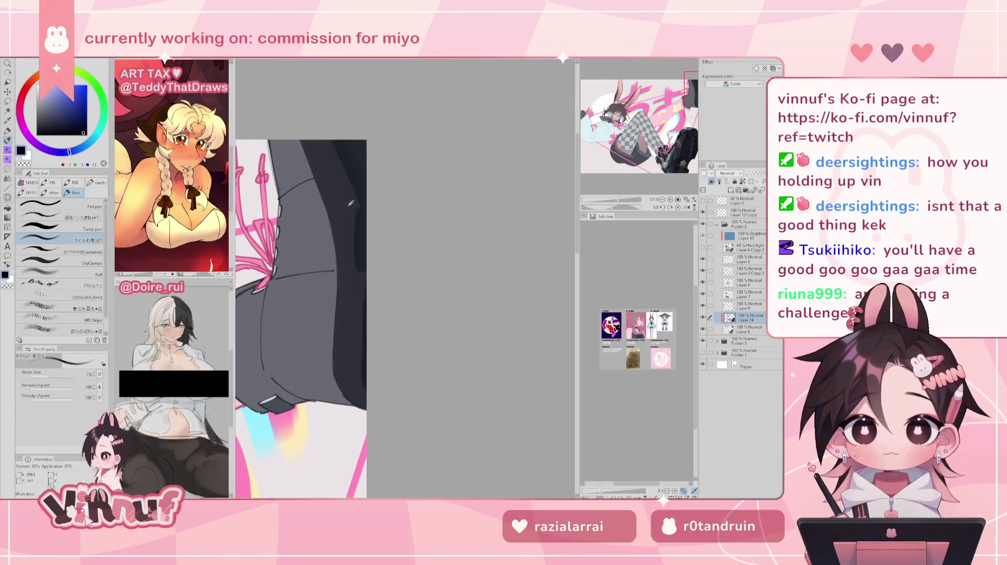
left_click_drag(357, 212, 356, 250)
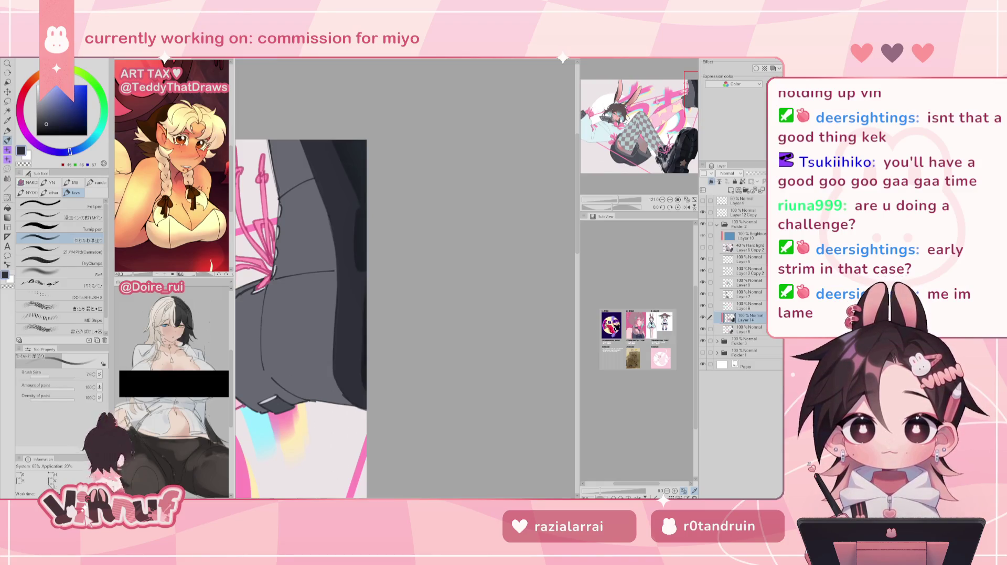
mouse_move(687, 84)
left_mouse_down()
mouse_move(652, 177)
mouse_move(614, 204)
left_mouse_up()
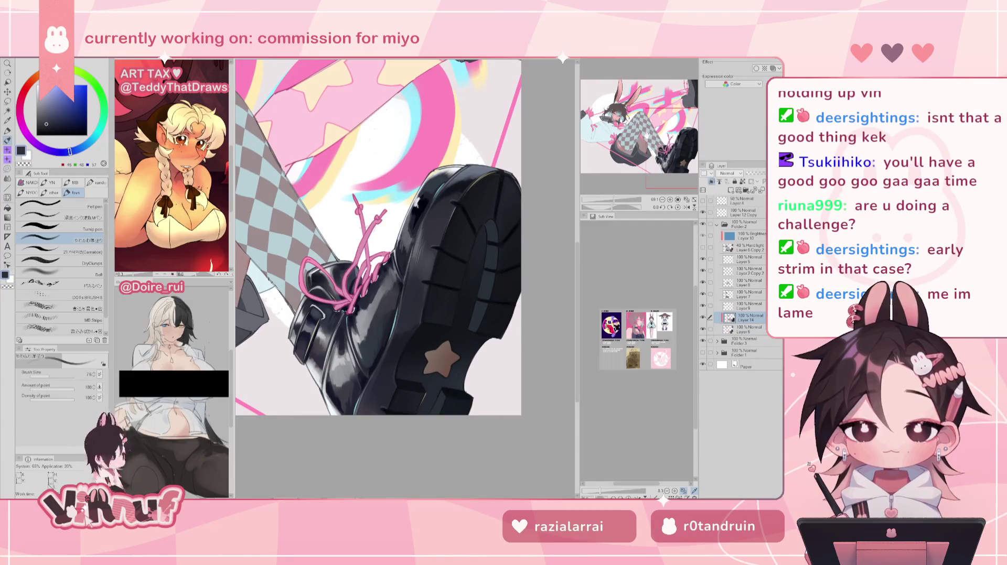
Pan and zoom out from the lower boot toward the top of the artwork and the grey upper boot
left_click_drag(650, 135, 663, 152)
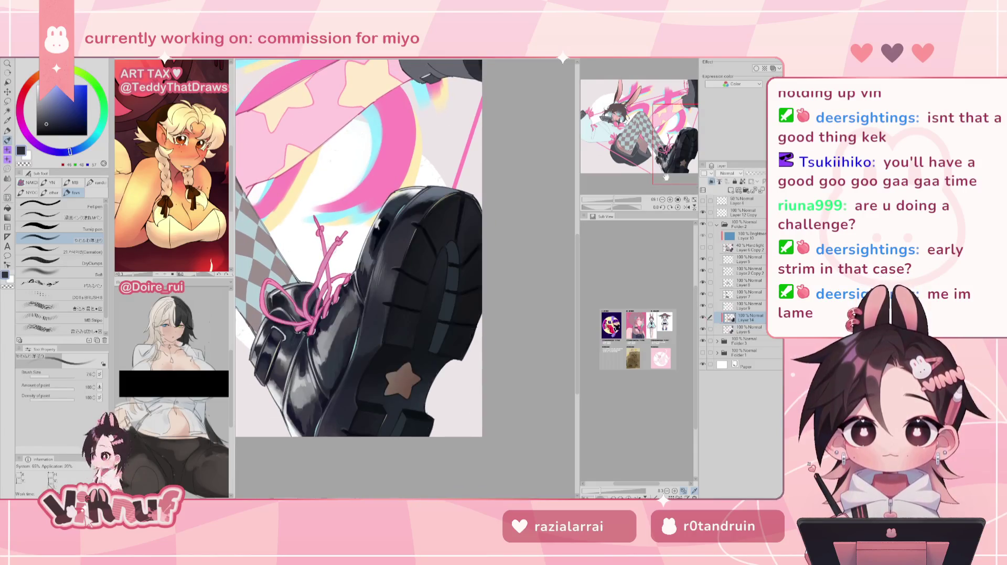
scroll(654, 138, "up", 2)
scroll(629, 185, "down", 2)
mouse_move(612, 201)
left_mouse_down()
mouse_move(607, 208)
mouse_move(614, 201)
left_mouse_up()
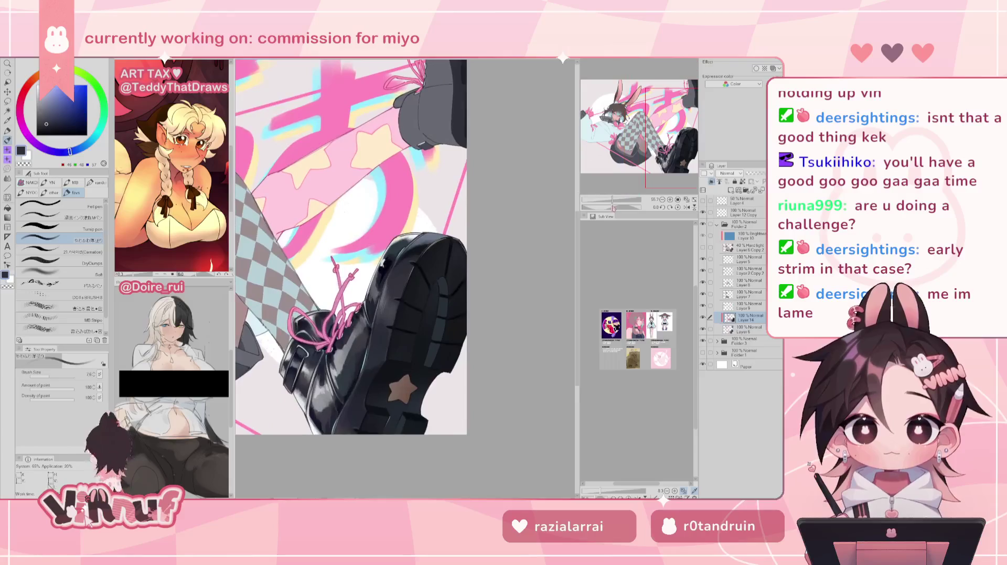
left_click_drag(662, 130, 672, 118)
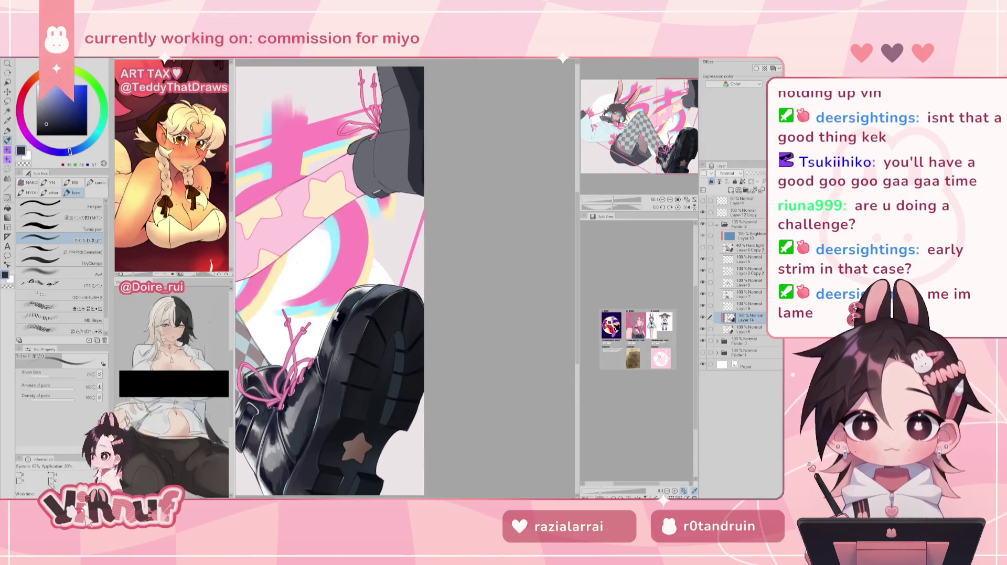
mouse_move(405, 81)
left_mouse_down()
mouse_move(375, 187)
mouse_move(368, 181)
left_mouse_up()
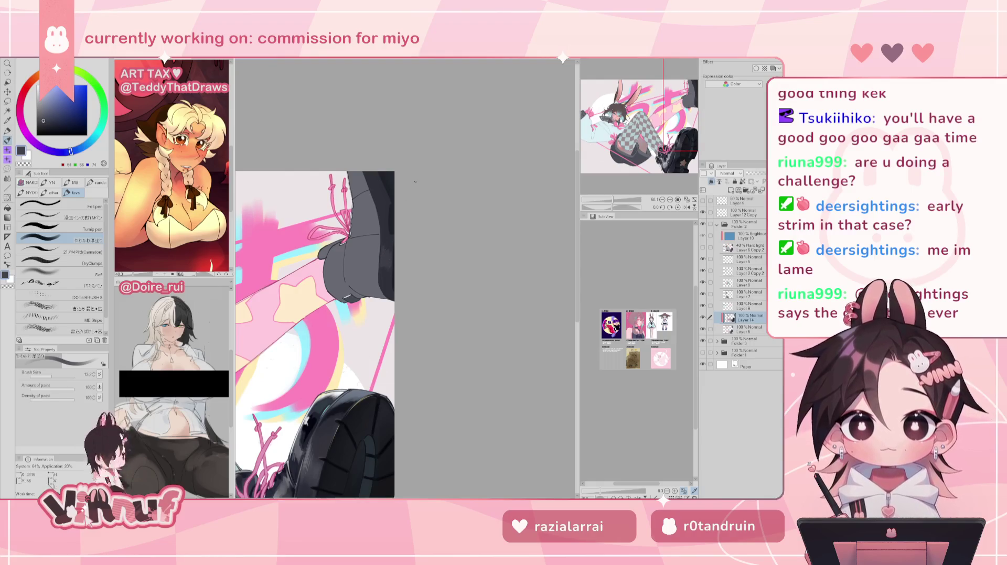
Sample greys from the boot, raise the brush size to 62.2, and pan to the checkered leg and boot
left_click(384, 270, "alt")
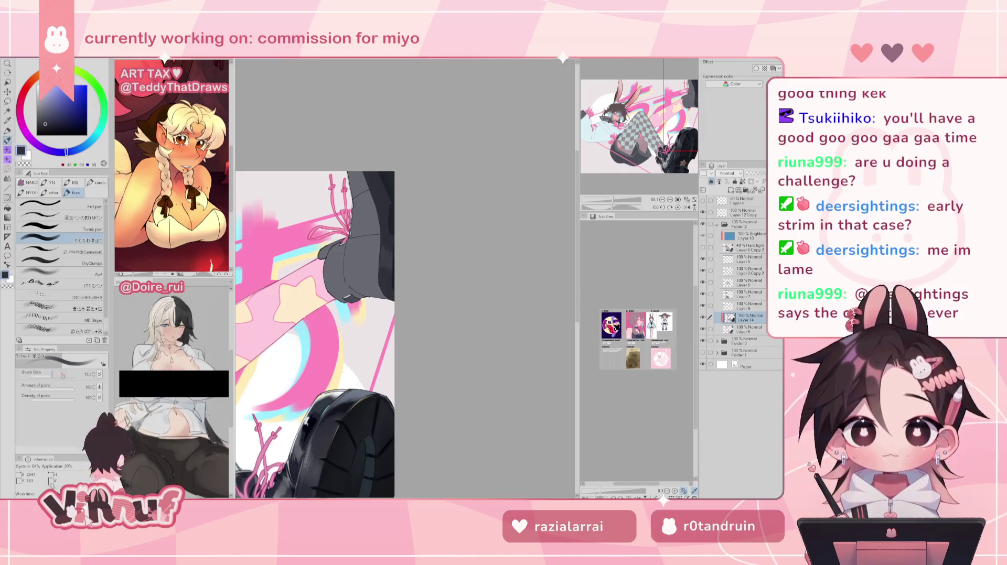
key("bracketright")
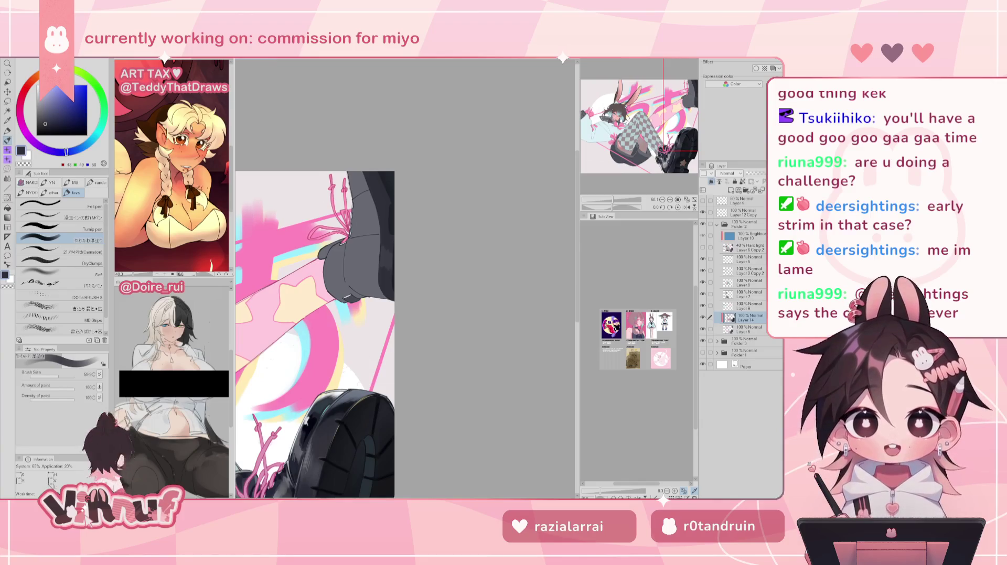
key("bracketright")
key("bracketright")
key("bracketright")
key("bracketright")
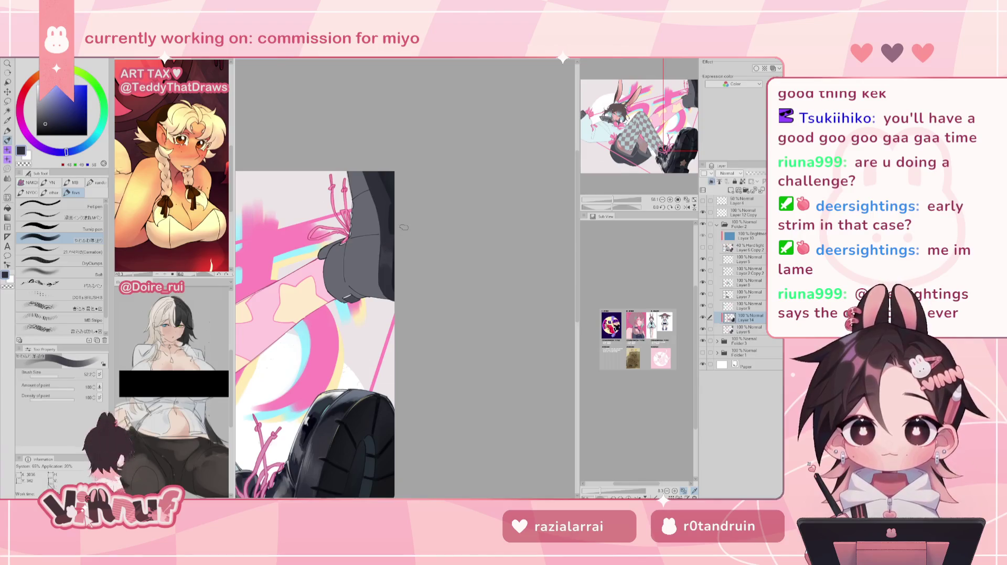
left_click(392, 256, "alt")
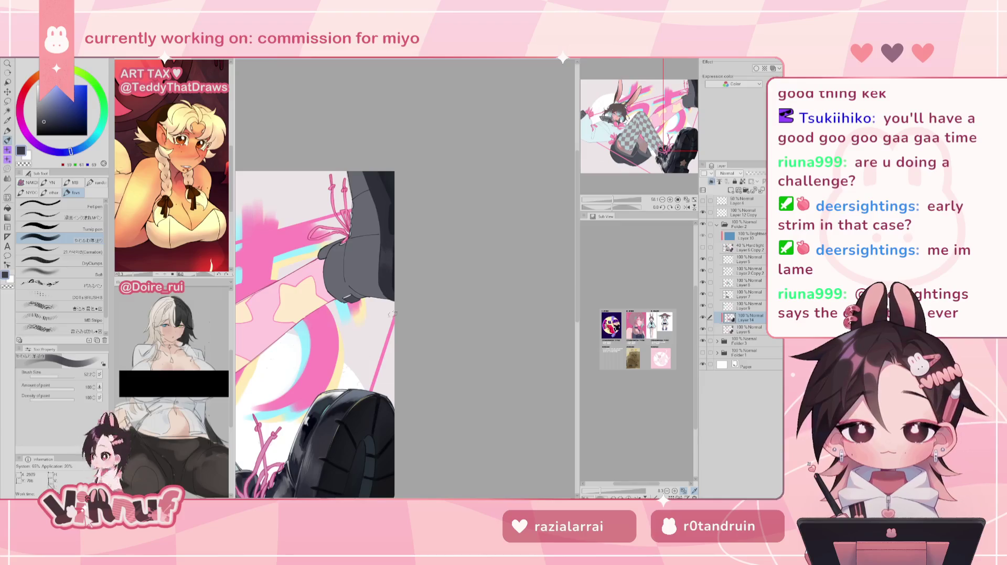
key("h")
key("h")
scroll(662, 120, "up", 1)
left_click_drag(663, 120, 663, 131)
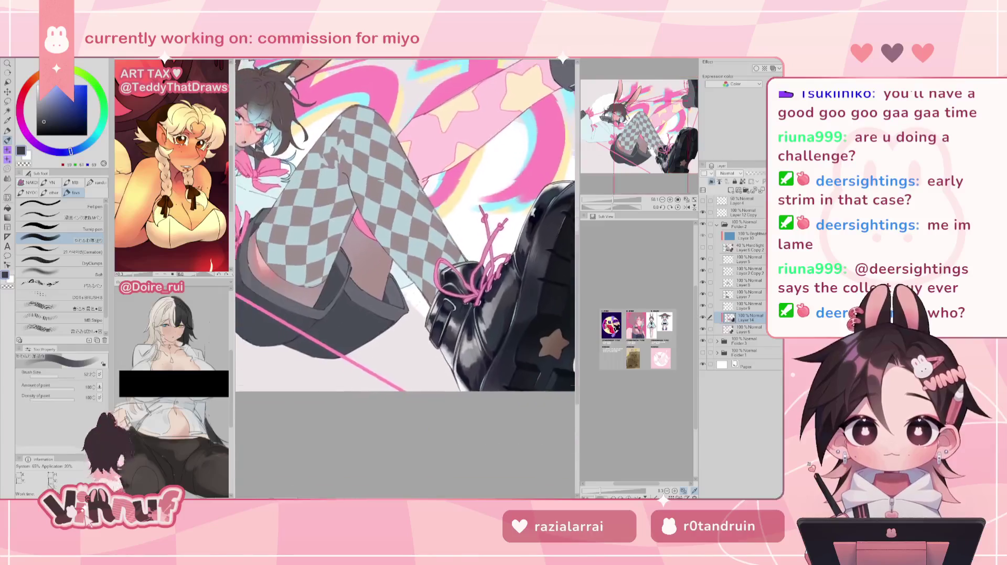
left_click(419, 368, "alt")
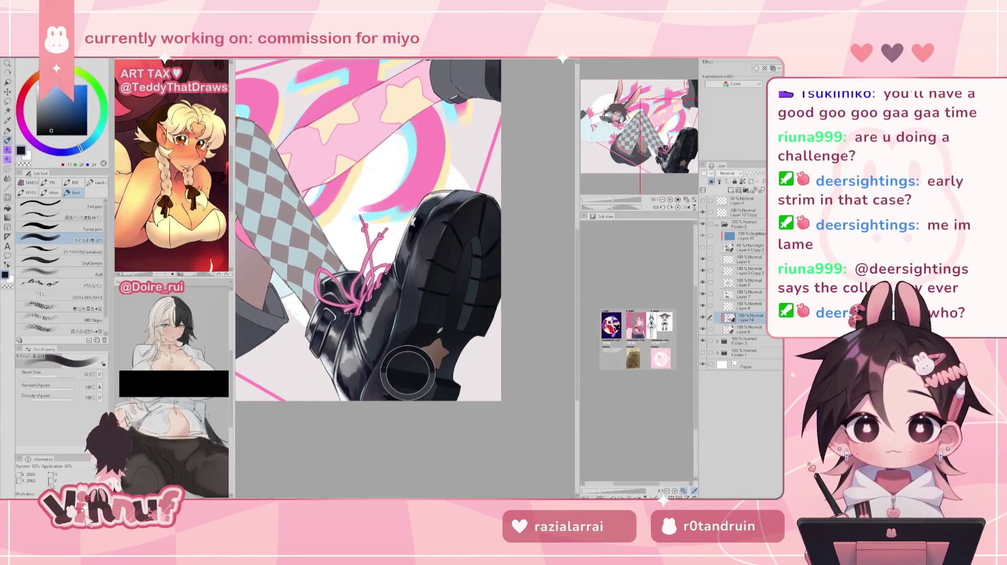
Pick a dark grey, set the brush size to 45.5, and rotate the view to 73.7° around the boot
mouse_move(497, 275)
left_mouse_down()
mouse_move(411, 313)
mouse_move(431, 276)
left_mouse_up()
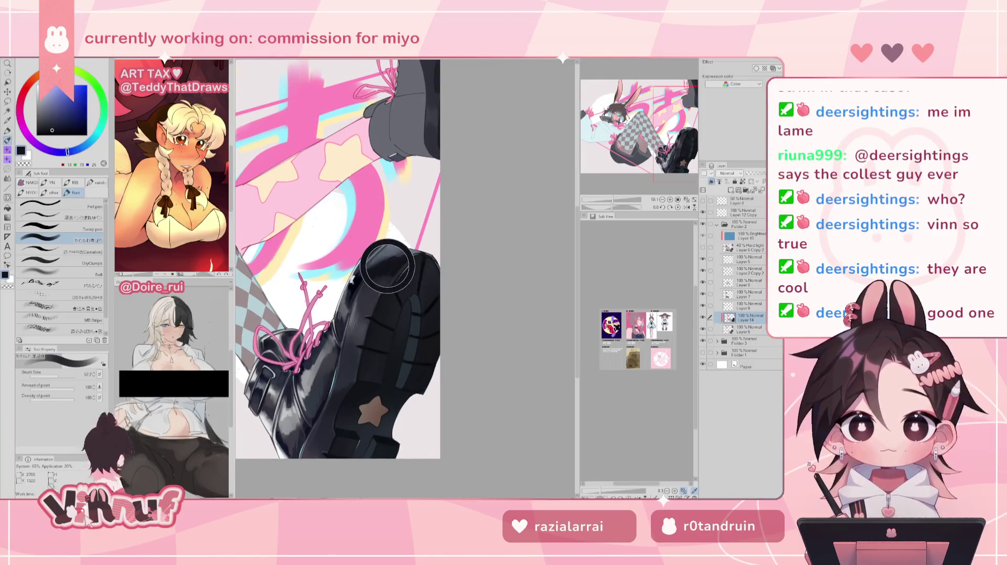
left_click_drag(386, 269, 361, 344)
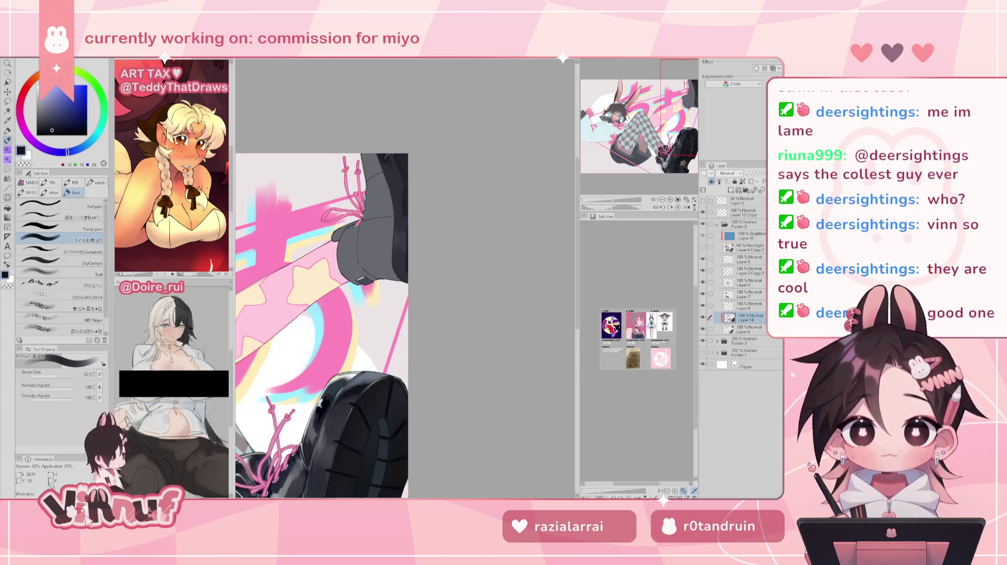
left_click(393, 170, "alt")
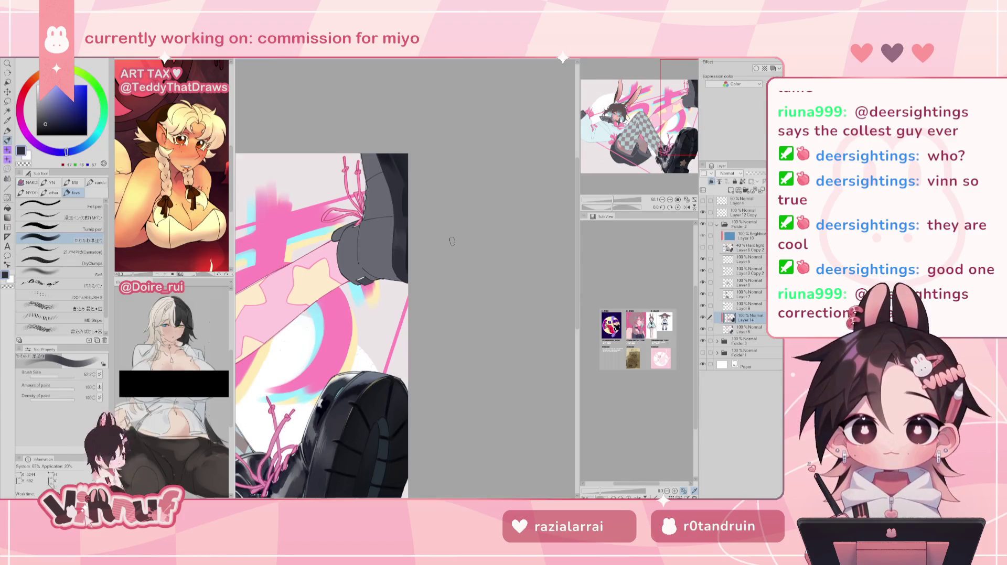
left_click(54, 376)
left_click_drag(53, 376, 63, 376)
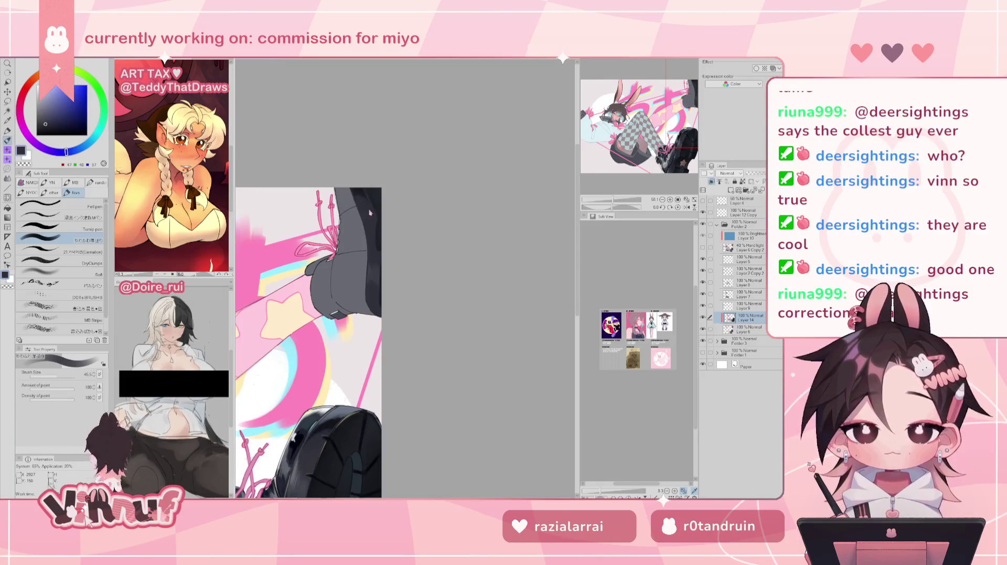
left_click_drag(336, 314, 367, 209)
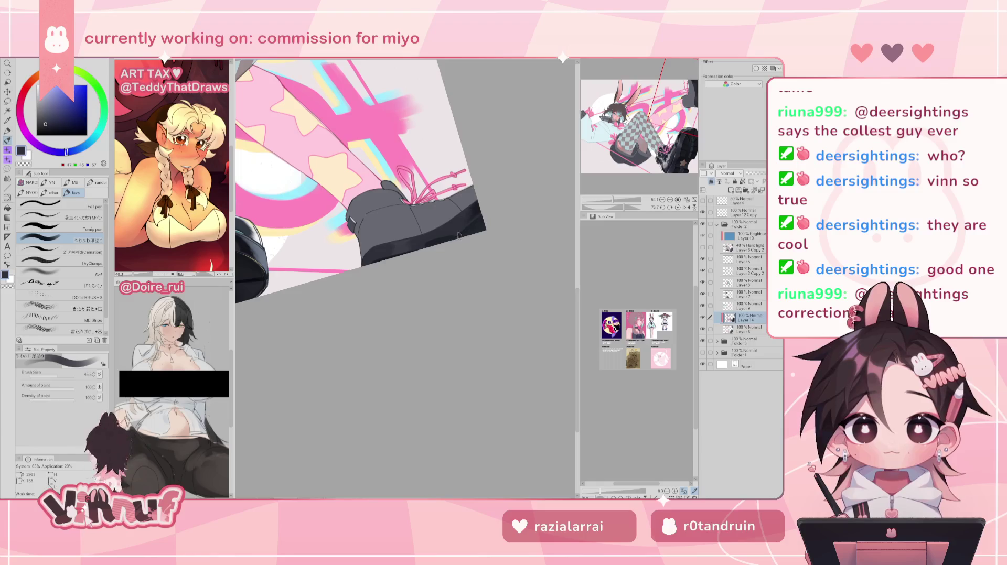
Mirror-check the canvas, eyedrop a near-black grey from the boot, and reset the rotation upright
key("h")
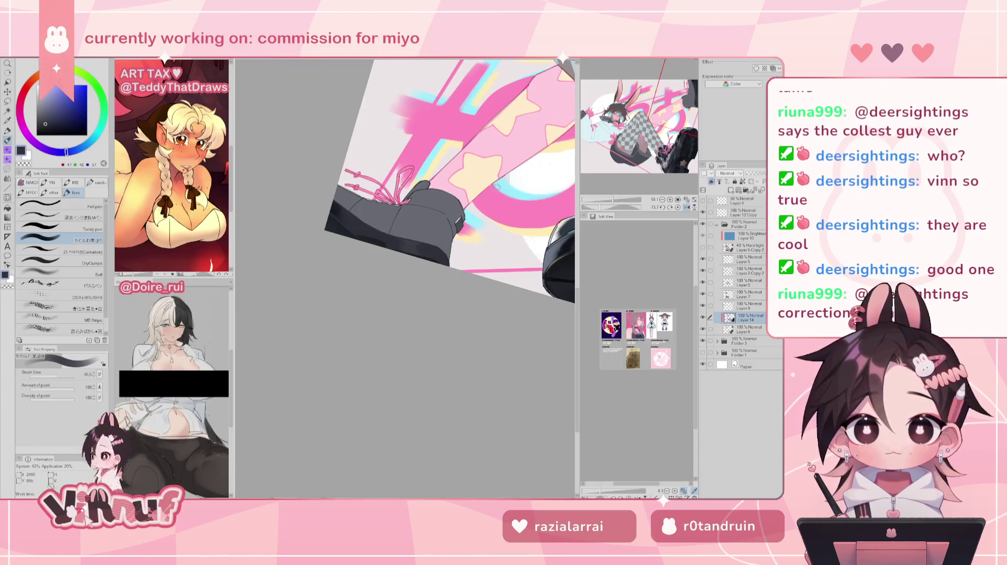
key("h")
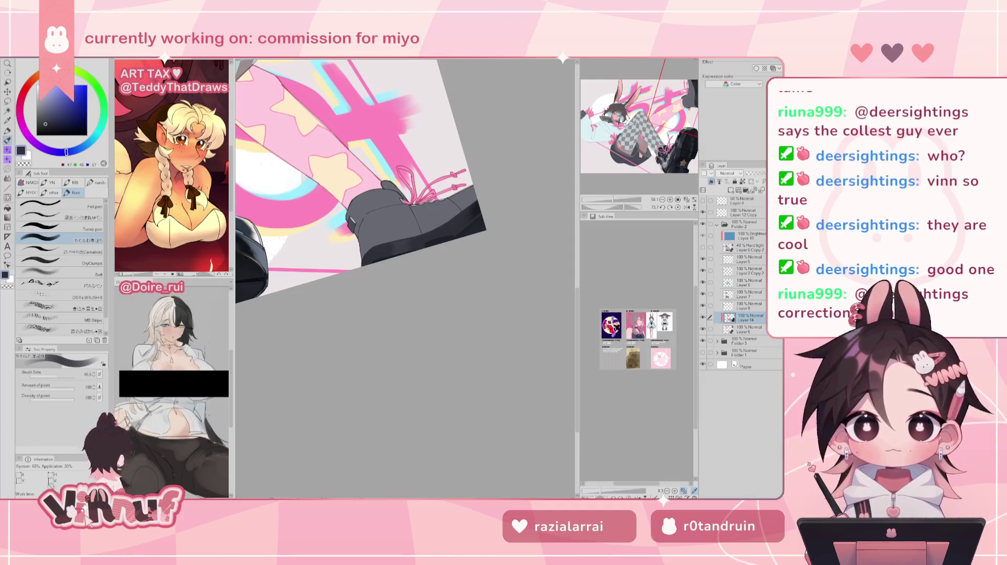
left_click(376, 253, "alt")
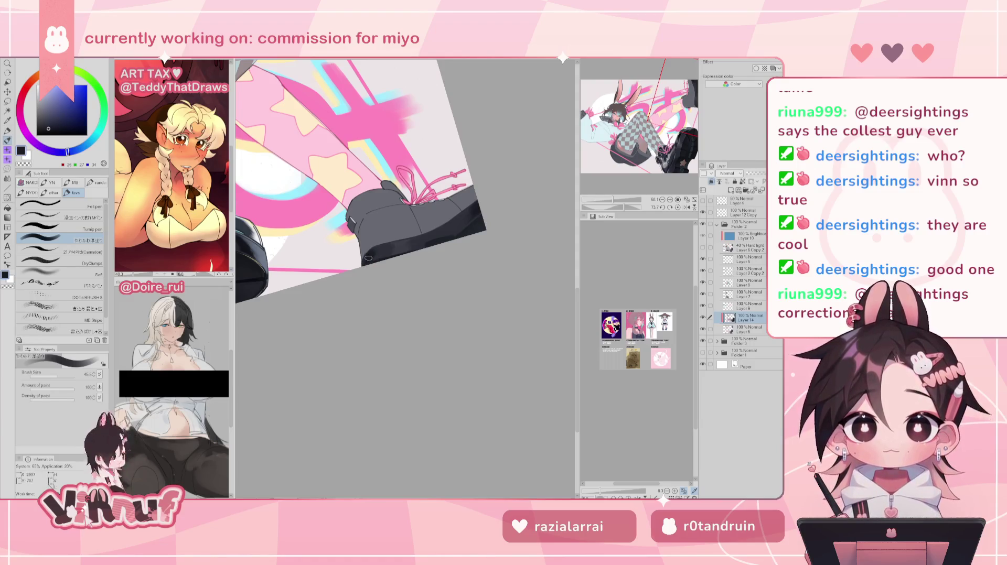
left_click(374, 253, "alt")
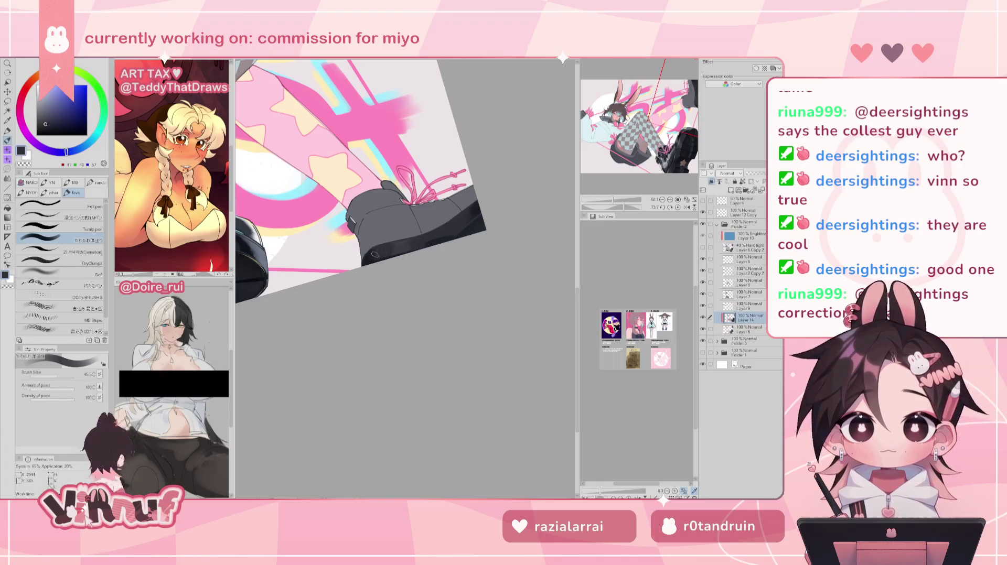
left_click(370, 260, "alt")
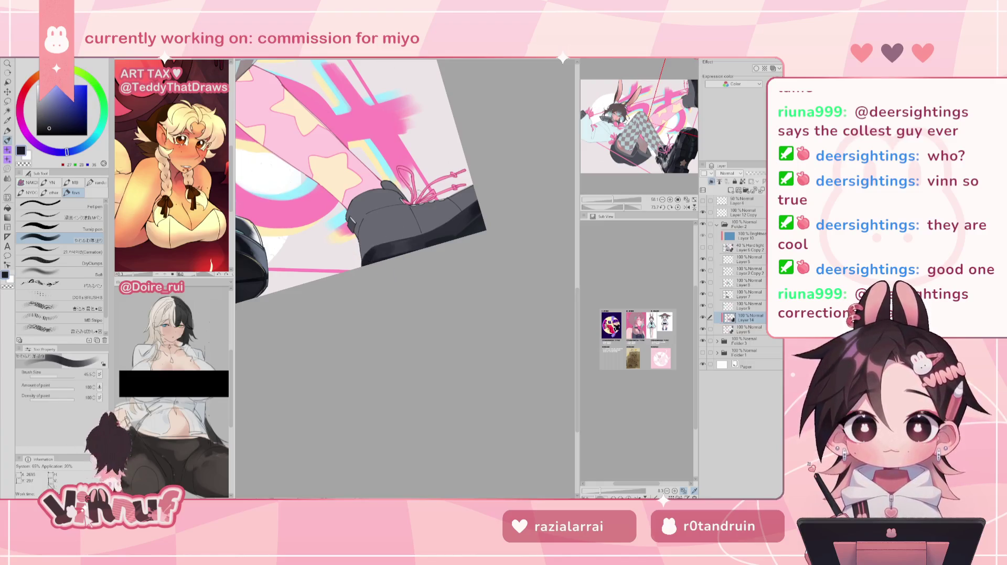
left_click(678, 207)
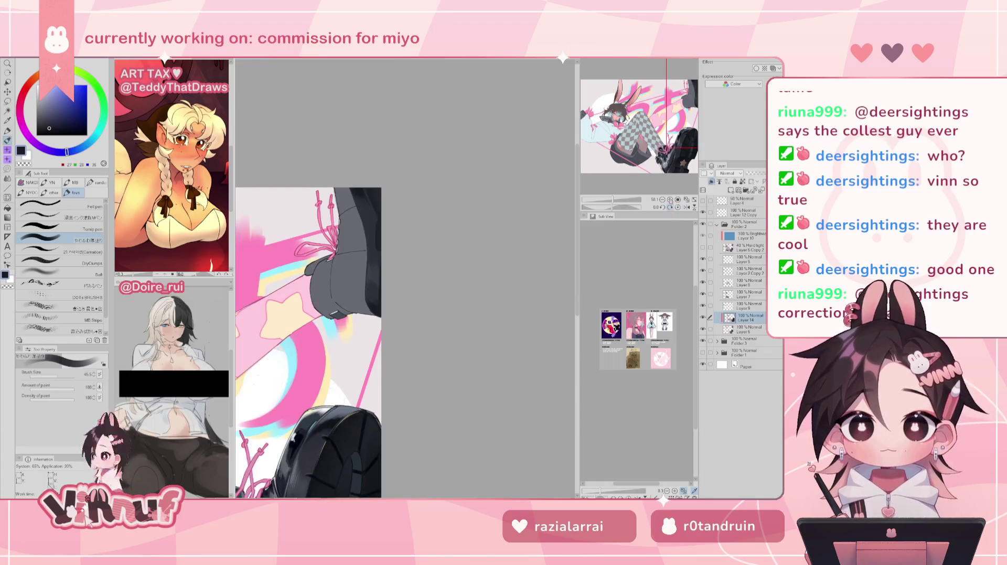
Sample the boot's dark greys and pan the view across the lower and upper boot
left_click(385, 286, "alt")
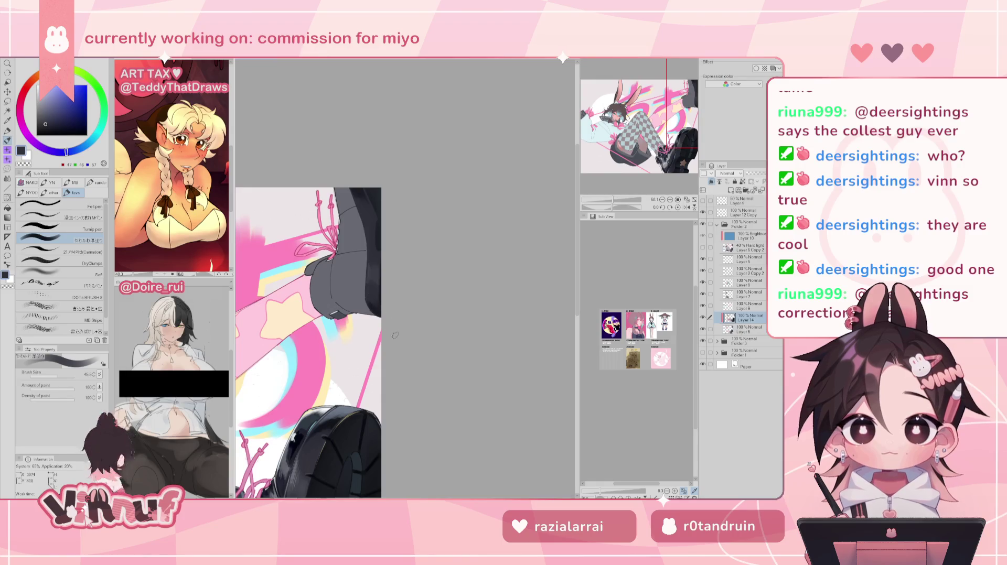
left_click(380, 313, "alt")
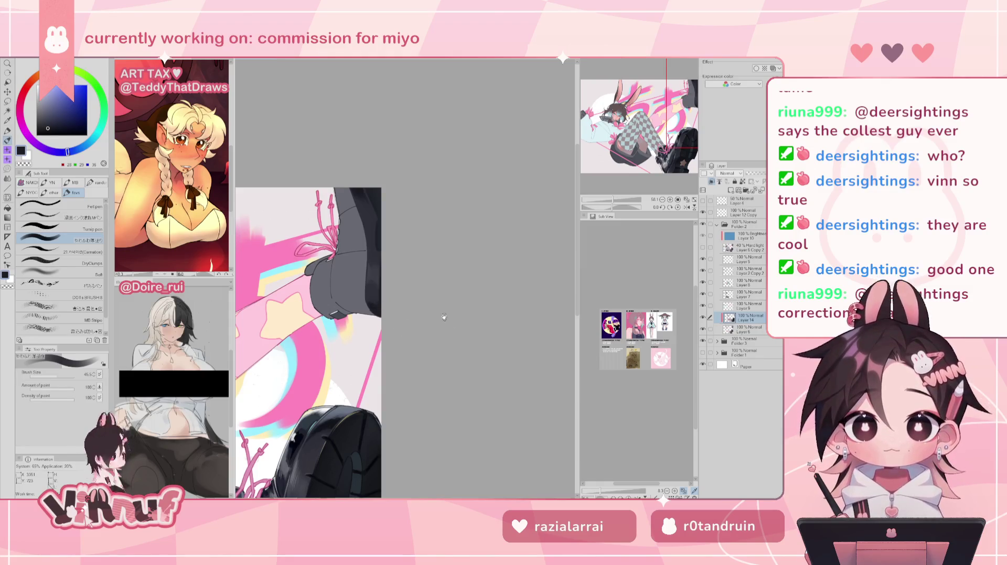
left_click_drag(444, 316, 418, 231)
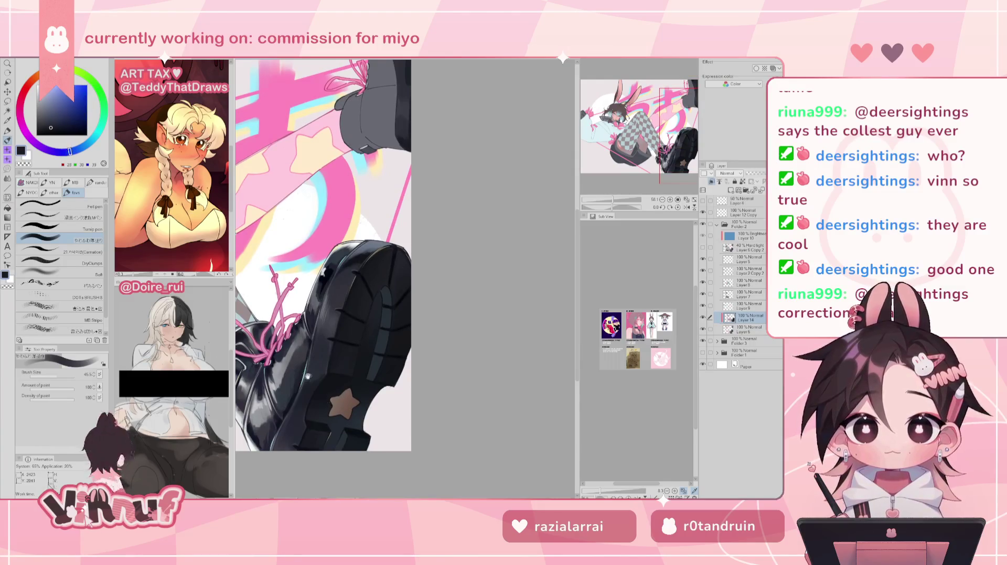
left_click_drag(308, 376, 301, 462)
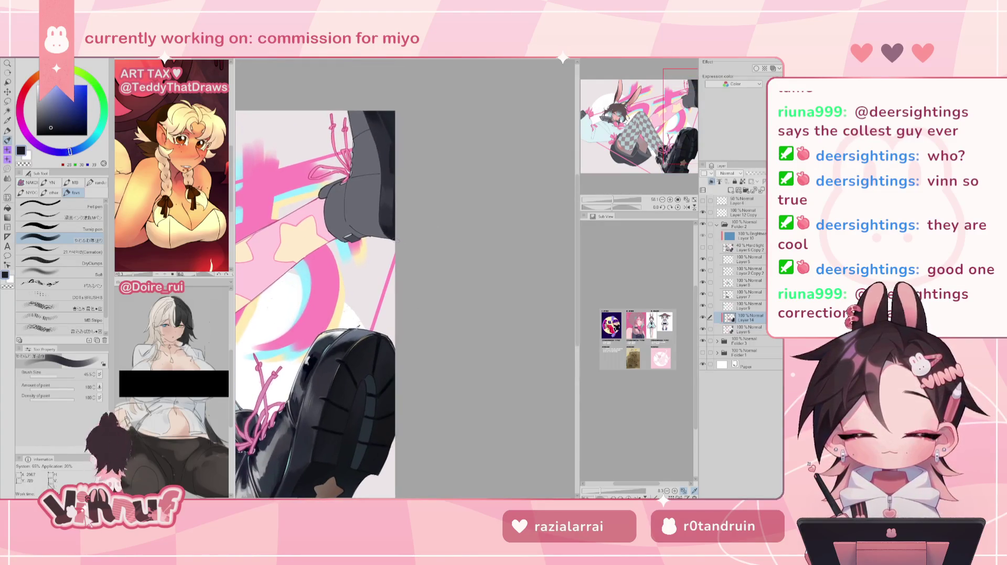
left_click_drag(388, 235, 373, 379)
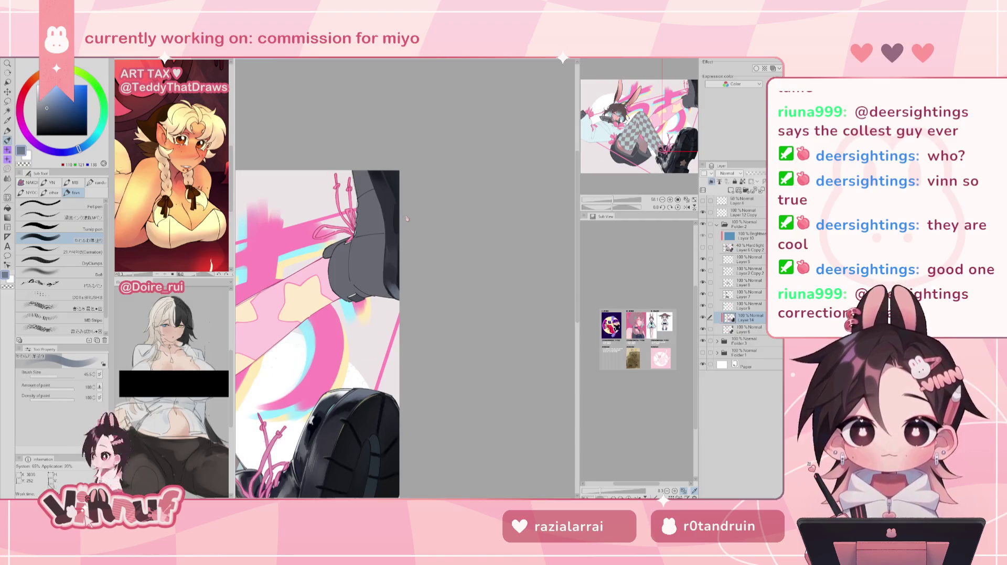
mouse_move(454, 274)
left_mouse_down()
mouse_move(473, 168)
mouse_move(472, 88)
left_mouse_up()
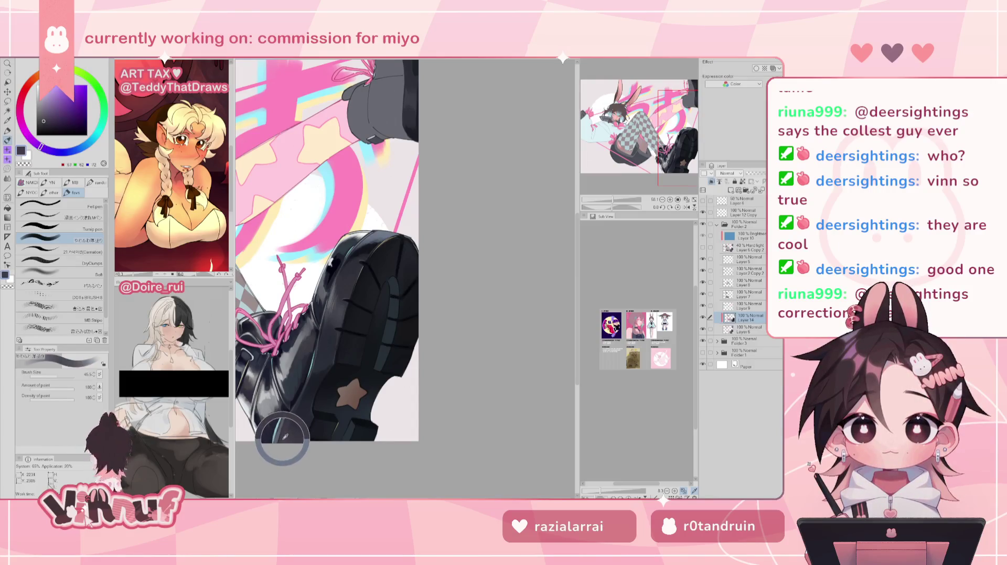
Tilt the canvas, halve the brush size, reset rotation upright, and pick the boot's near-black
left_click_drag(276, 433, 304, 462)
left_click_drag(613, 208, 613, 181)
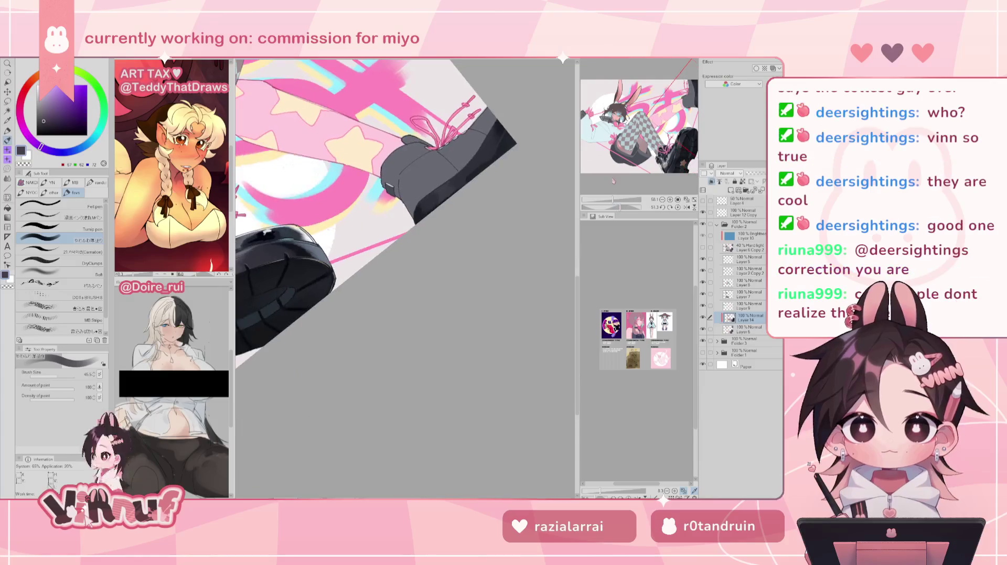
left_click_drag(61, 375, 52, 375)
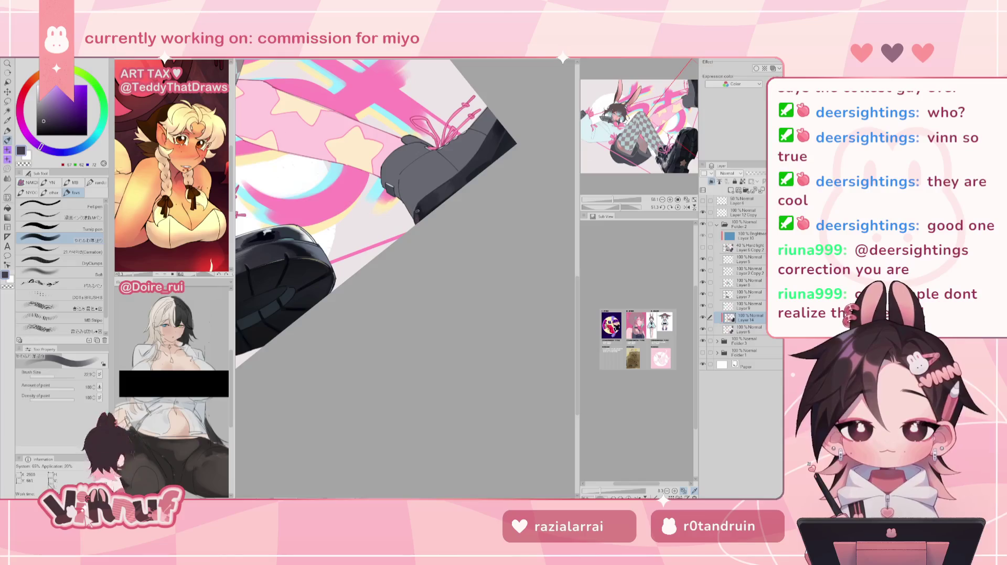
left_click(678, 207)
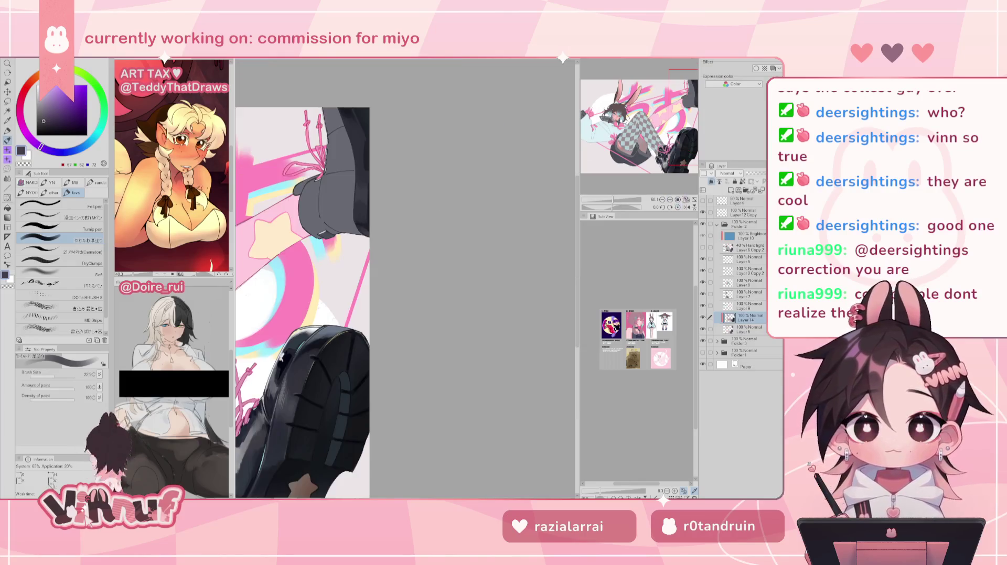
scroll(447, 255, "down", 2)
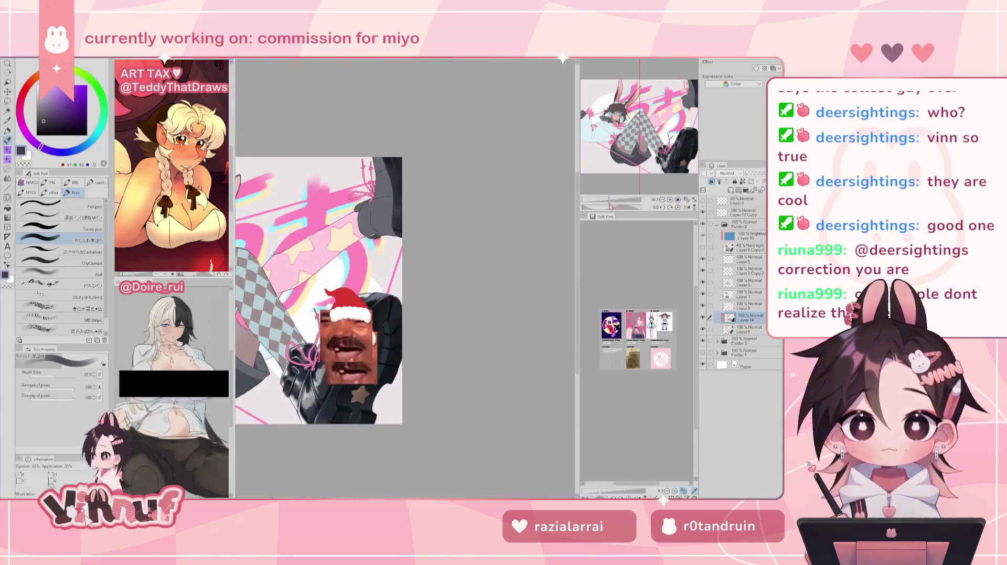
left_click_drag(447, 255, 466, 268)
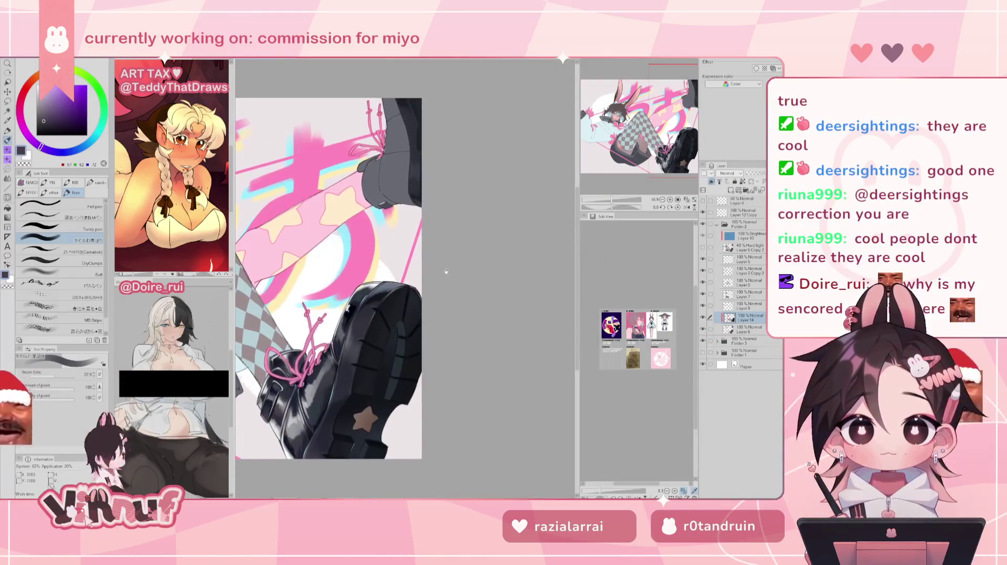
left_click(348, 344, "alt")
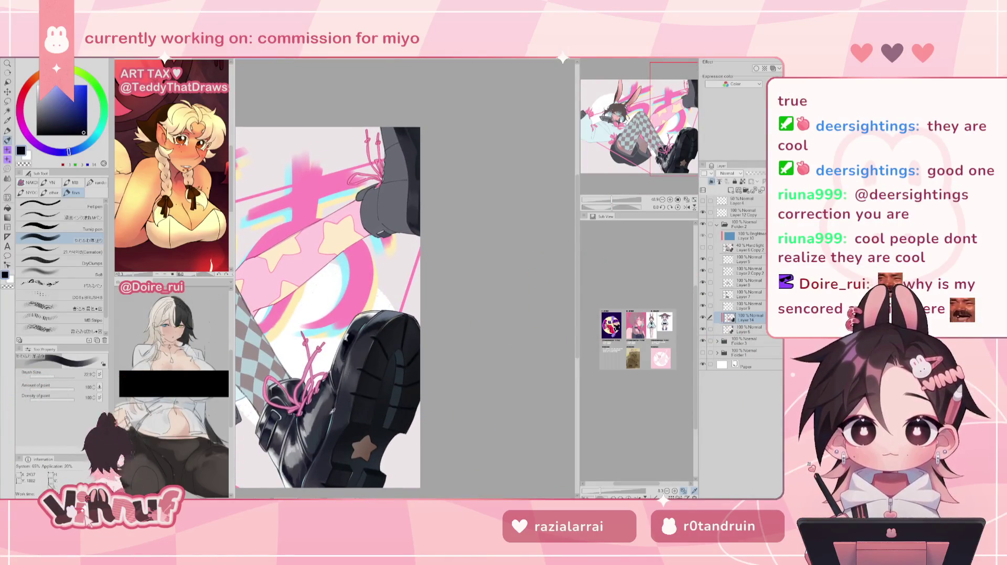
left_click(317, 454, "alt")
left_click_drag(317, 454, 302, 515)
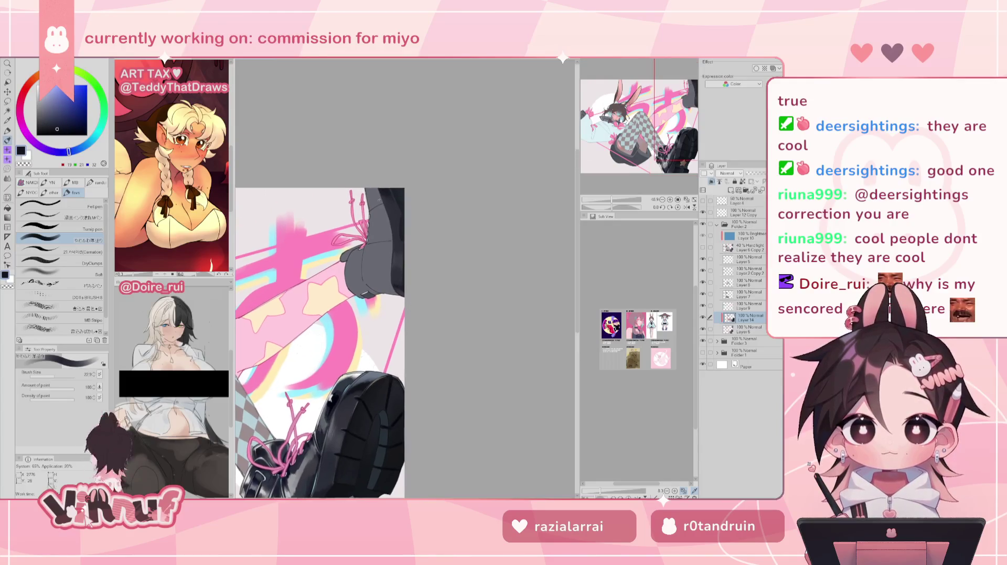
Auto-select the grey upper boot and its toe area, undoing an accidental Layer 14 Copy
key("w")
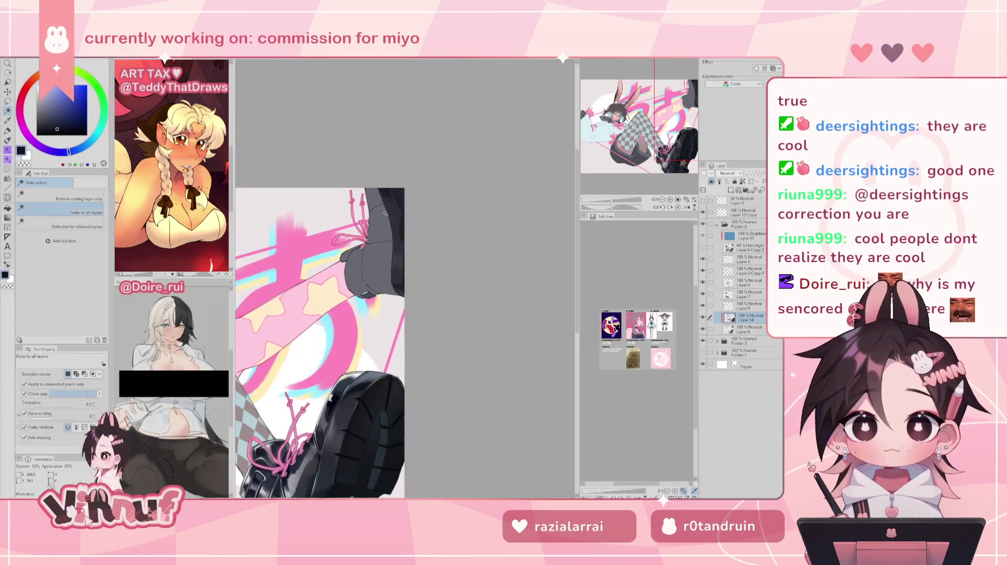
left_click(378, 202)
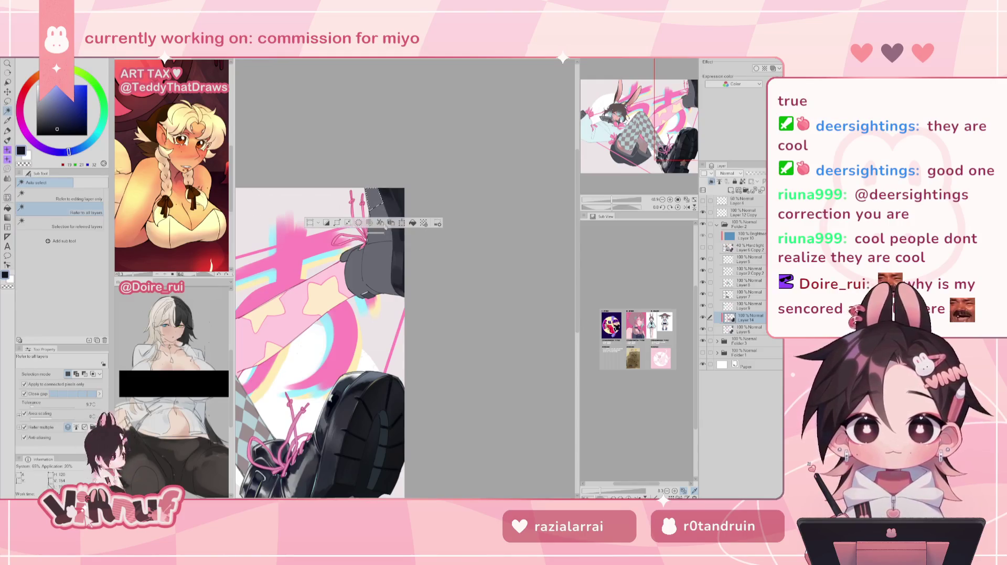
left_click(379, 238, "shift")
key("ctrl+c")
key("ctrl+v")
key("ctrl+z")
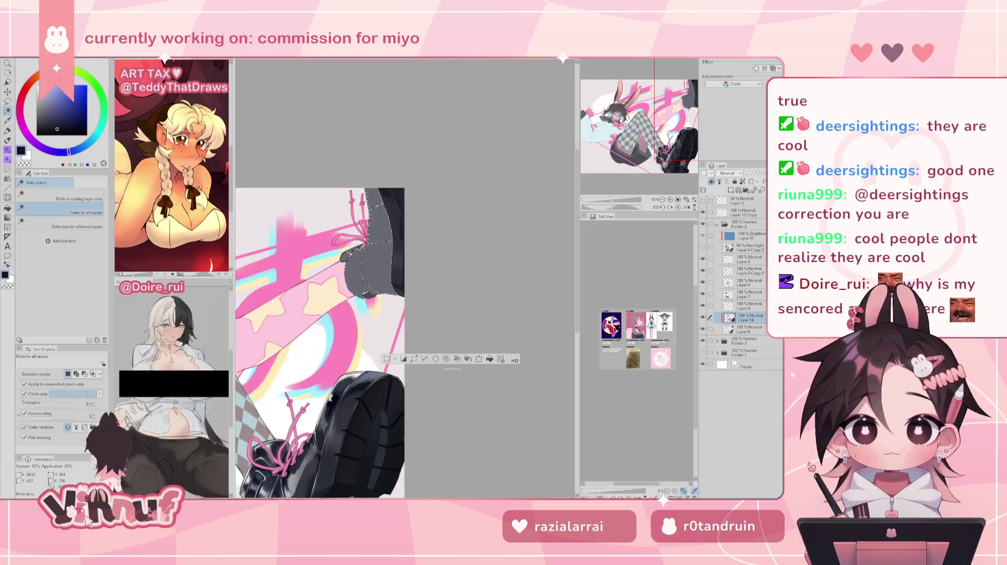
left_click(372, 233, "shift")
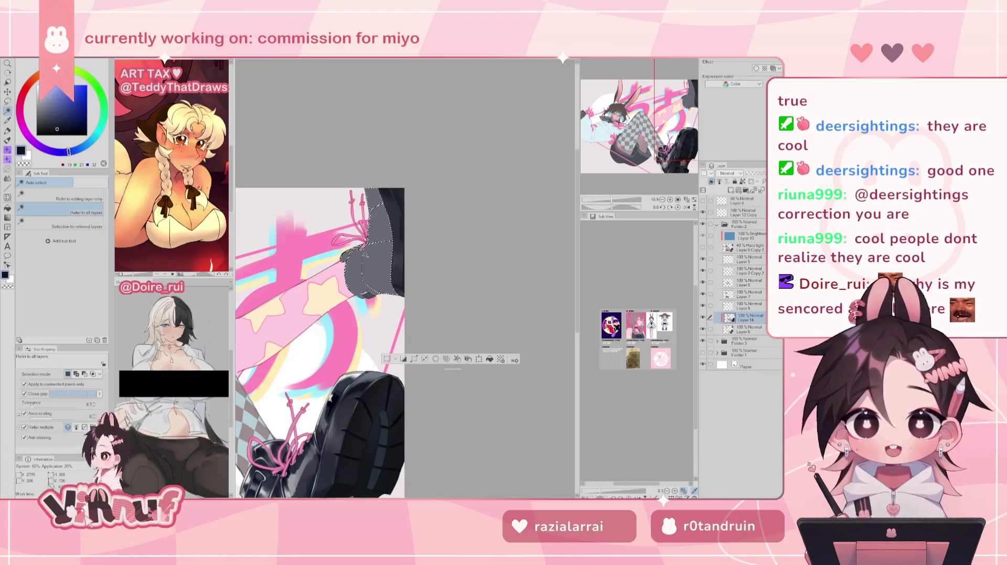
Refine the boot selection with a freehand lasso along its edge, then return to the brush
key("m")
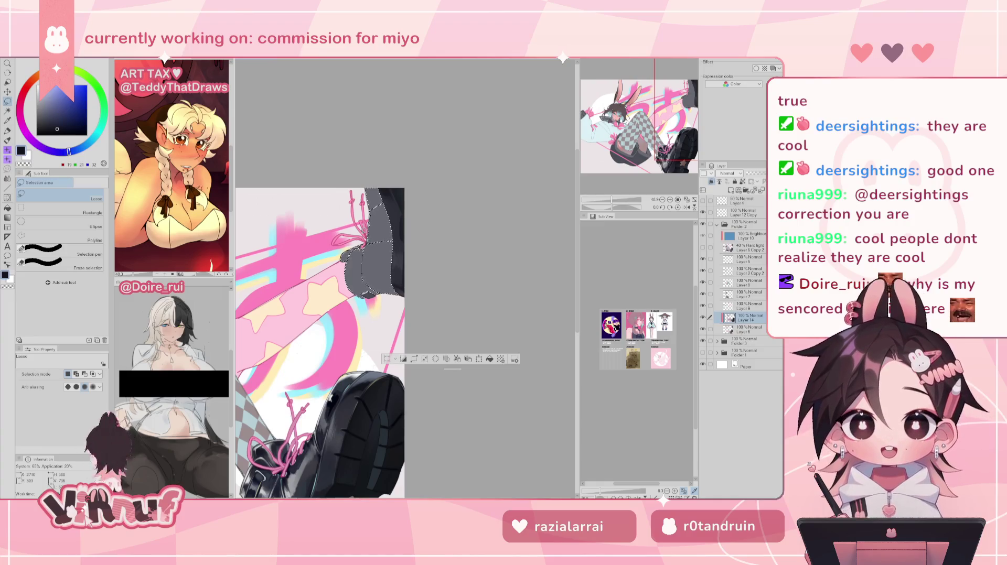
left_click_drag(611, 200, 616, 200)
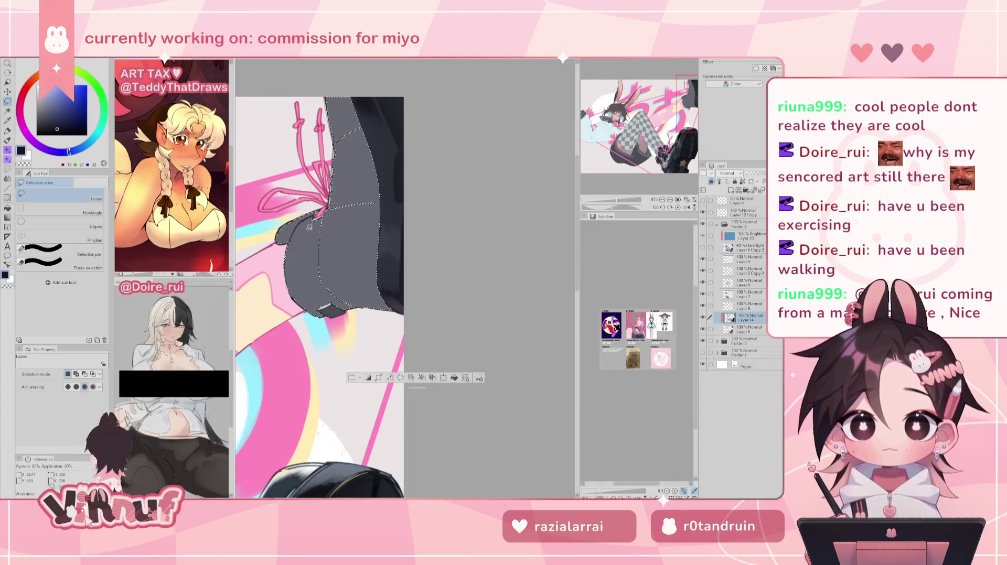
left_click_drag(309, 227, 359, 292)
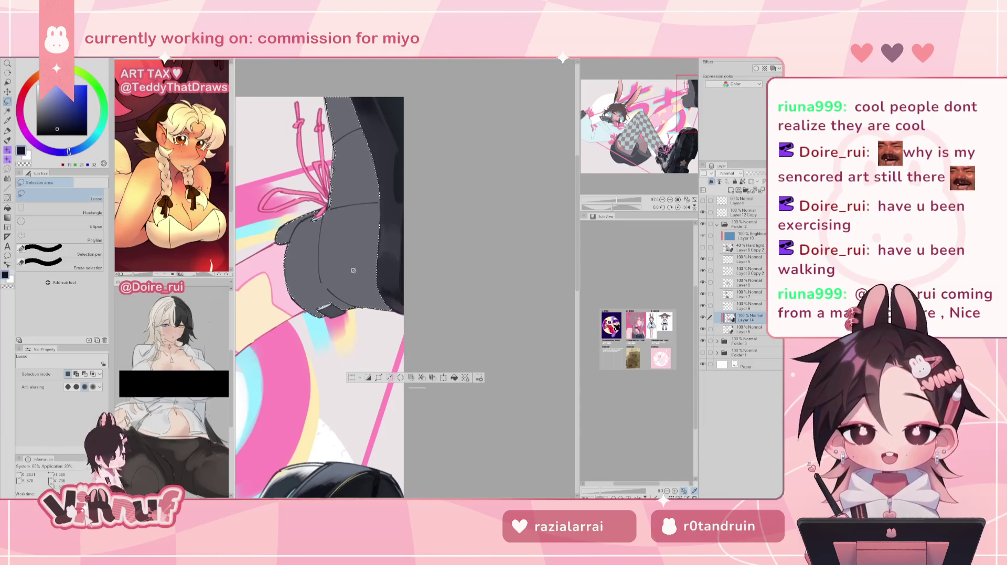
key("b")
key("ctrl+minus")
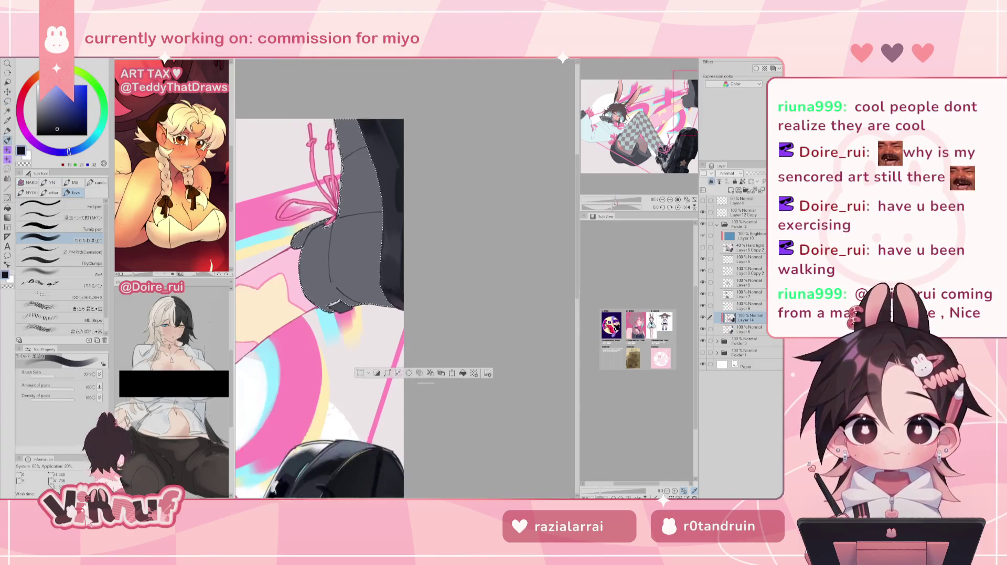
Enlarge the brush, zoom out to both boots, then tilt and reset the view in the Navigator
key("bracketright")
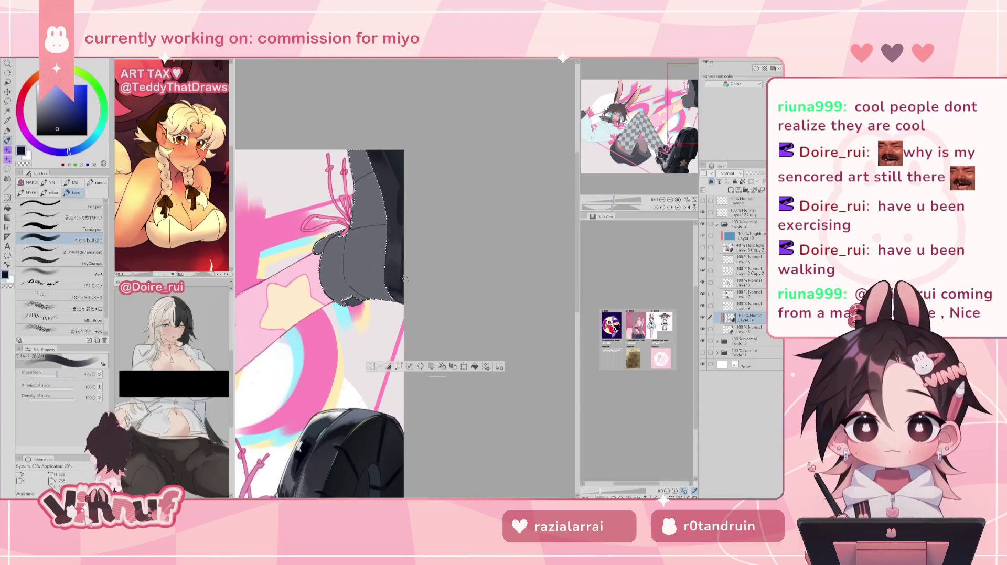
scroll(319, 315, "down", 2)
scroll(319, 315, "down", 4)
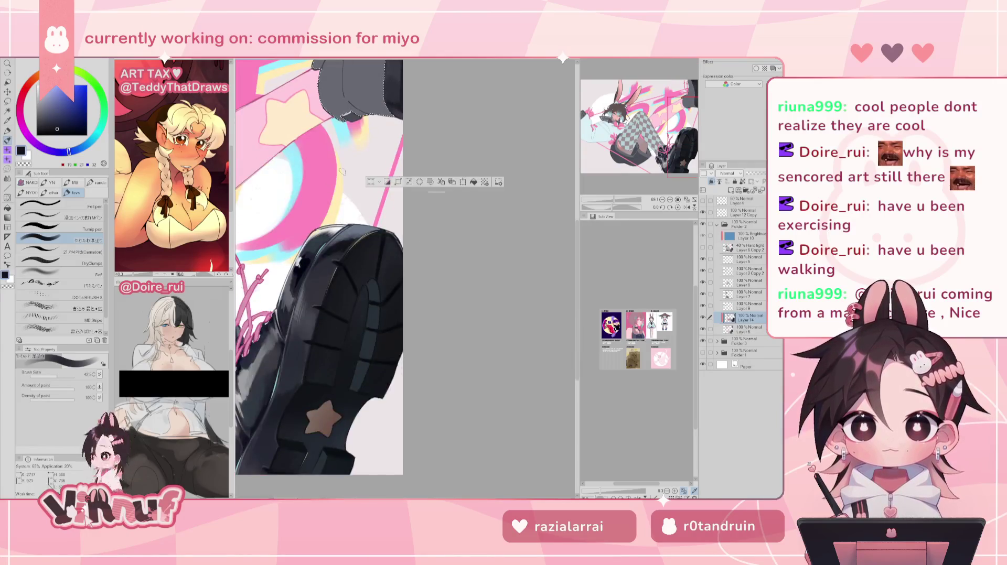
key("ctrl+minus")
mouse_move(611, 200)
left_mouse_down()
mouse_move(616, 207)
mouse_move(611, 200)
left_mouse_up()
left_click(676, 208)
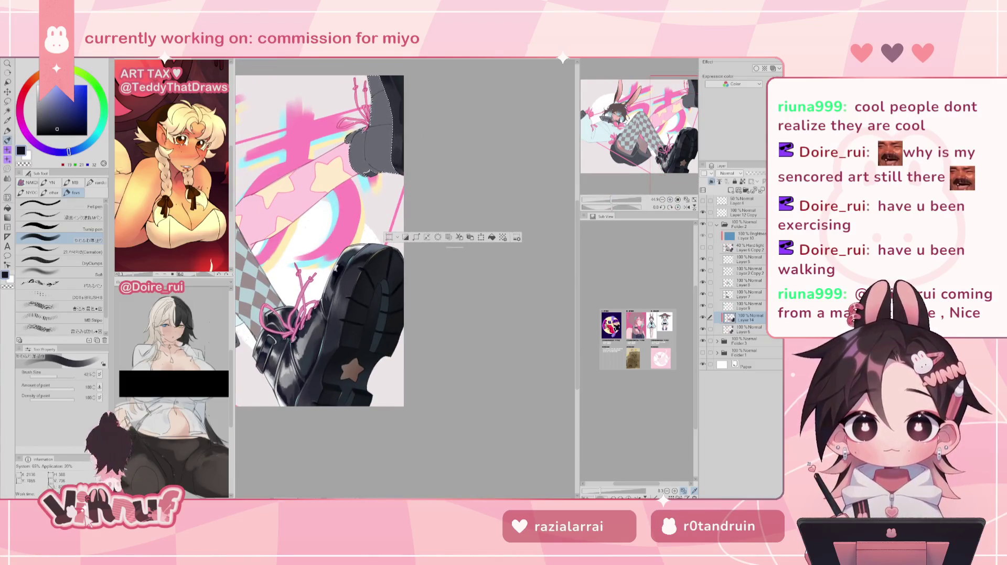
Sample dark slate grey 41/44/55 from the boot, pan down, and shrink the brush
left_click(317, 330, "alt")
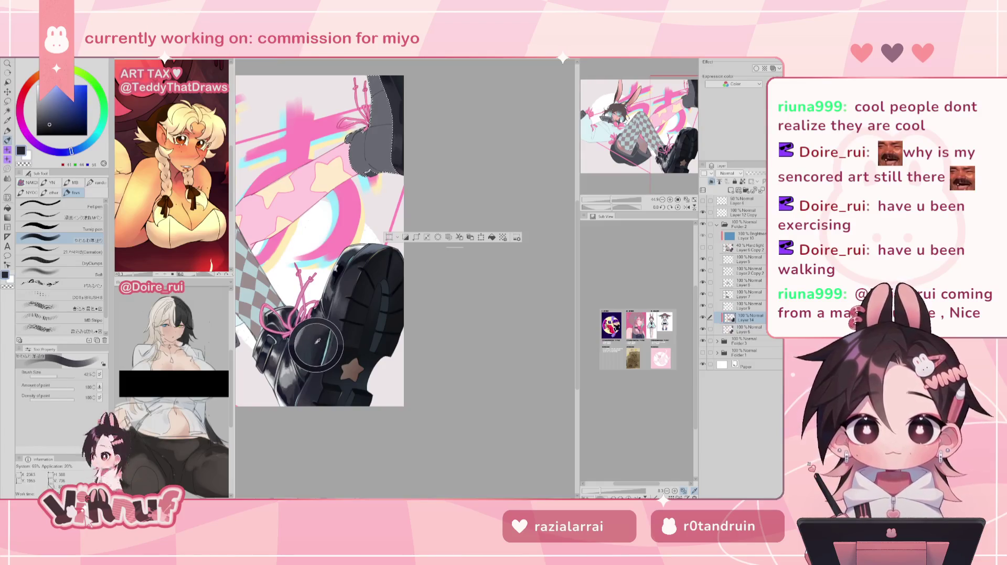
left_click_drag(317, 326, 311, 361)
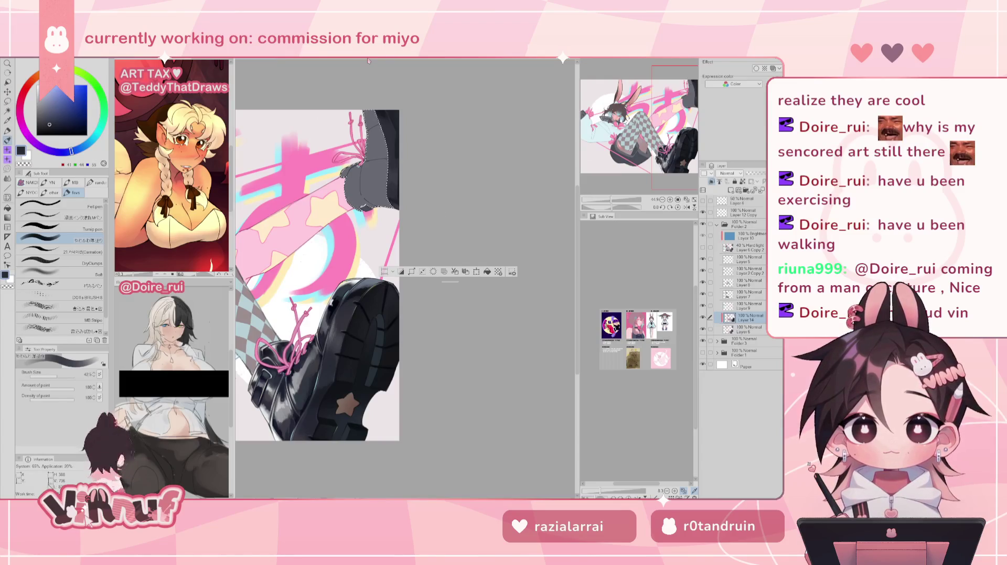
left_click_drag(440, 217, 415, 279)
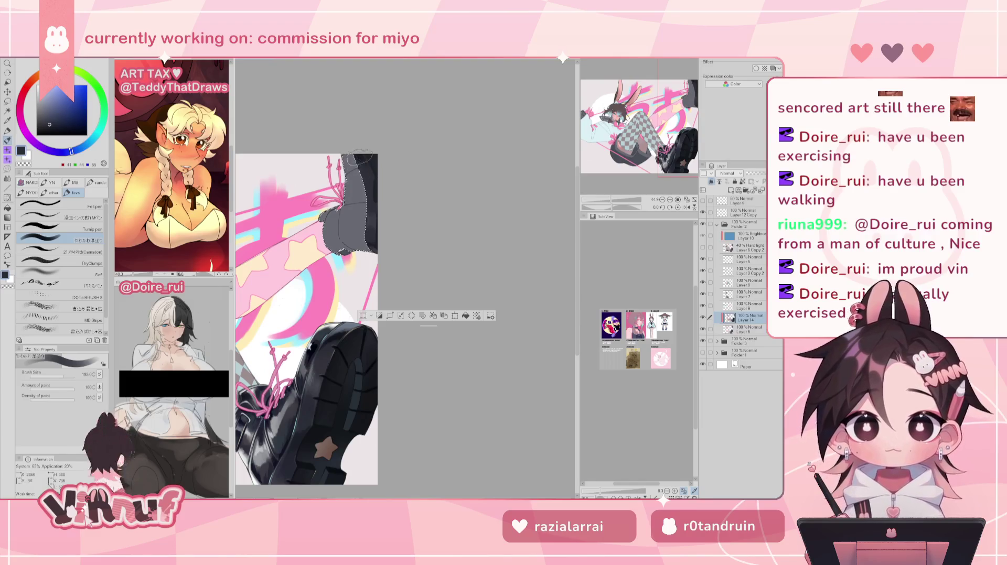
key("bracketleft")
key("bracketleft")
key("bracketleft")
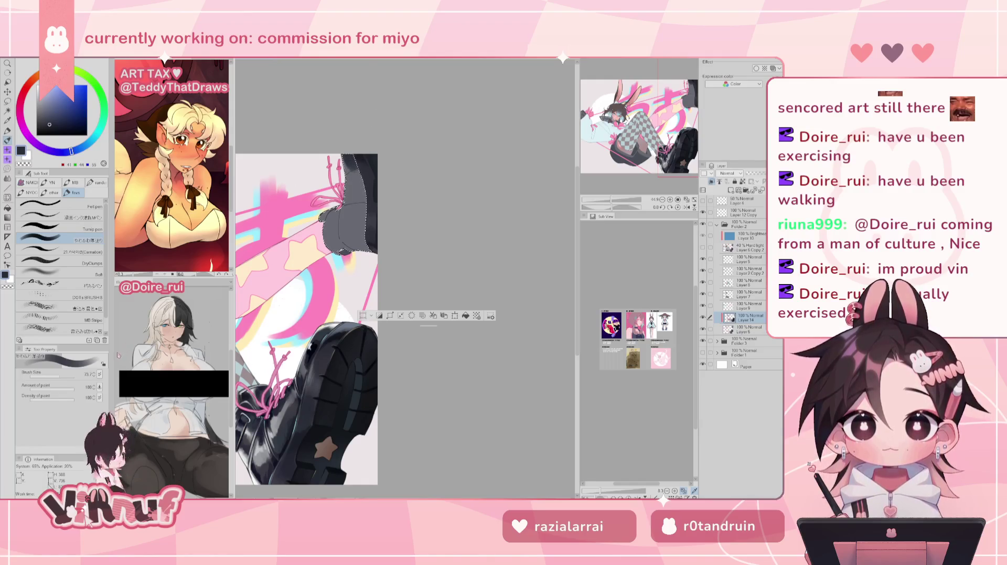
Enlarge the brush slightly and paint the upper boot a charcoal tone near the sole's black
left_click_drag(59, 377, 62, 378)
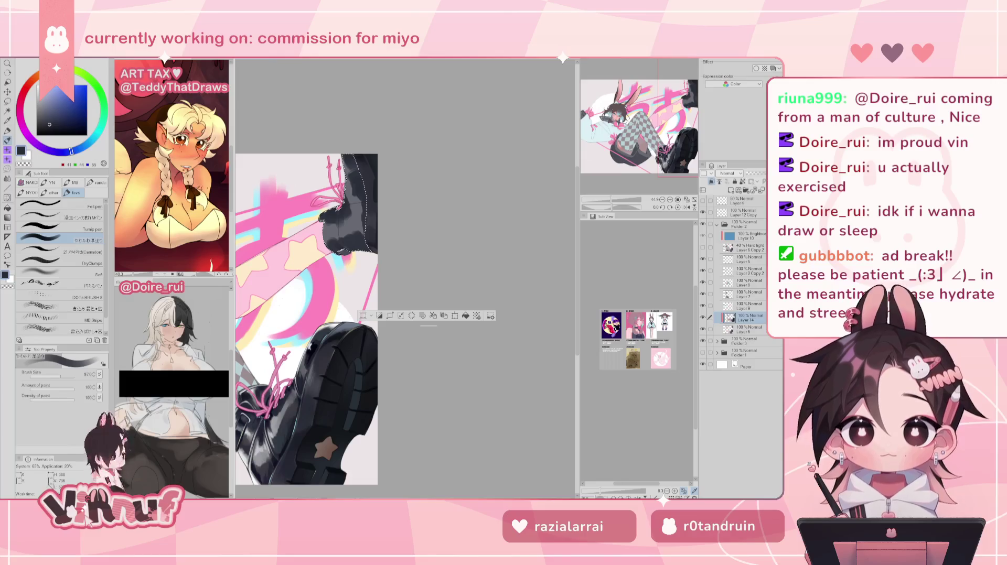
scroll(290, 415, "up", 1)
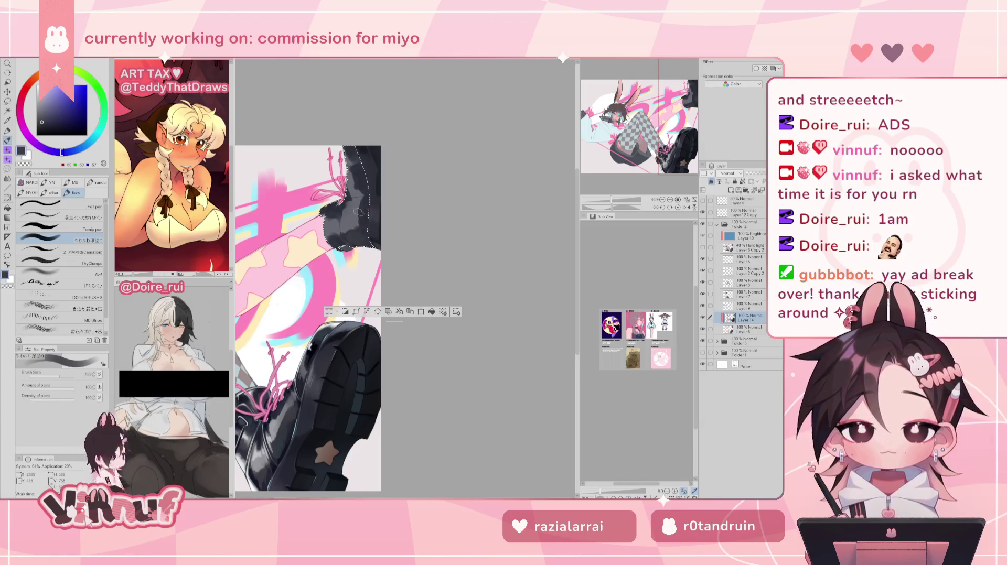
Sample lighter grey and near-black from the boot, mirror and rotate the view, and reduce the brush
left_click(354, 218, "alt")
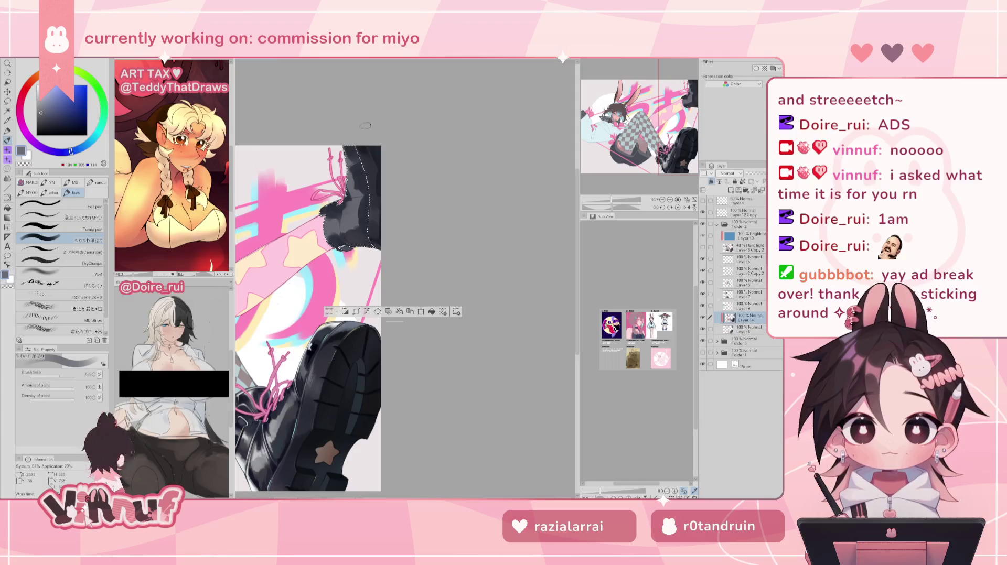
left_click(310, 353, "alt")
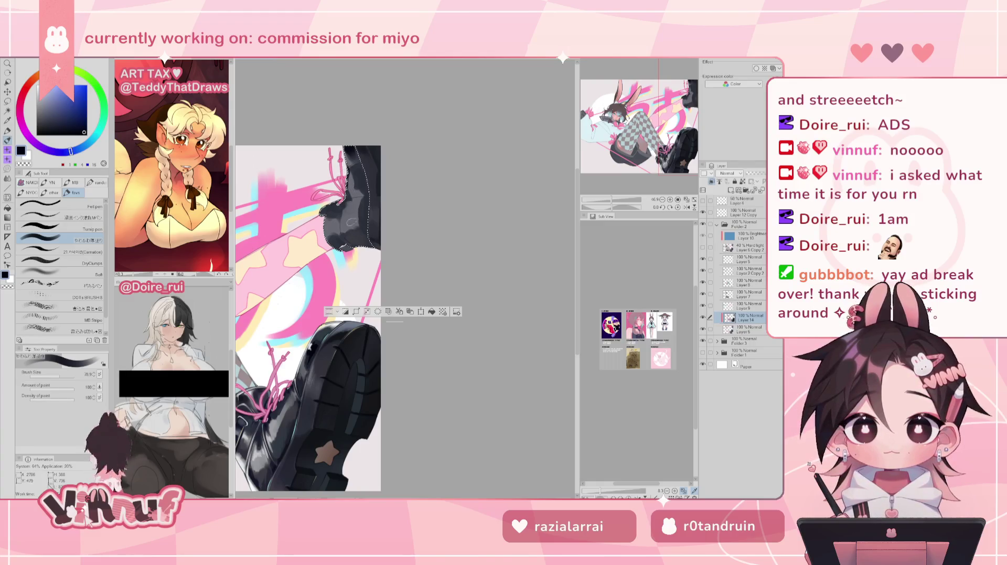
key("h")
key("h")
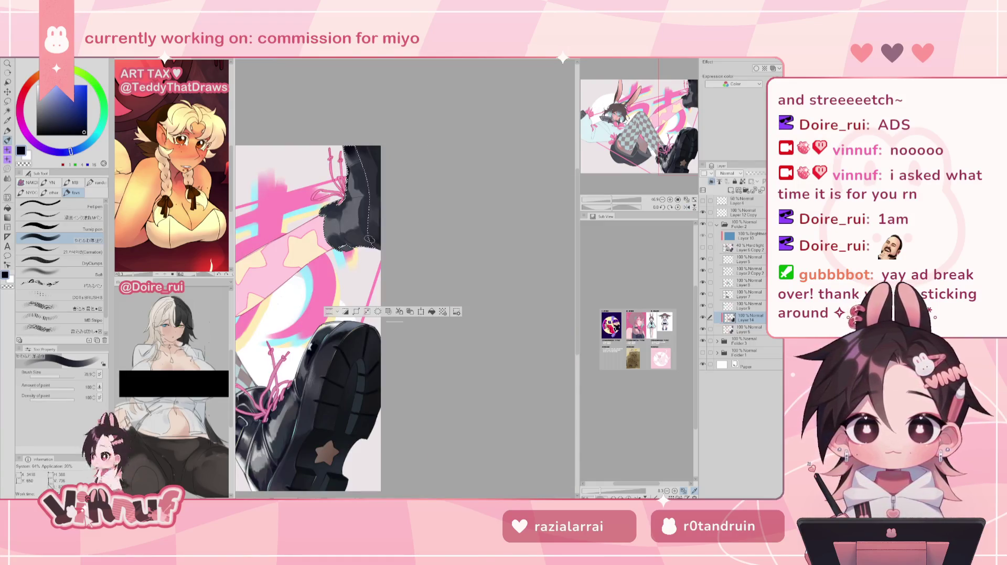
left_click_drag(369, 239, 618, 184)
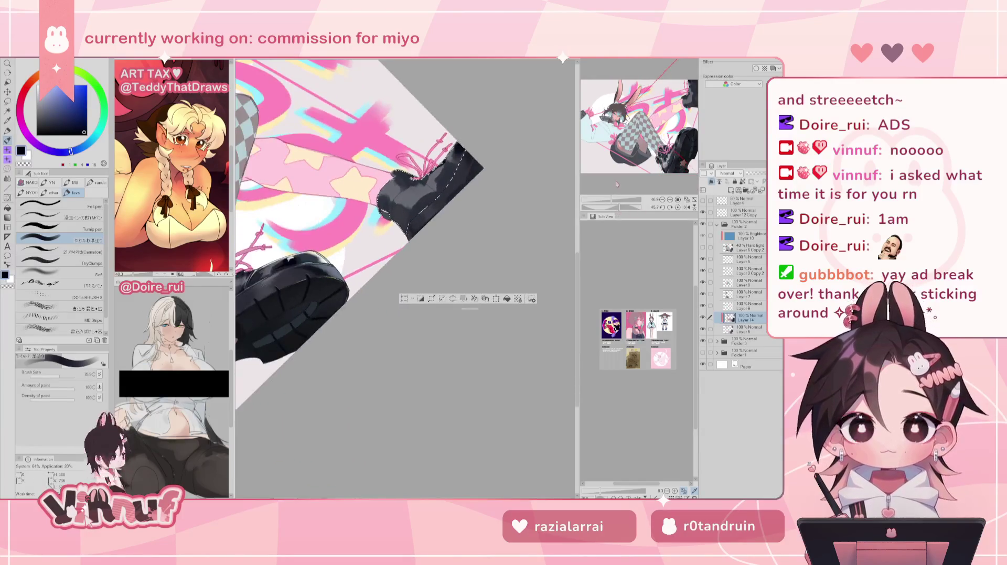
left_click_drag(456, 158, 448, 163)
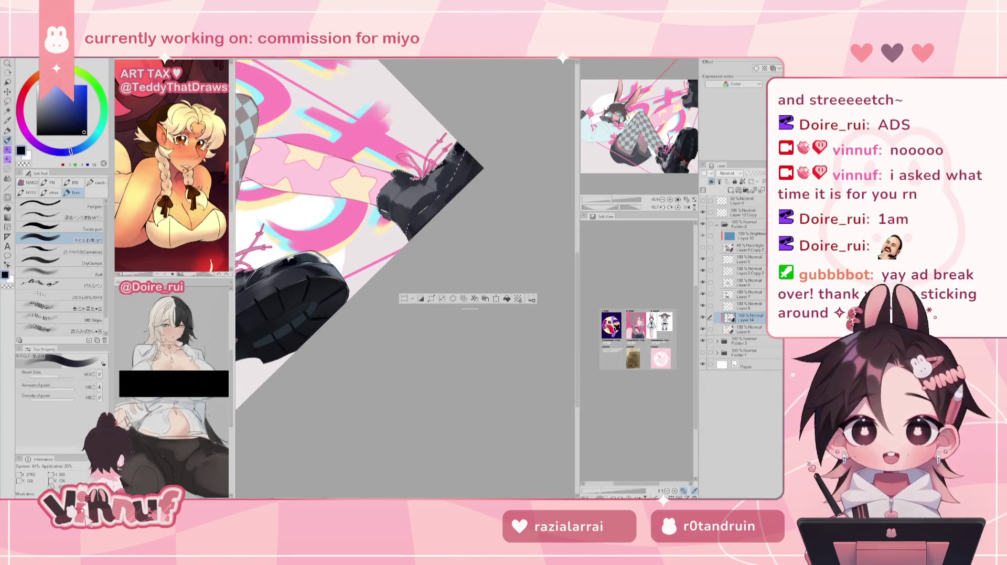
key("h")
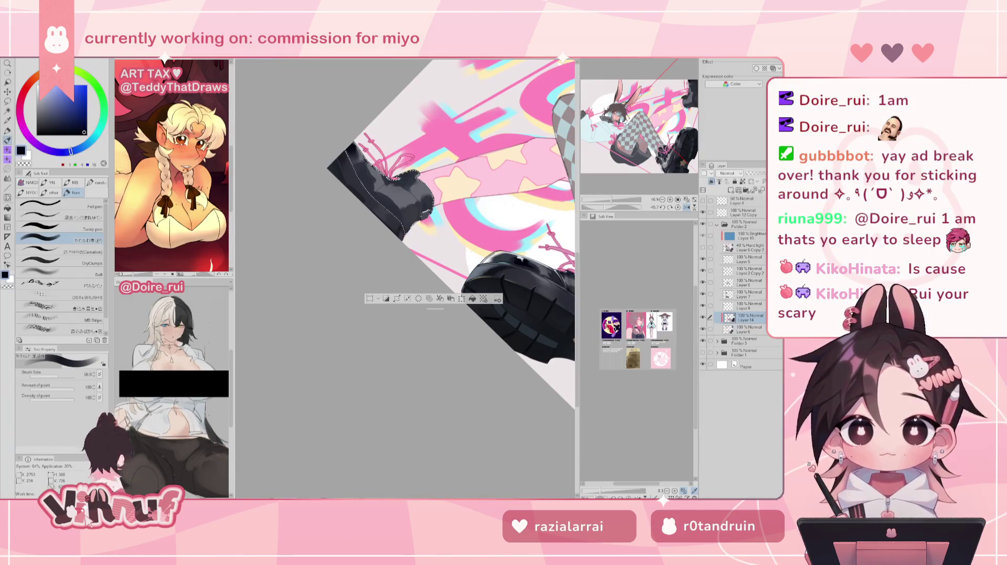
Unflip the view, take the shoe's dark grey, lower Brush Size to 24.5, and reset rotation
key("h")
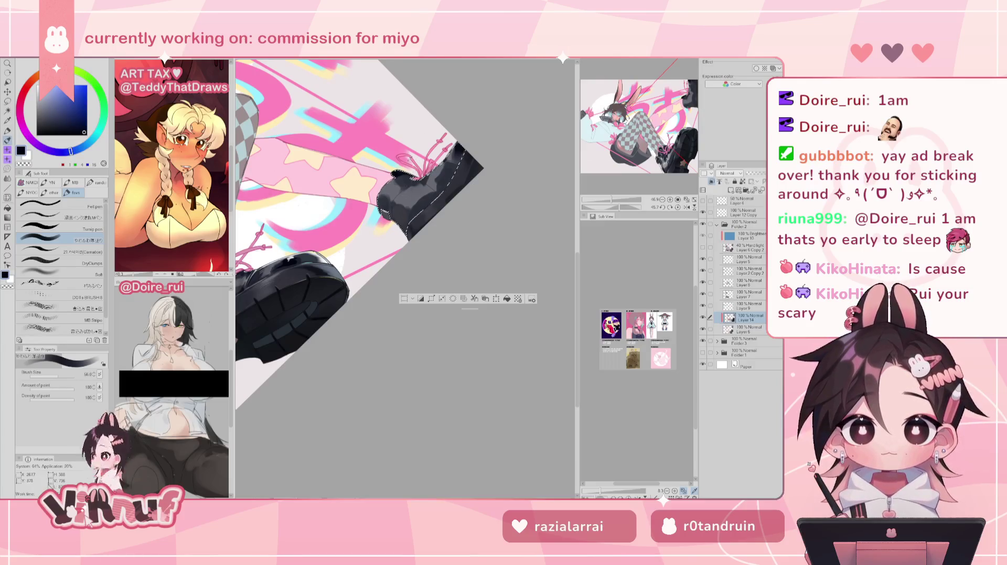
left_click(403, 183, "alt")
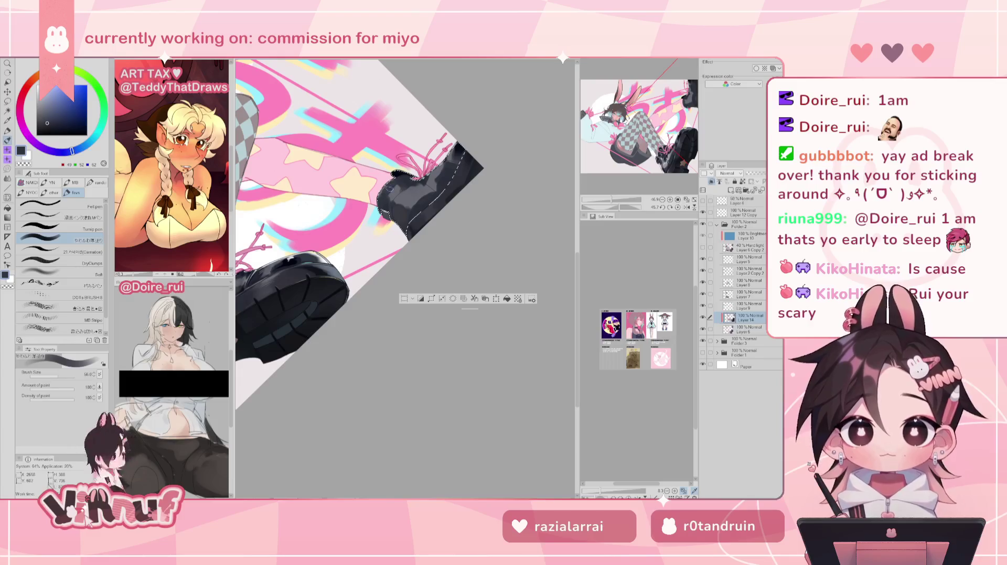
mouse_move(56, 376)
left_click_drag(56, 375, 53, 375)
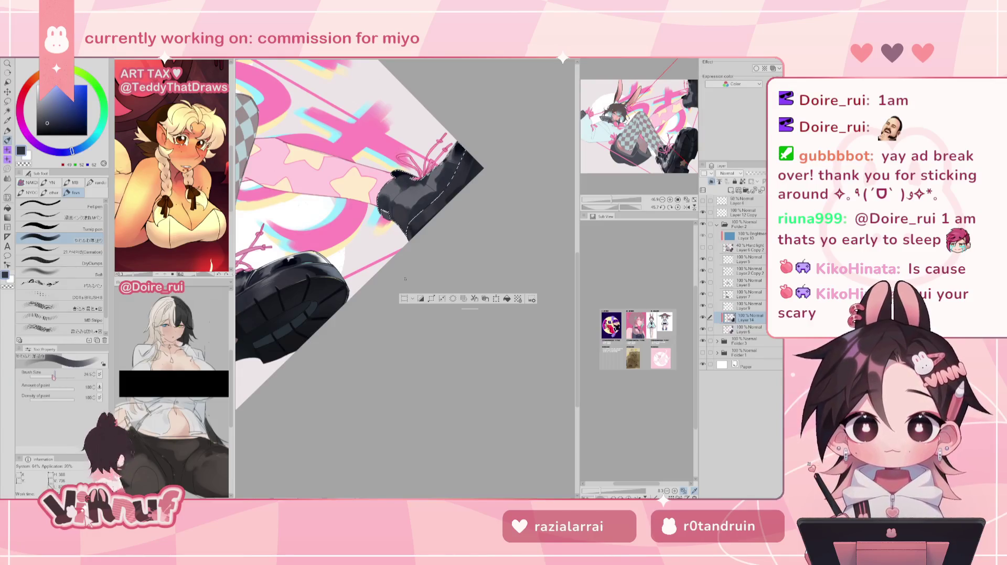
left_click(677, 207)
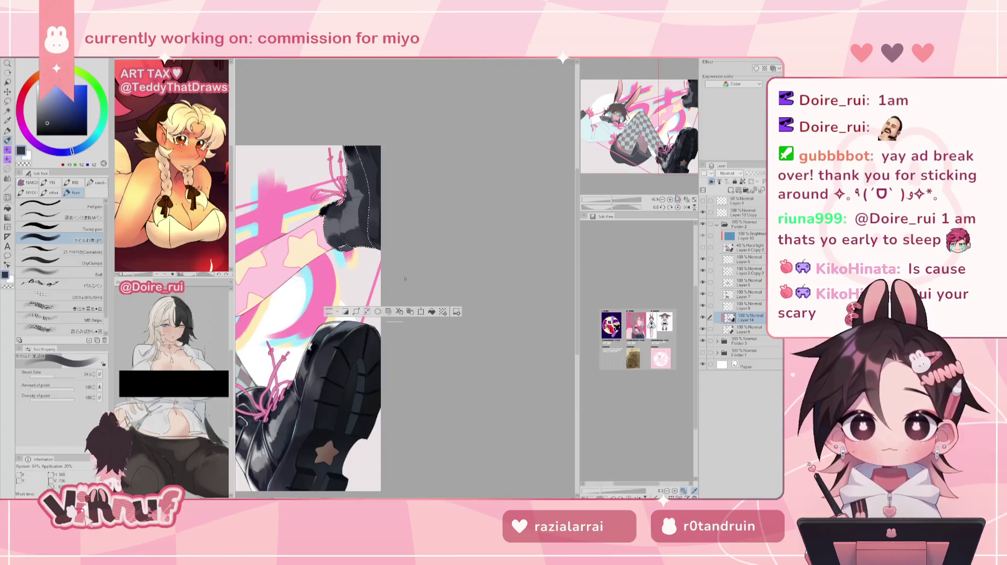
Raise the brush to 45.5 and shade the upper boot, alternating dark navy and mid-grey samples
left_click(336, 223, "alt")
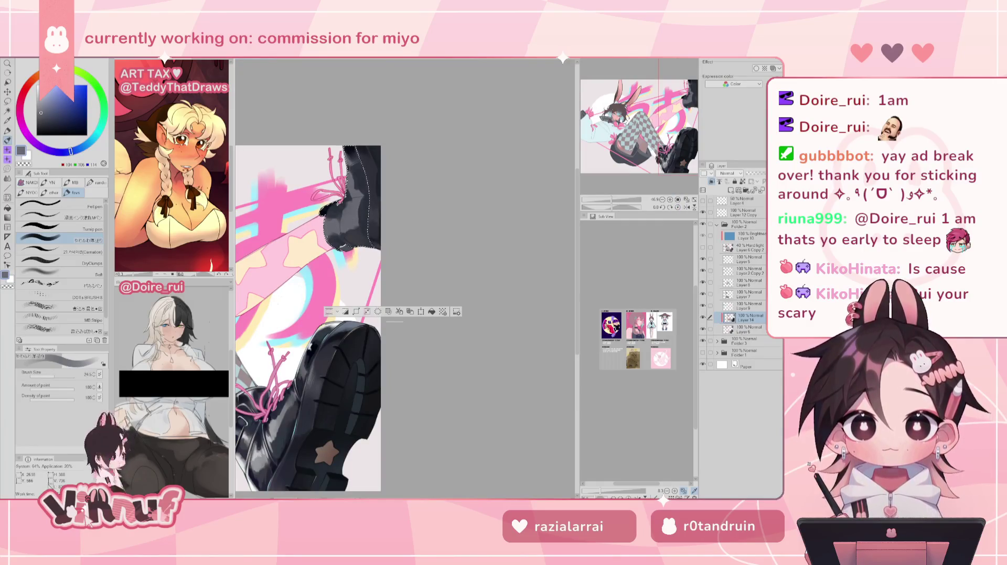
left_click(335, 226, "alt")
key("bracketright")
key("bracketright")
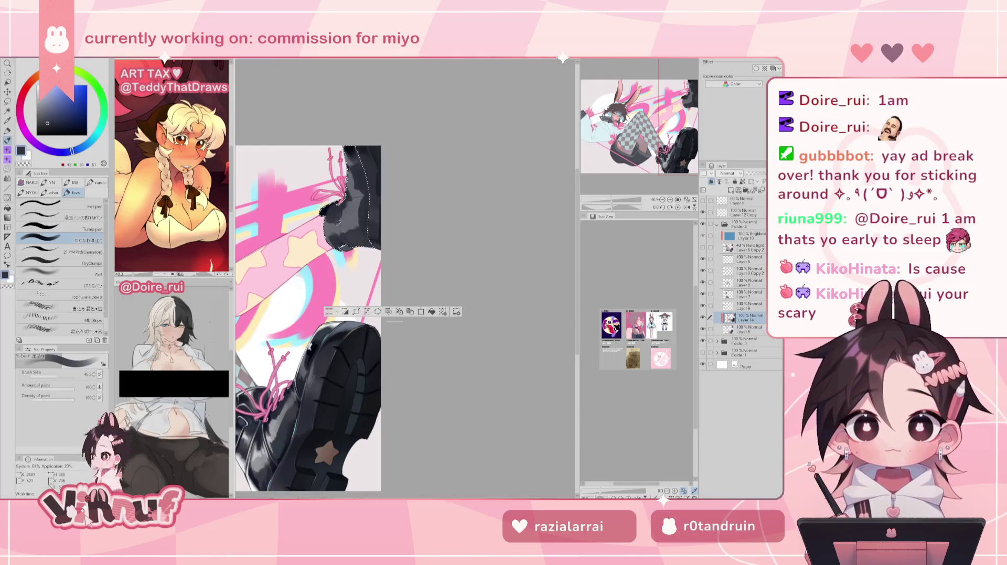
left_click(340, 239, "alt")
left_click(337, 239, "alt")
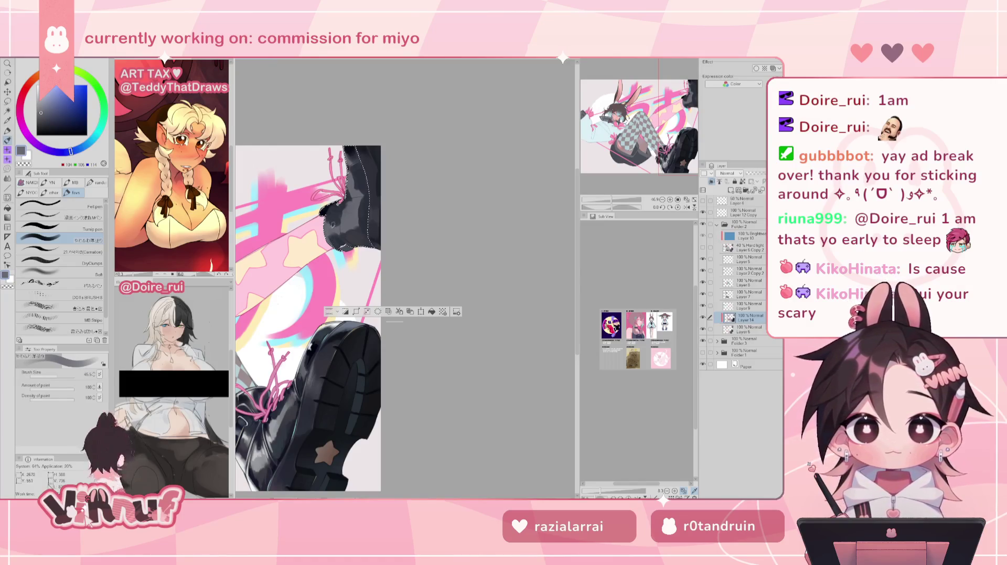
left_click(331, 218, "alt")
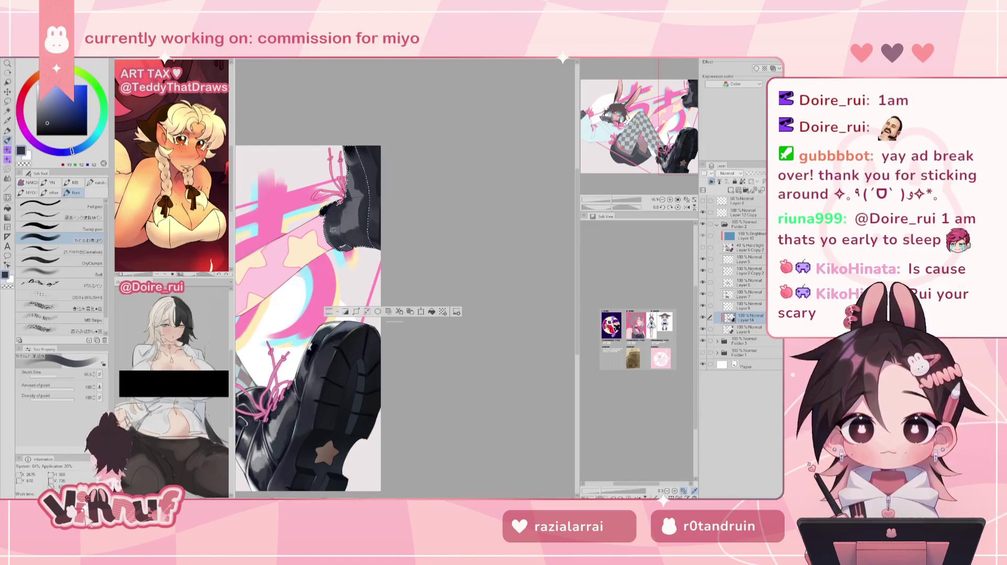
left_click(335, 236, "alt")
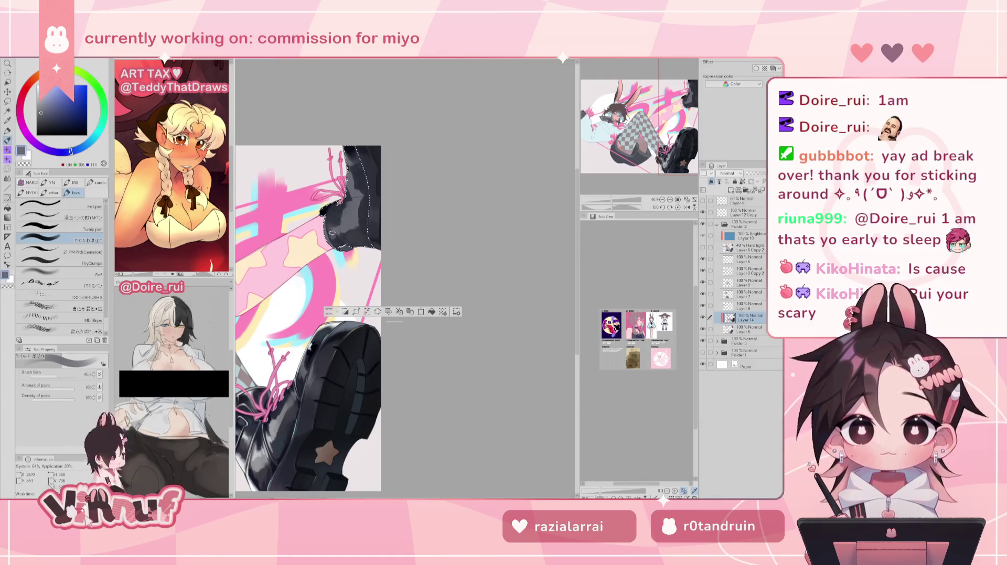
left_click(344, 227, "alt")
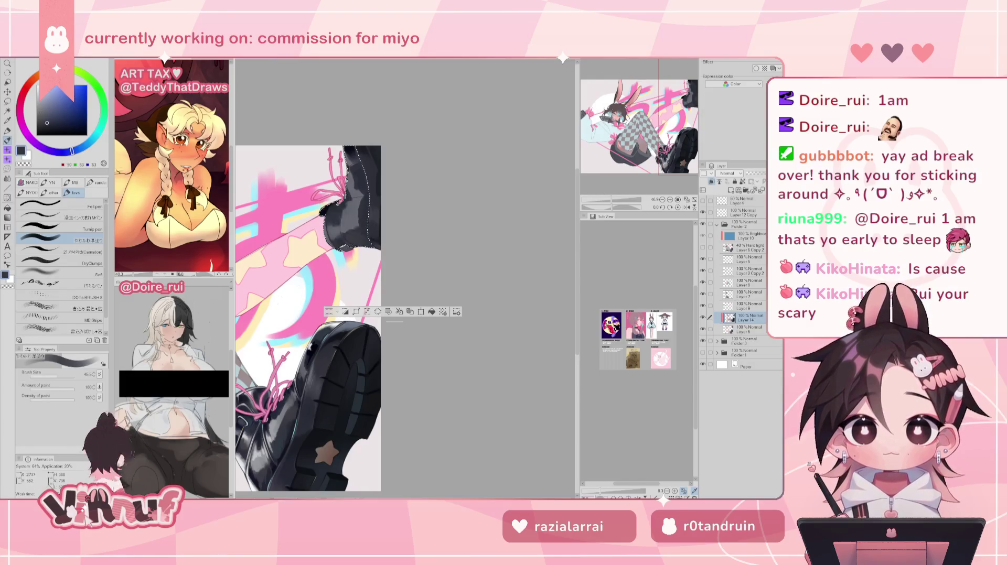
left_click(347, 233, "alt")
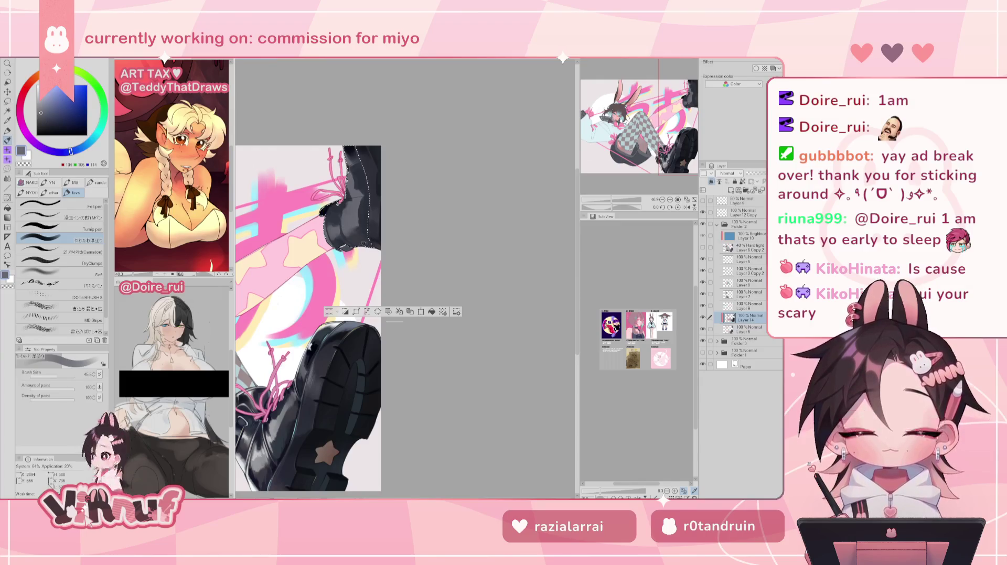
left_click(334, 218, "alt")
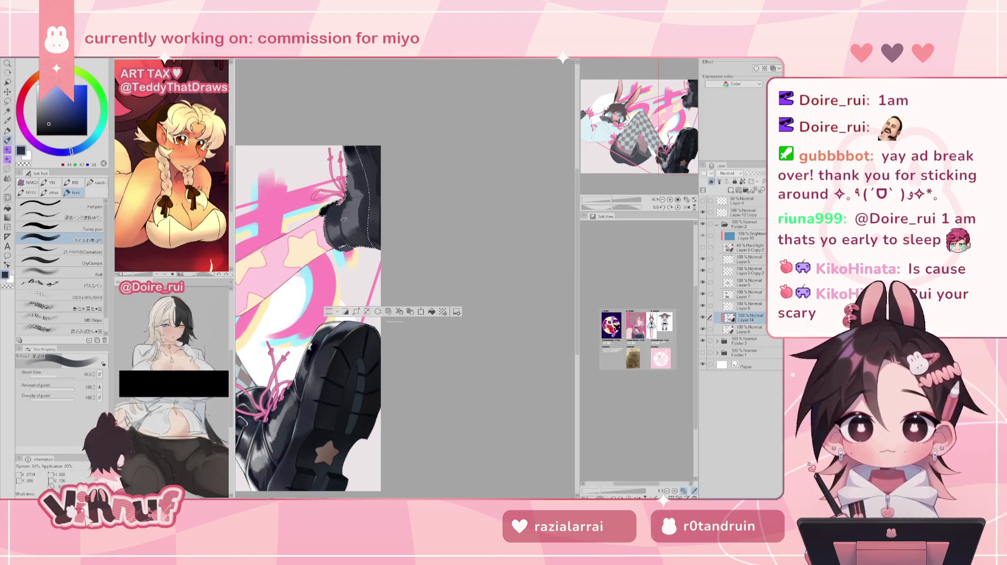
left_click(358, 202, "alt")
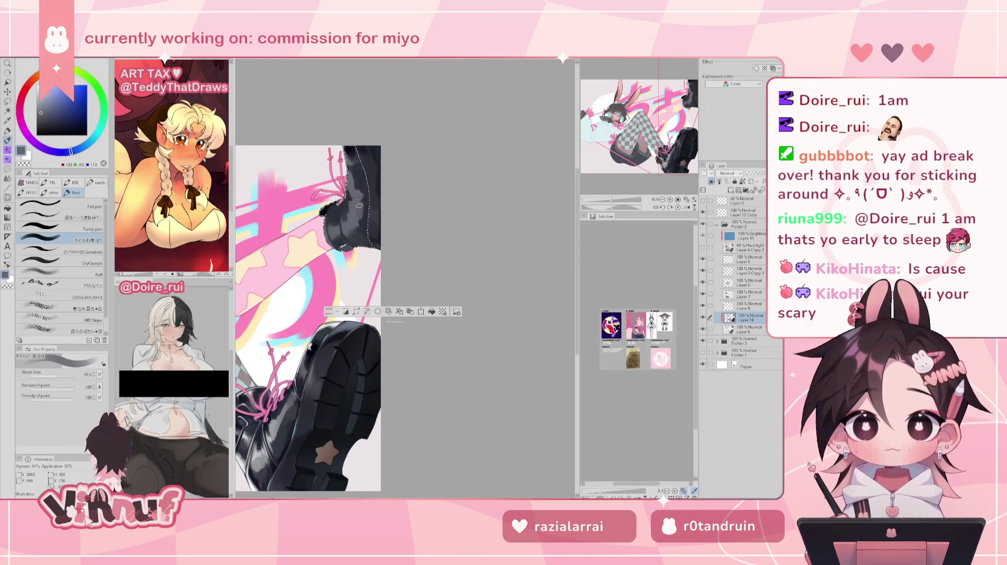
Keep shading the boot with sampled navy, blue-grey, lighter grey and near-black tones
left_click(367, 221, "alt")
left_click(364, 196, "alt")
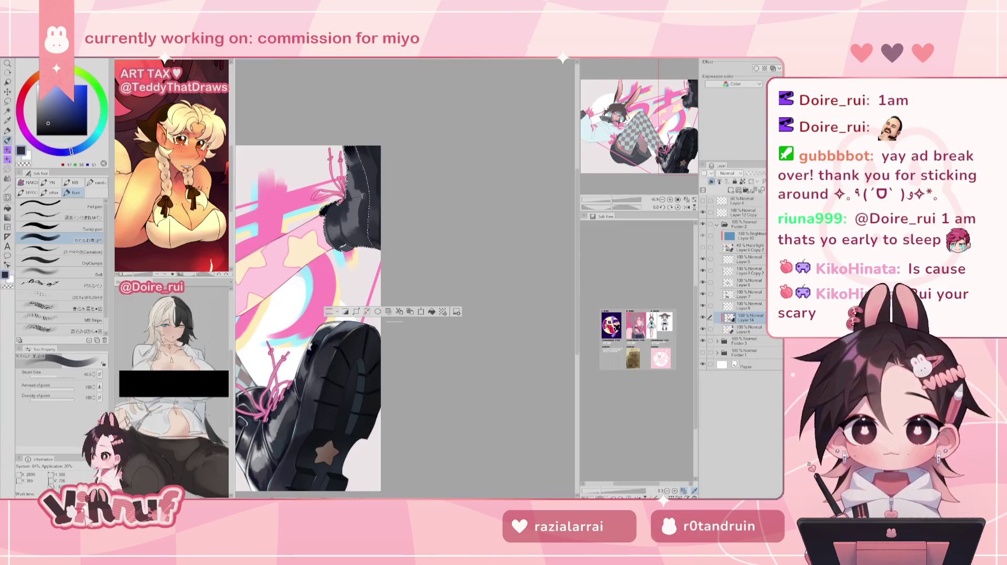
left_click(355, 189, "alt")
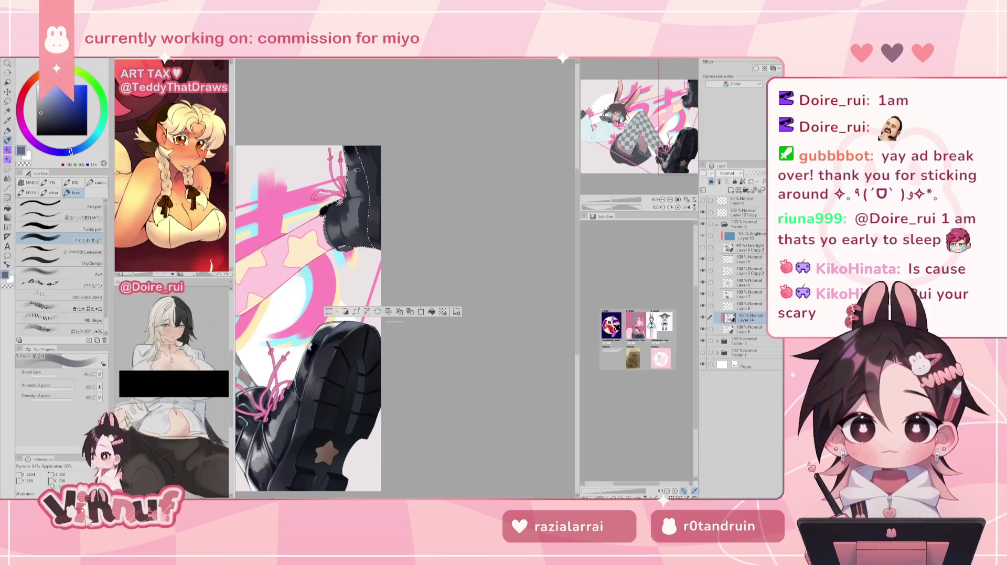
left_click(357, 187, "alt")
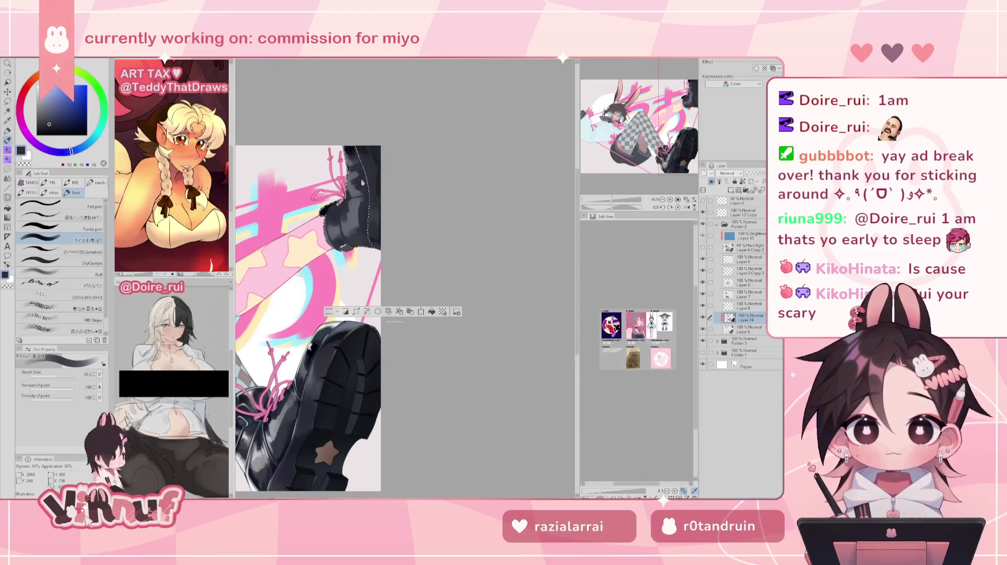
left_click(348, 181, "alt")
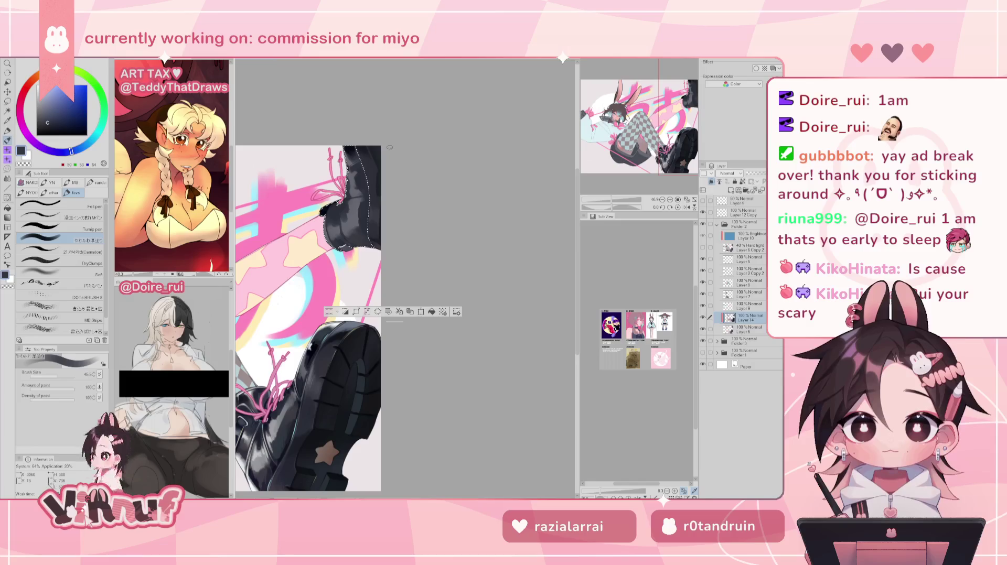
scroll(389, 147, "up", 3)
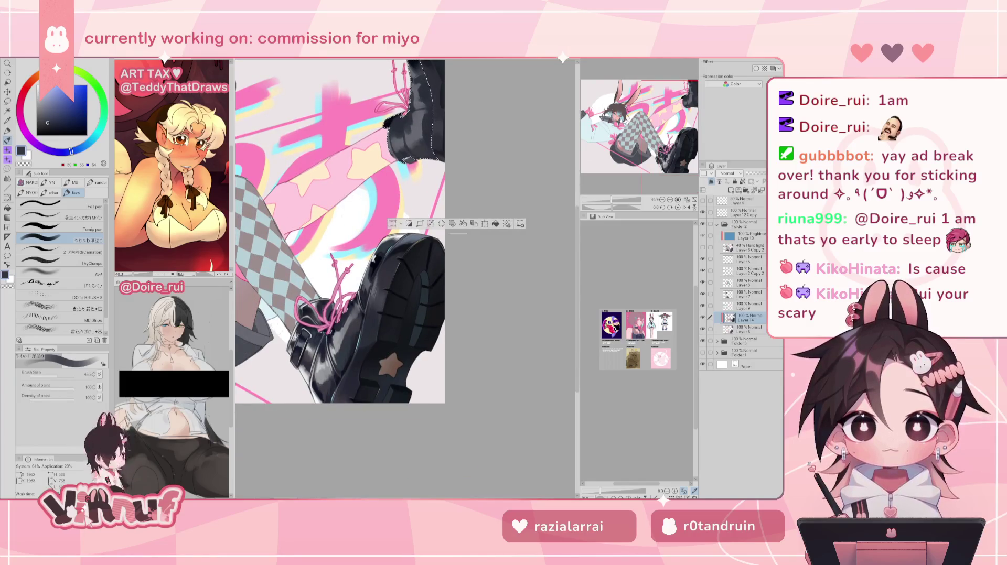
left_click_drag(406, 159, 384, 211)
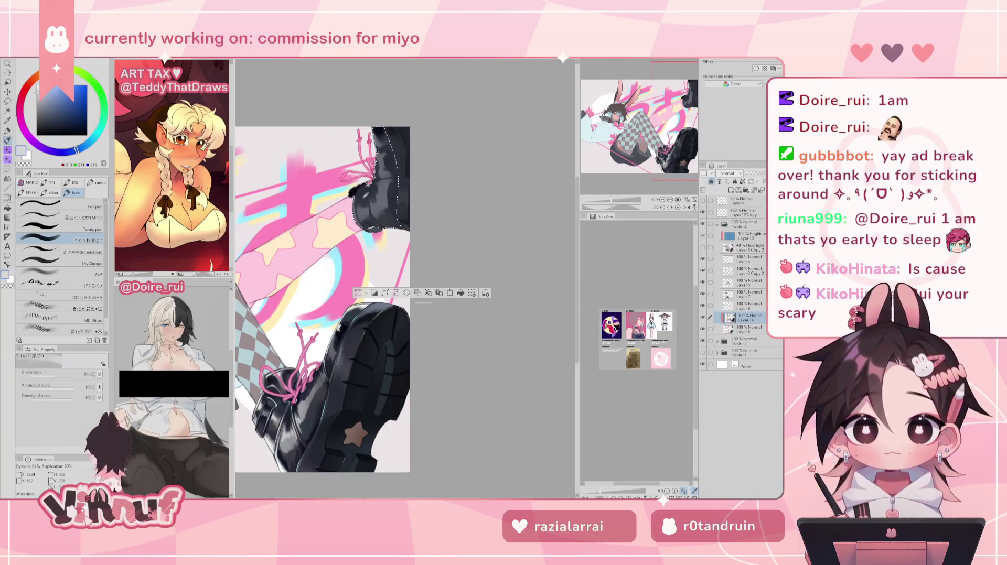
left_click(377, 204, "alt")
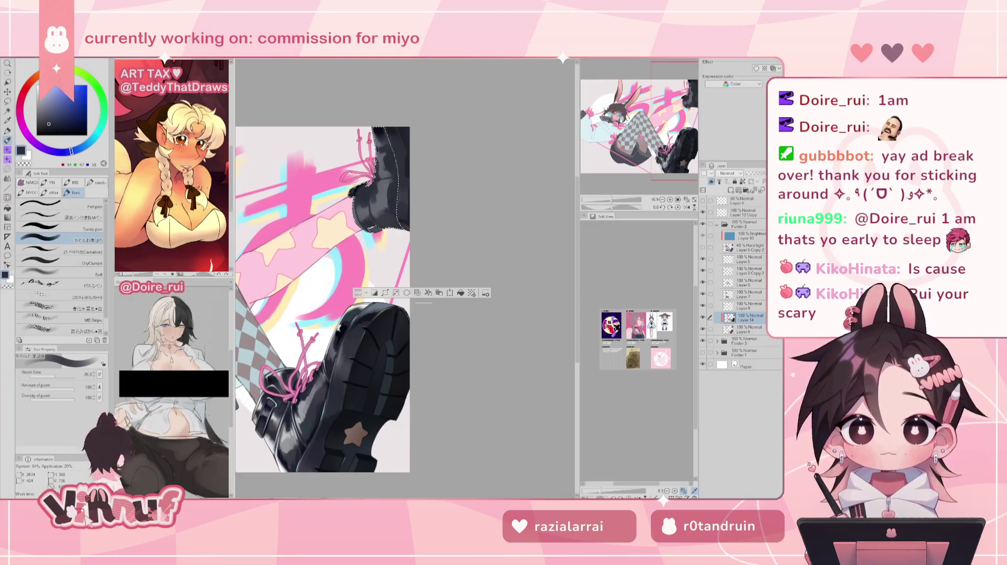
left_click(361, 203, "alt")
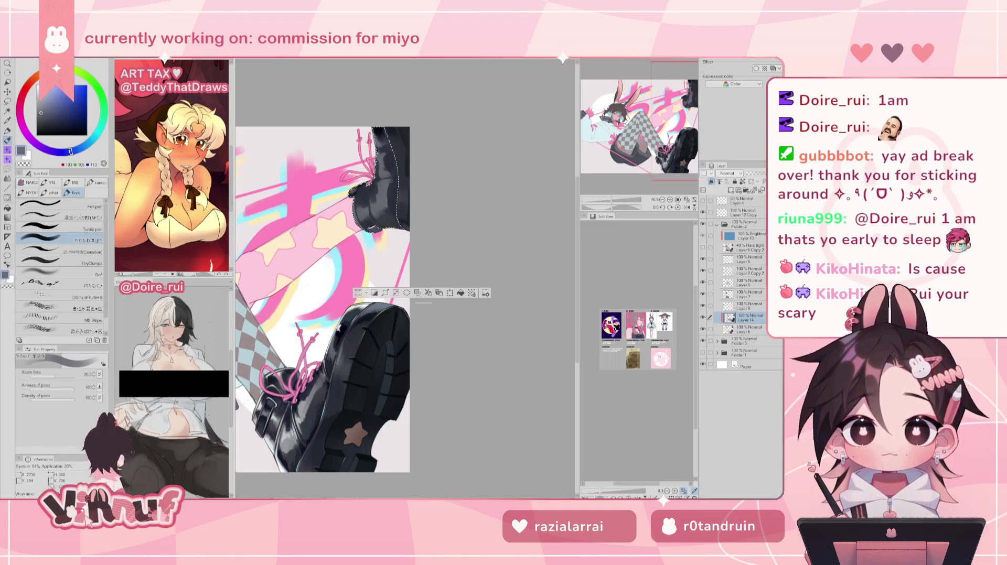
left_click(371, 132, "alt")
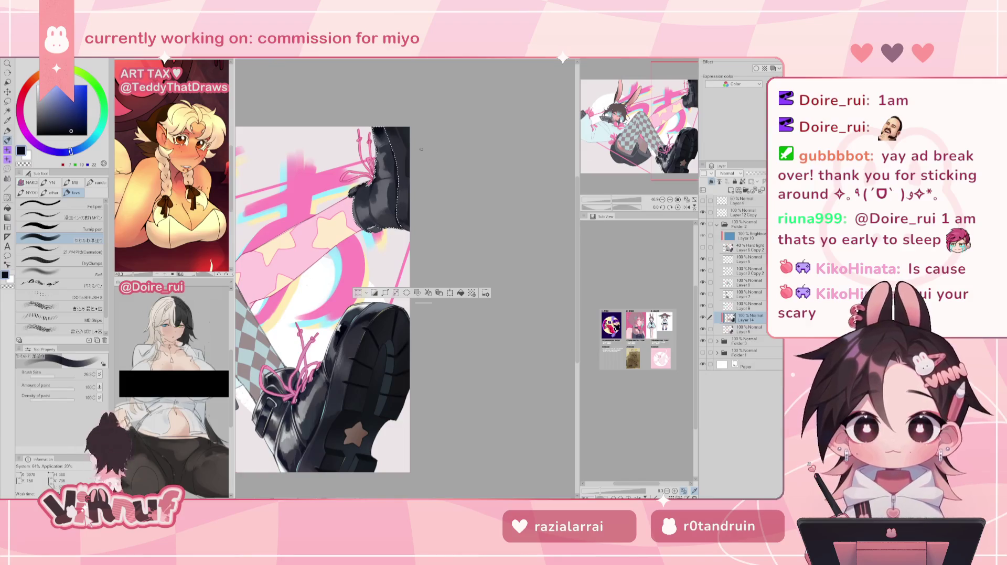
left_click_drag(421, 150, 432, 121)
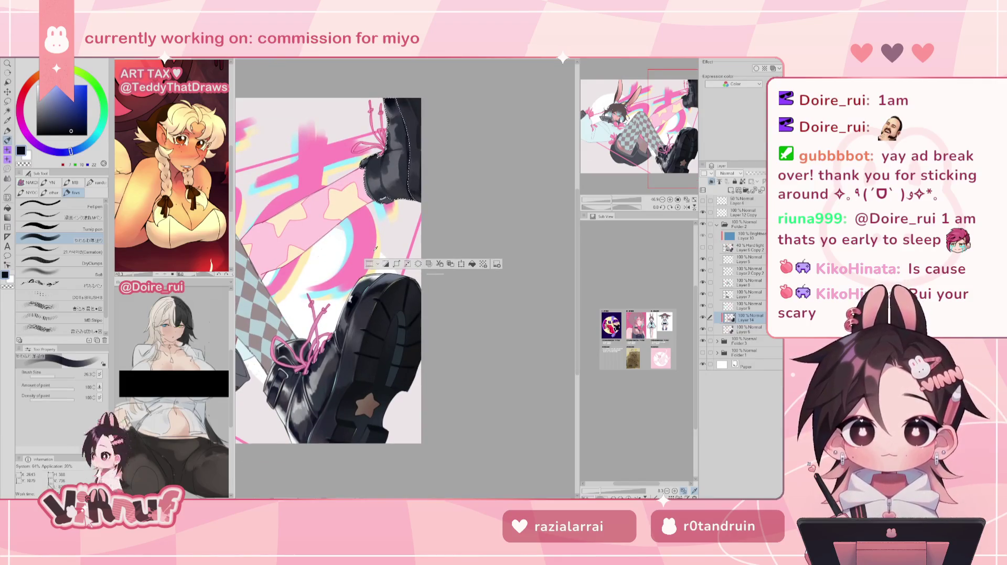
Sample dark grey-blue and light grey from the boot, panning down and mirror-checking the drawing
left_click(360, 288, "alt")
left_click_drag(360, 288, 352, 343)
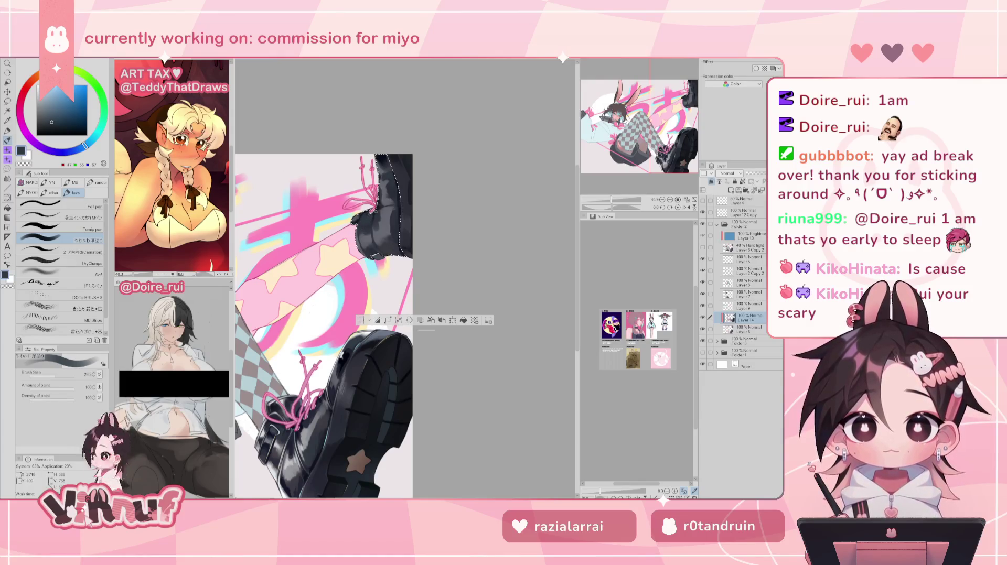
scroll(376, 212, "down", 2)
left_click(302, 377, "alt")
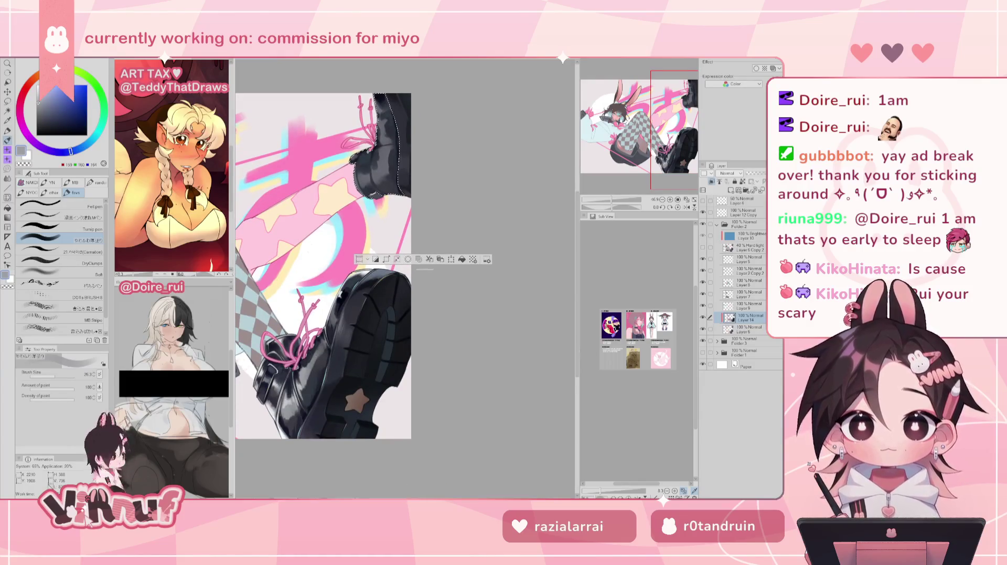
key("h")
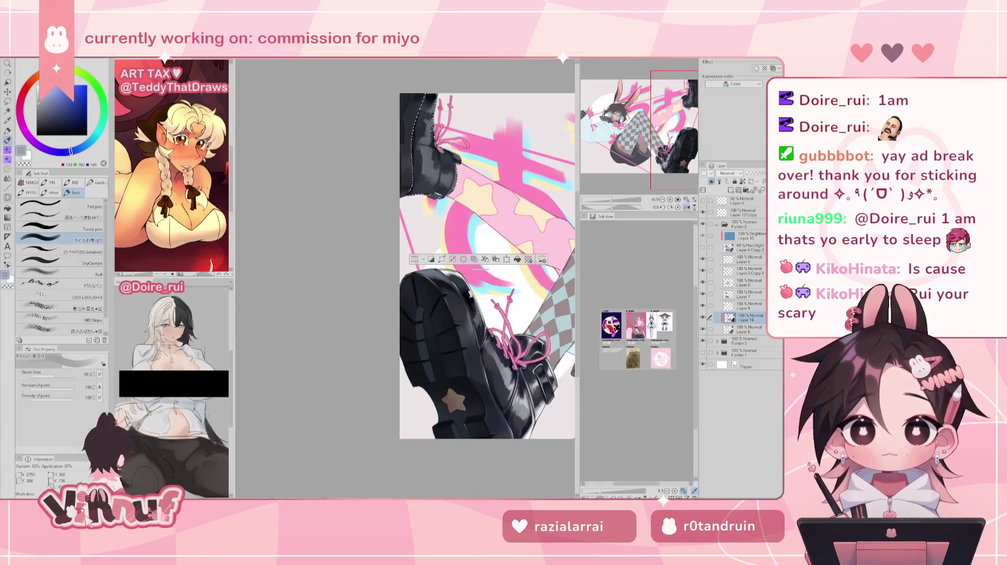
key("h")
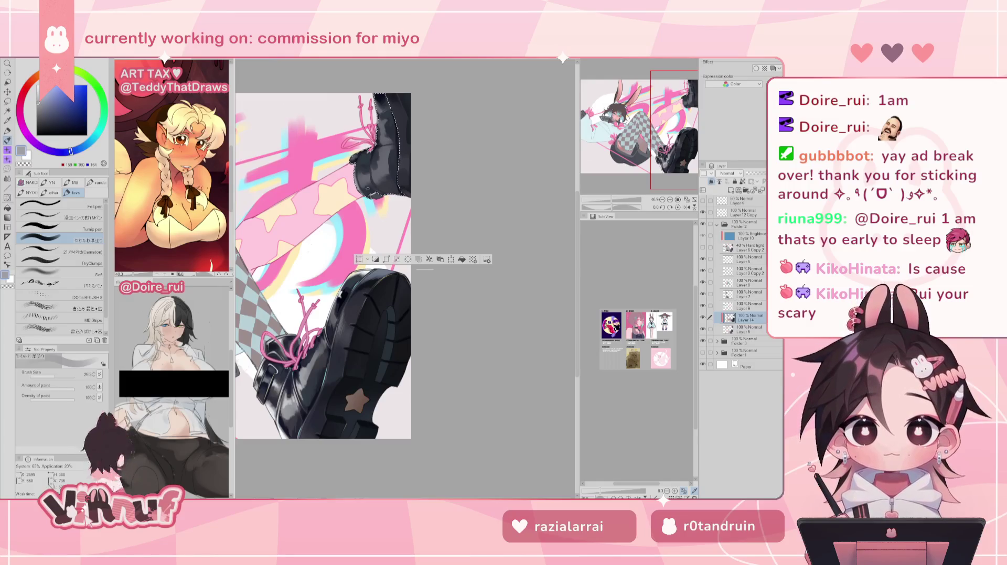
Leave Liquify for the brush tool, raise Brush Size to 97, and sample the boot's grey
key("j")
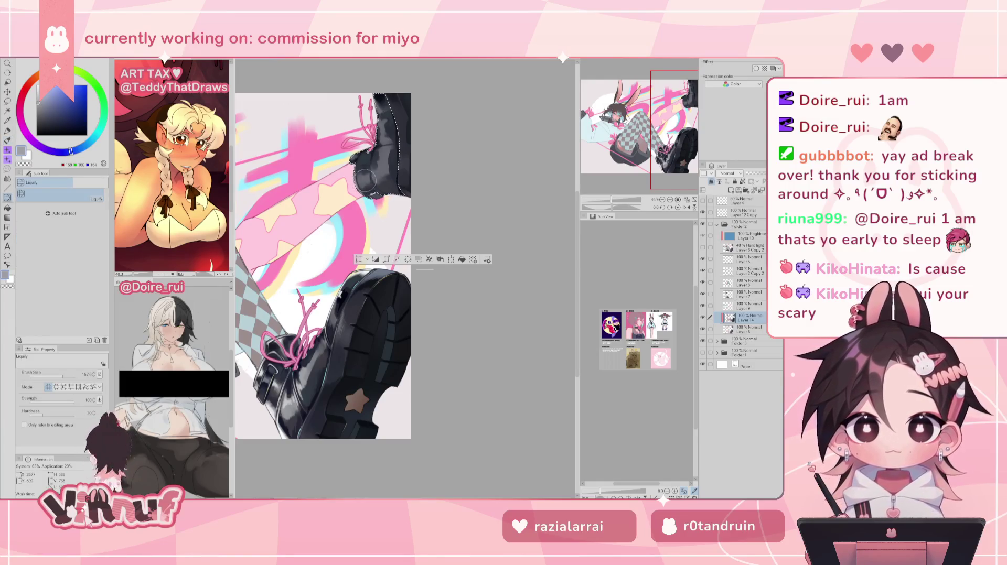
key("b")
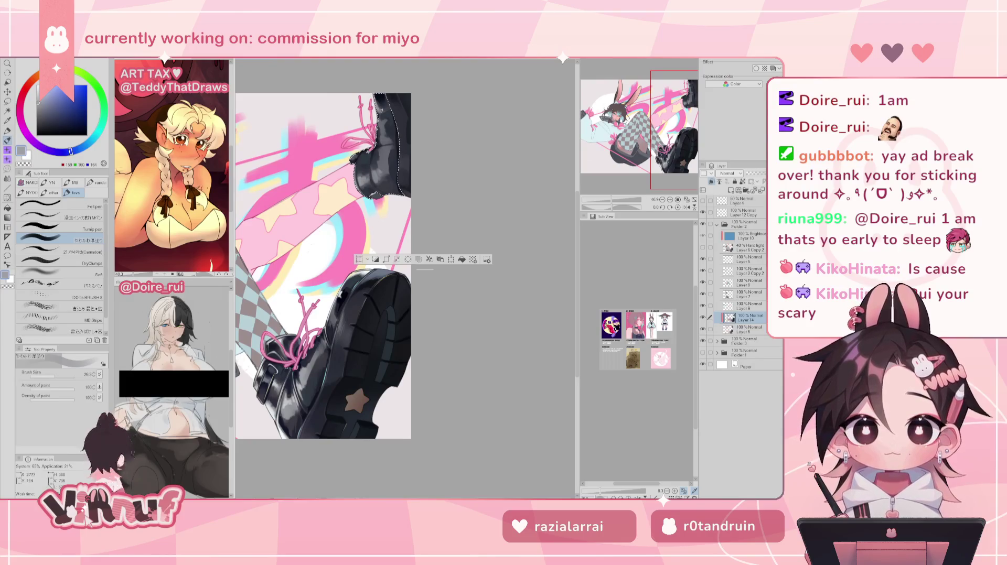
key("h")
key("h")
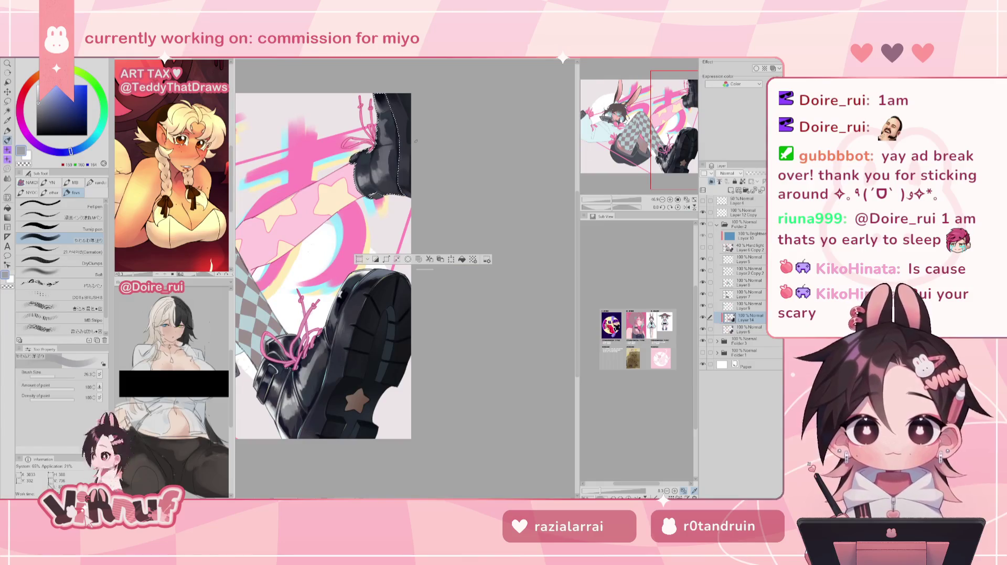
left_click(62, 374)
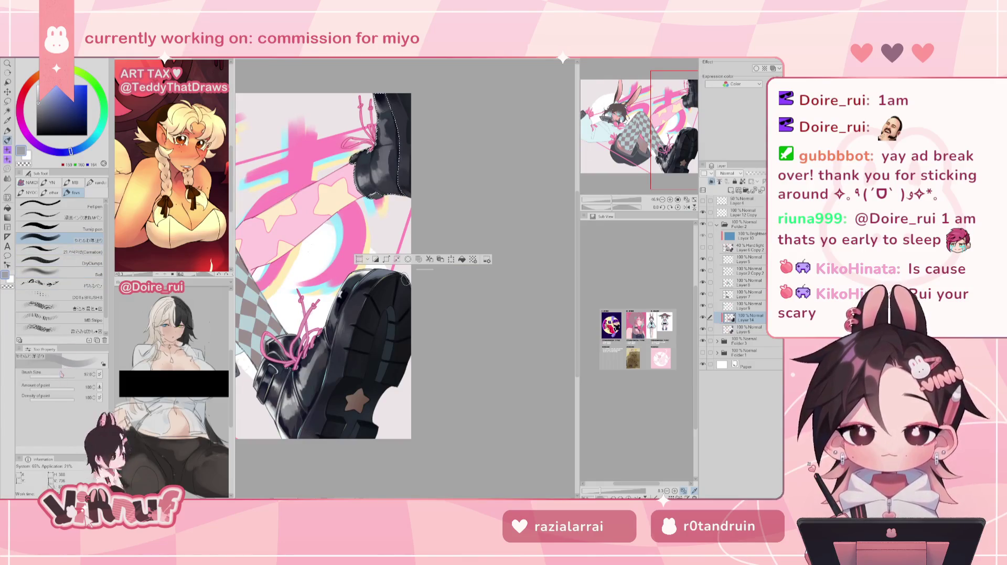
left_click(388, 165, "alt")
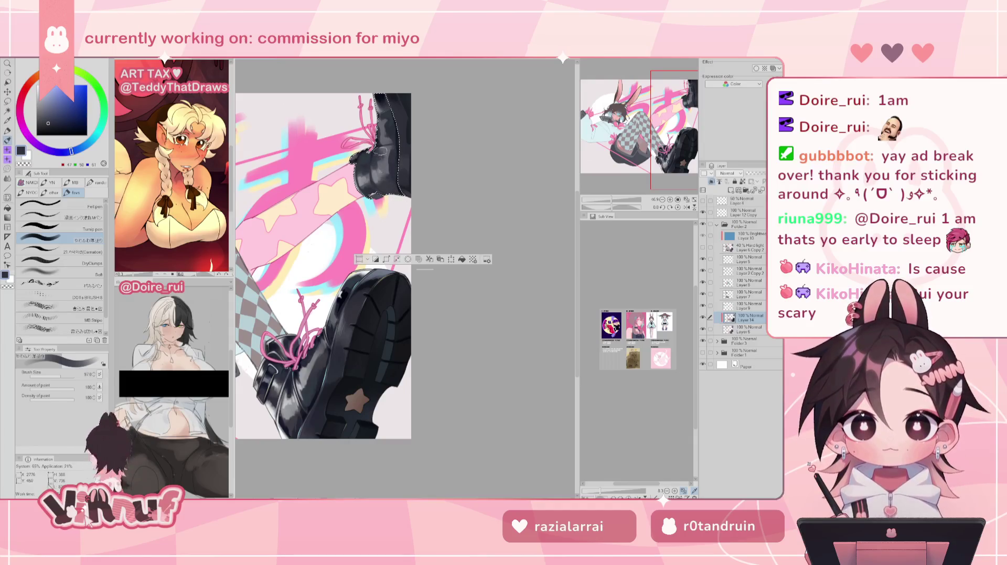
key("h")
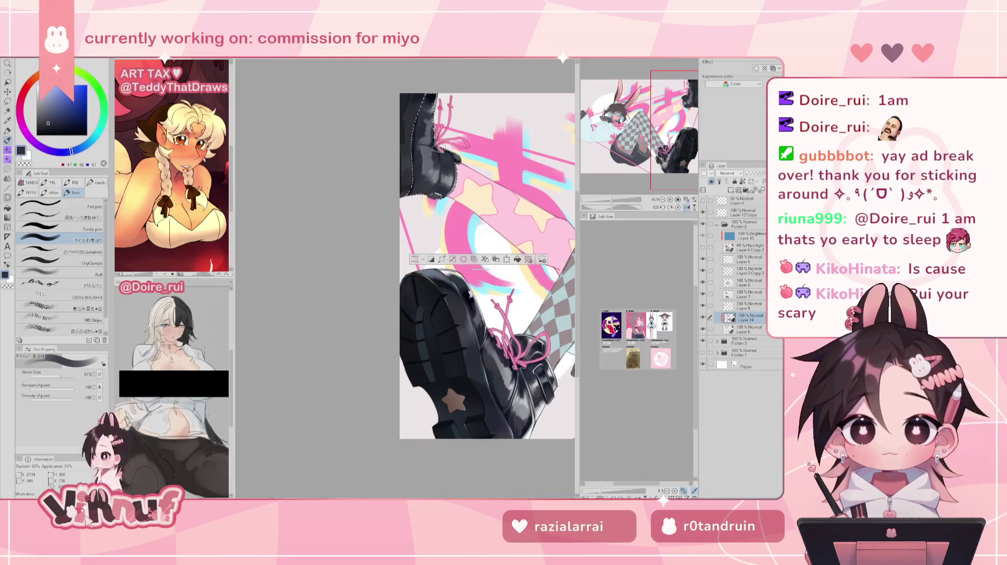
left_click(435, 153, "alt")
key("h")
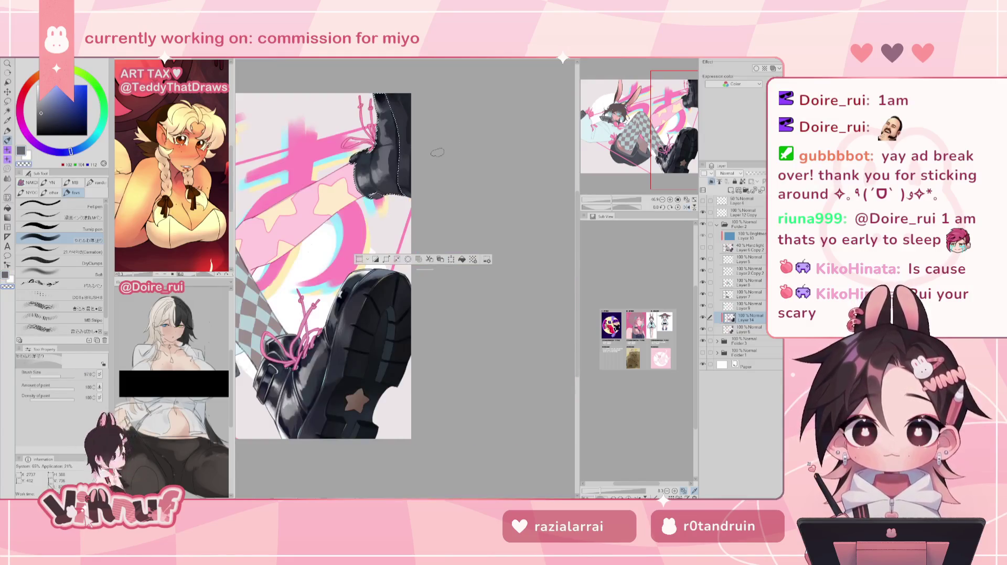
left_click(376, 162, "alt")
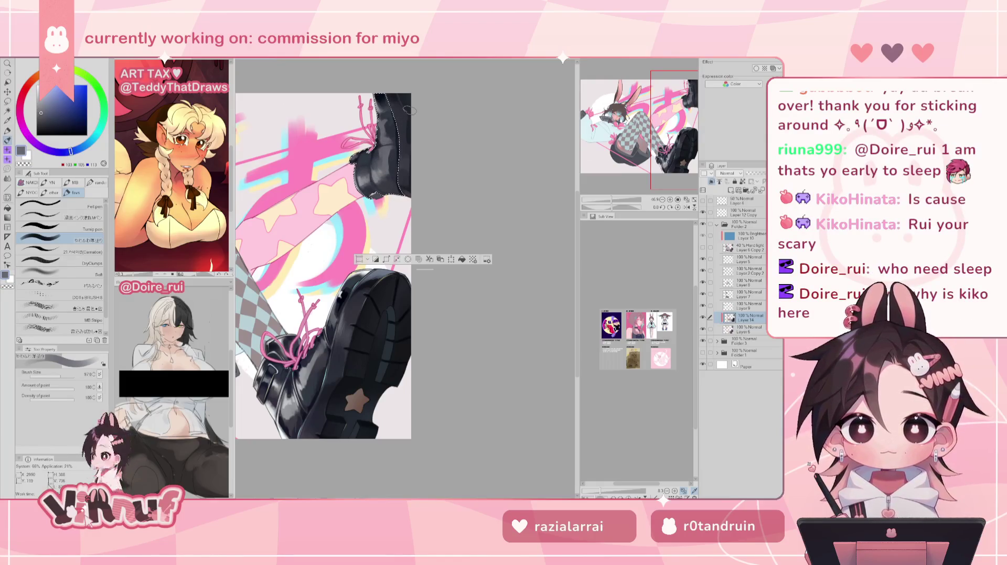
Reduce the brush to about 40 and shade with near-black, grey and navy sampled from the boot
left_click_drag(411, 110, 405, 279)
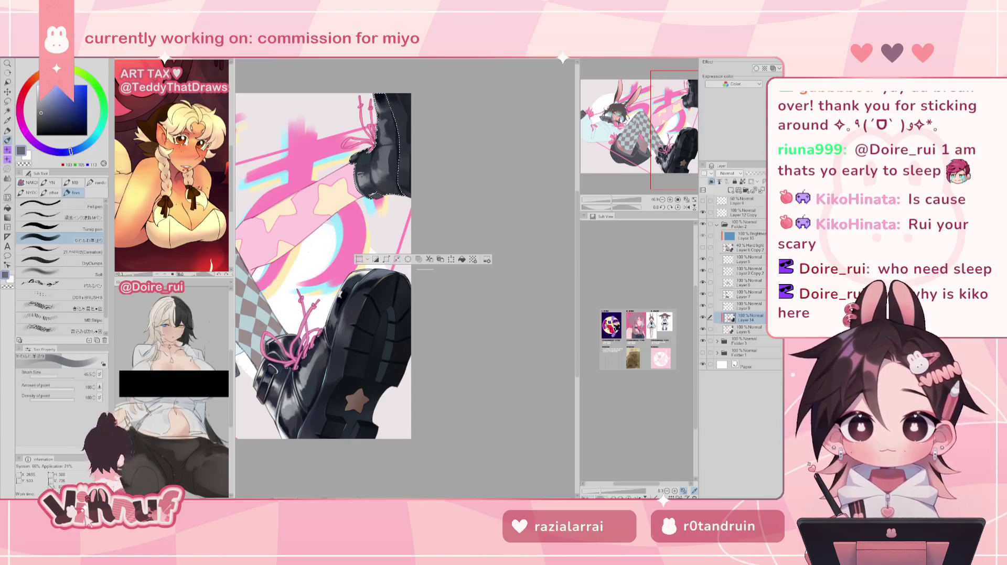
left_click(273, 367, "alt")
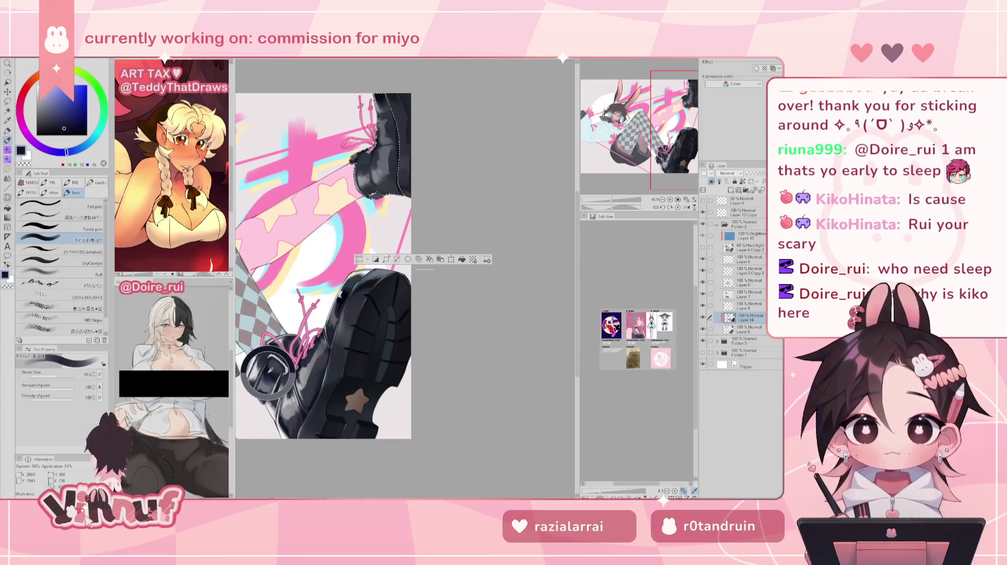
left_click(58, 376)
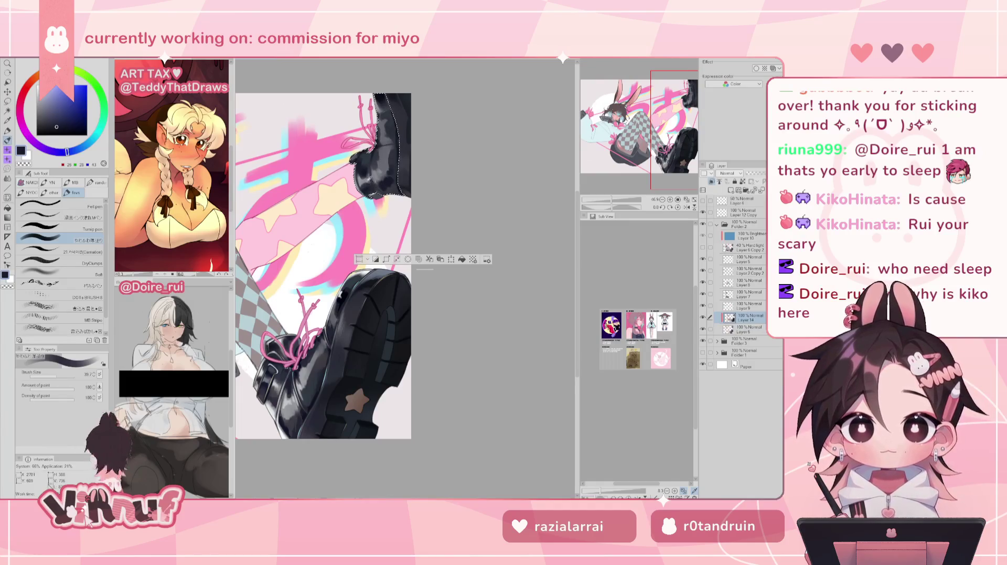
left_click(359, 175, "alt")
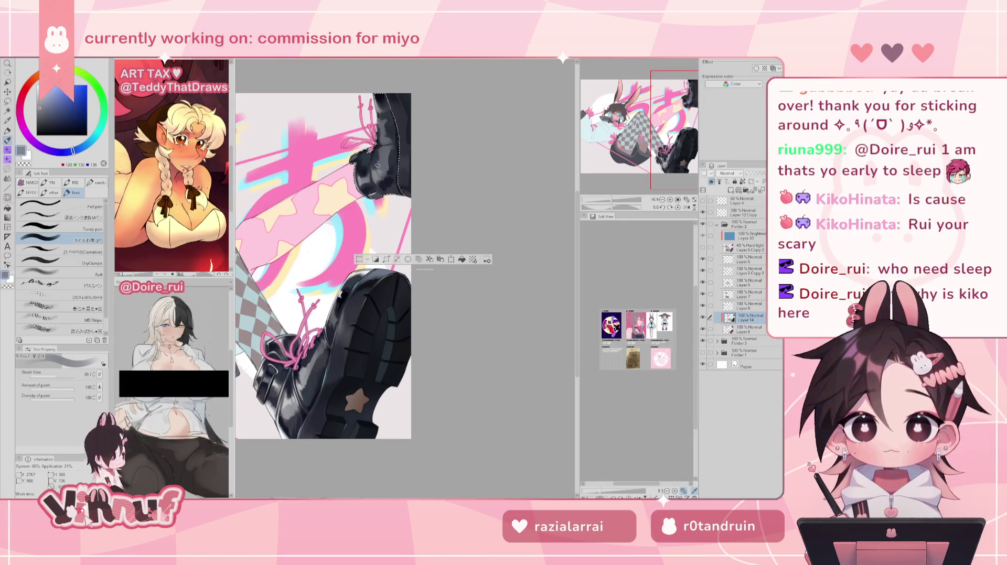
left_click(374, 160, "alt")
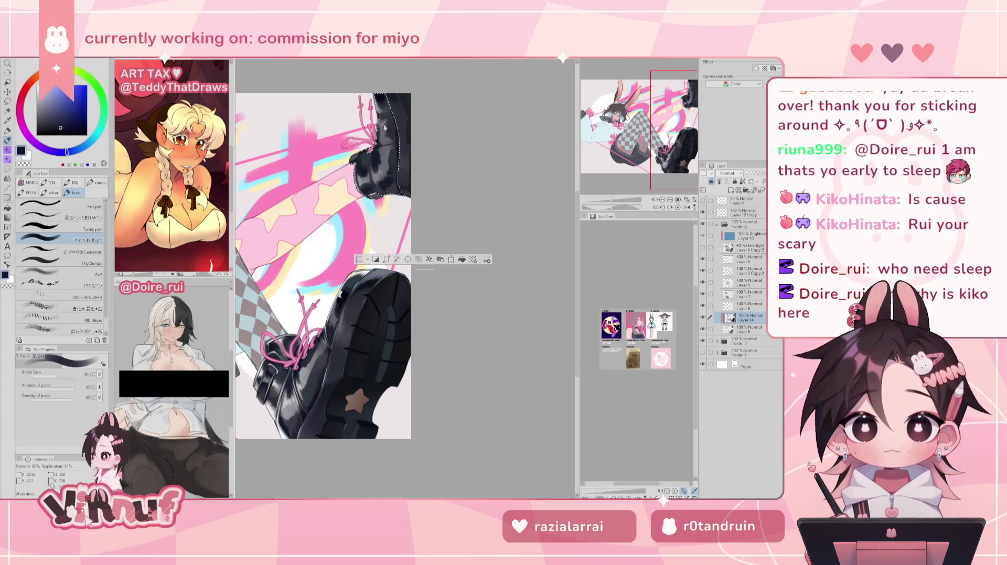
left_click(378, 172, "alt")
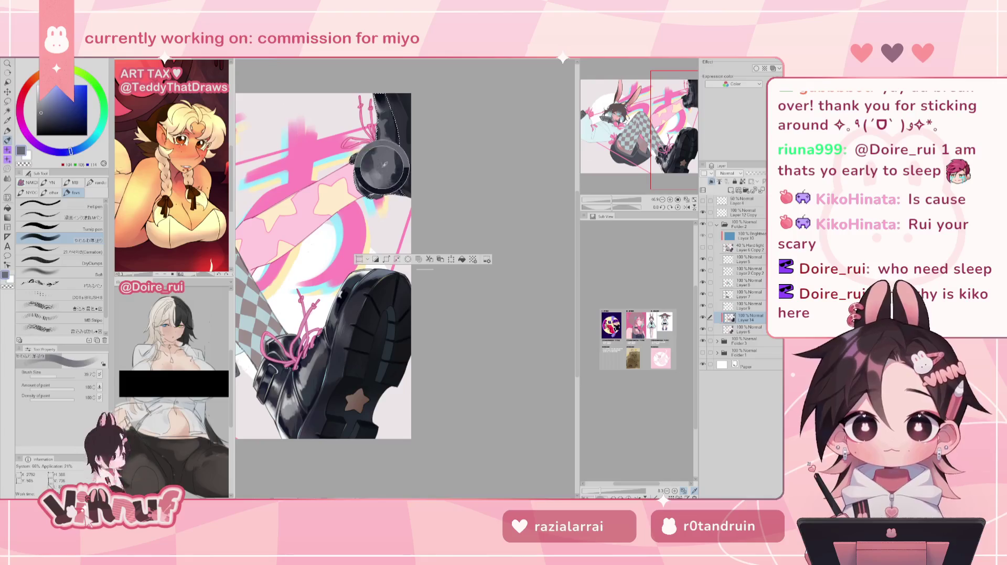
left_click(391, 160, "alt")
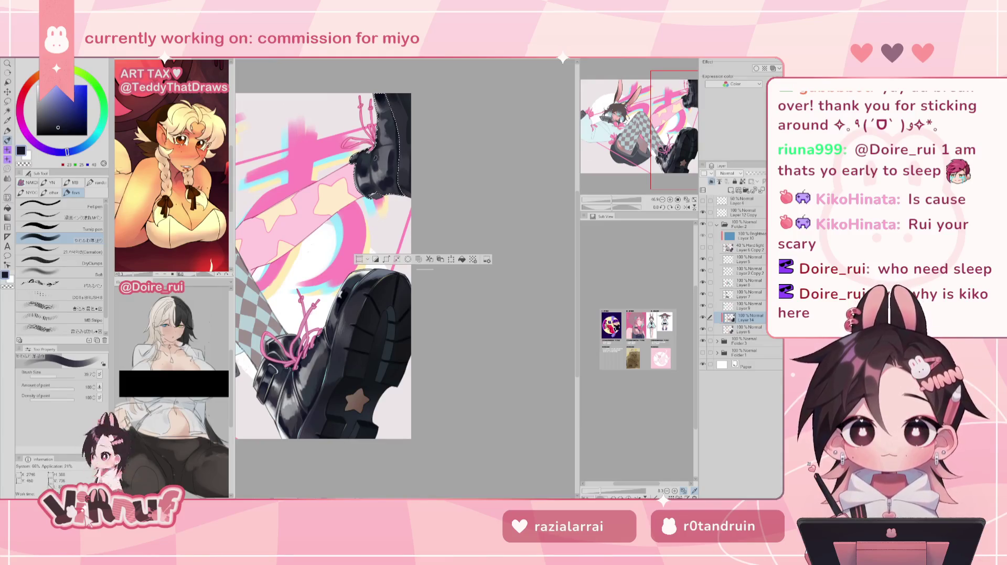
Pick a slightly lighter grey-blue, mirror-check the canvas, and zoom out to 27.9%
left_click(391, 123, "alt")
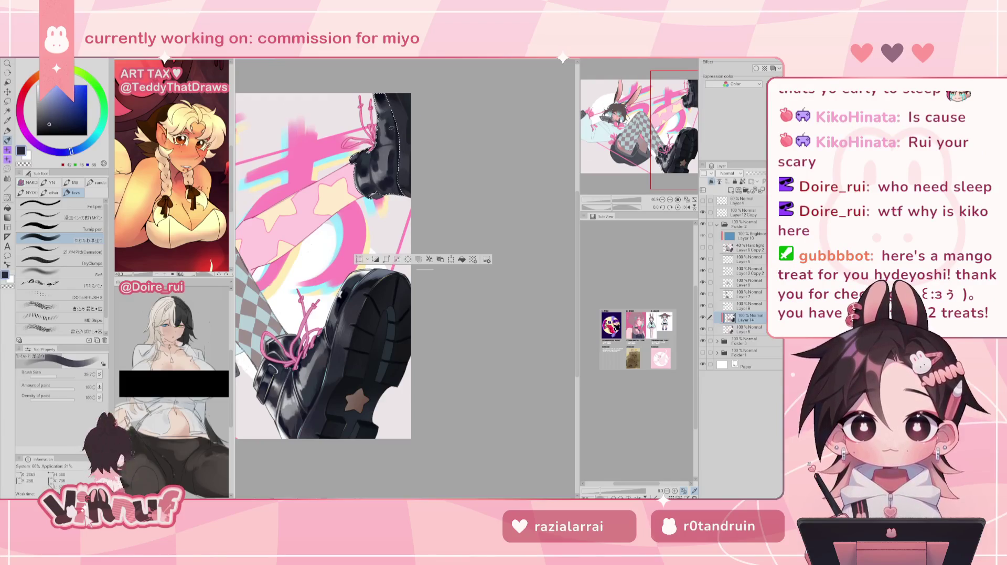
left_click(390, 123, "alt")
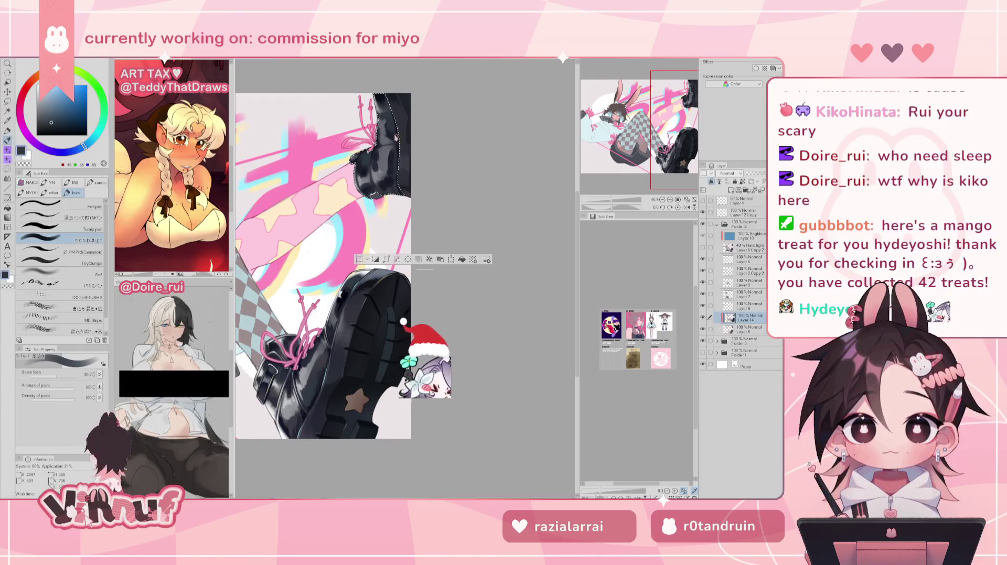
key("h")
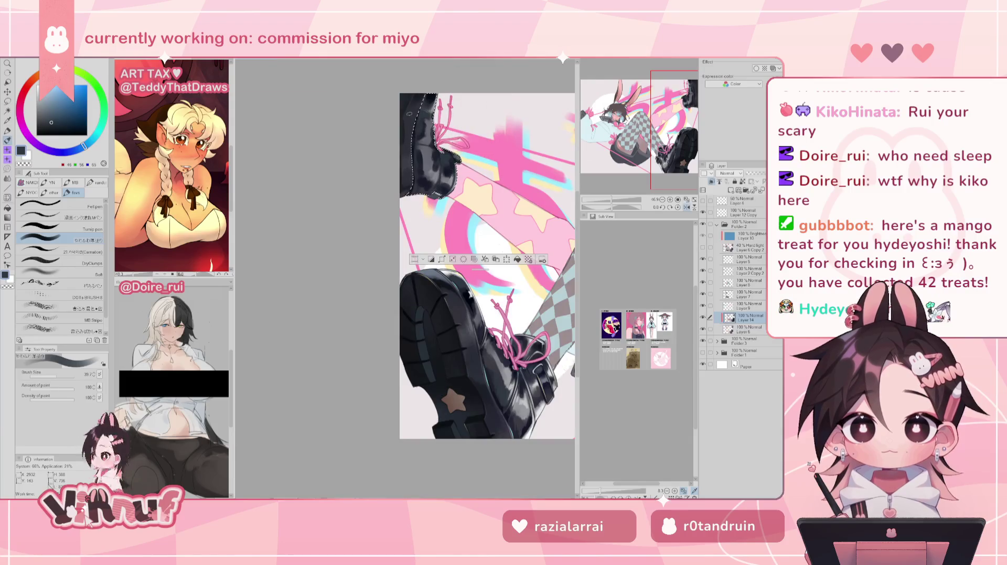
key("h")
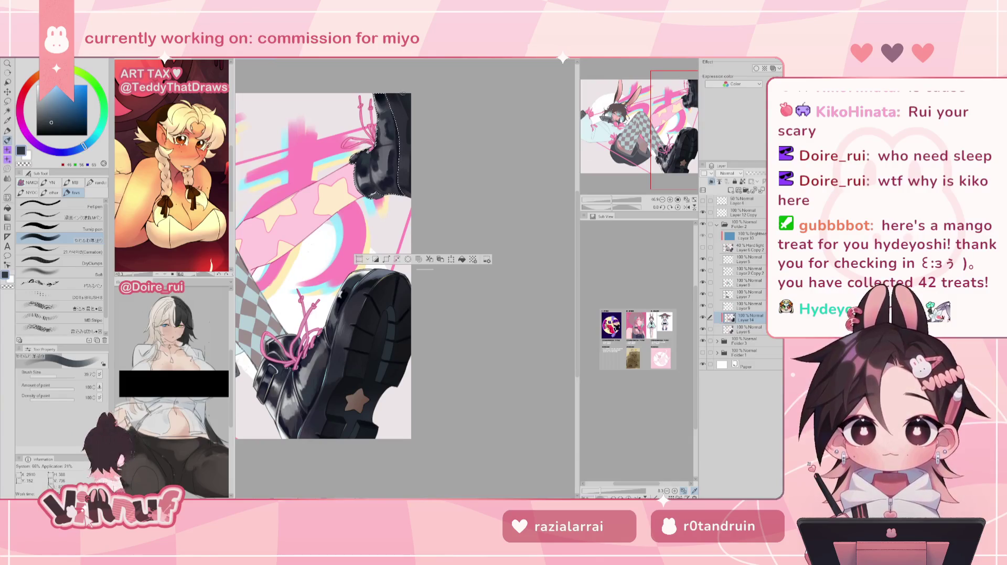
left_click_drag(612, 199, 610, 199)
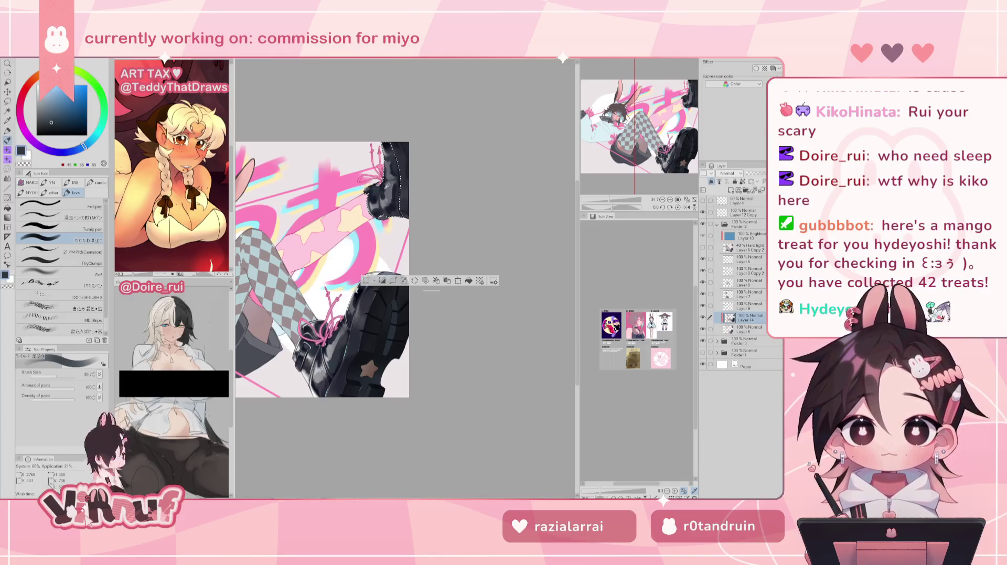
Enlarge the brush to about 90 and shade with mid-grey and dark navy sampled from the boot
key("bracketright")
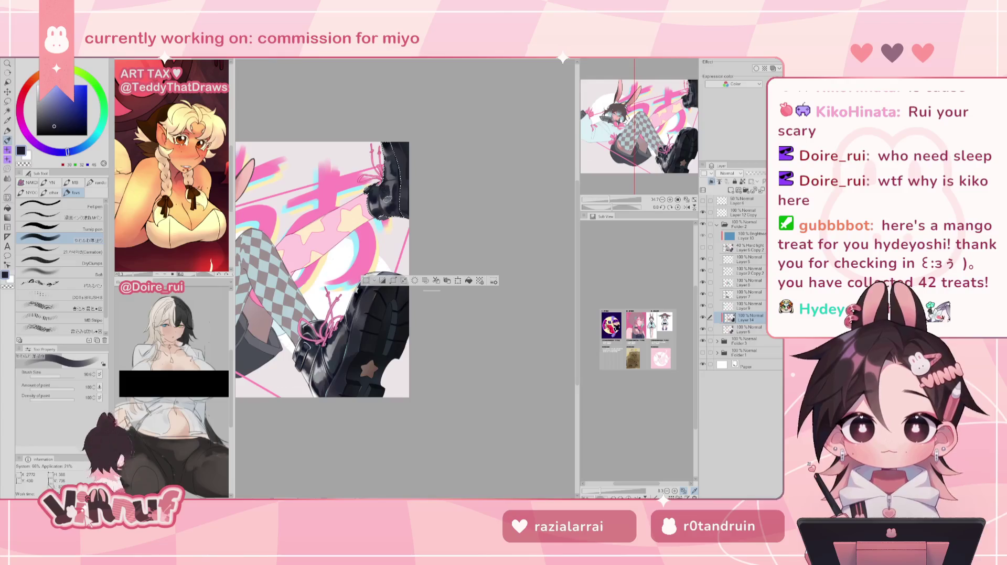
left_click(392, 201, "alt")
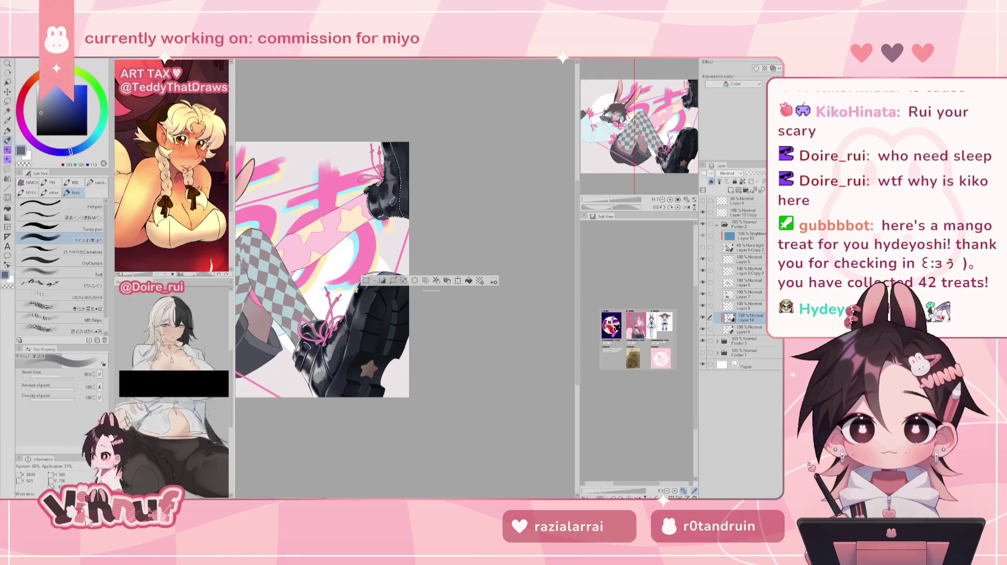
key("h")
key("h")
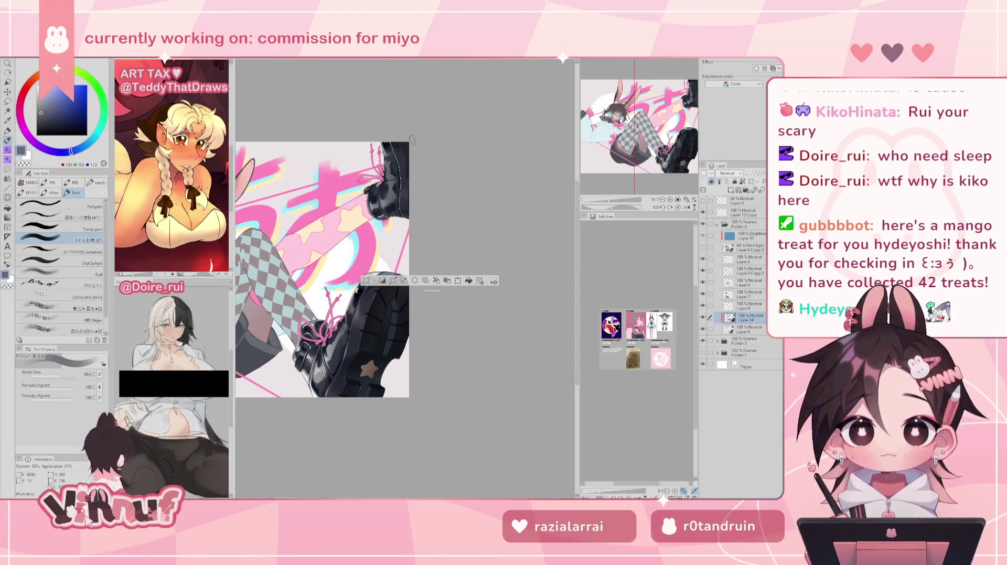
left_click(410, 206, "alt")
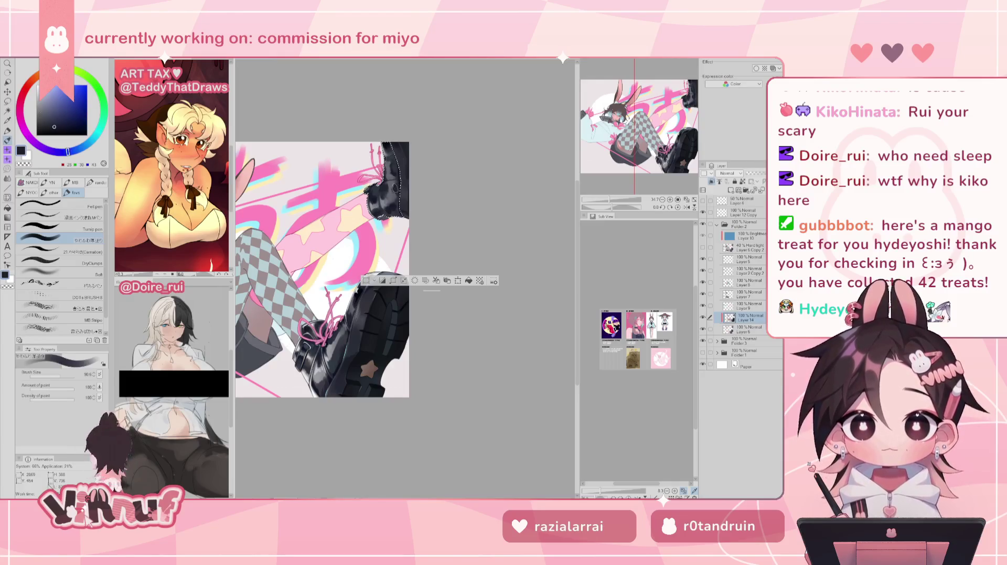
left_click(407, 213, "alt")
left_click(408, 208, "alt")
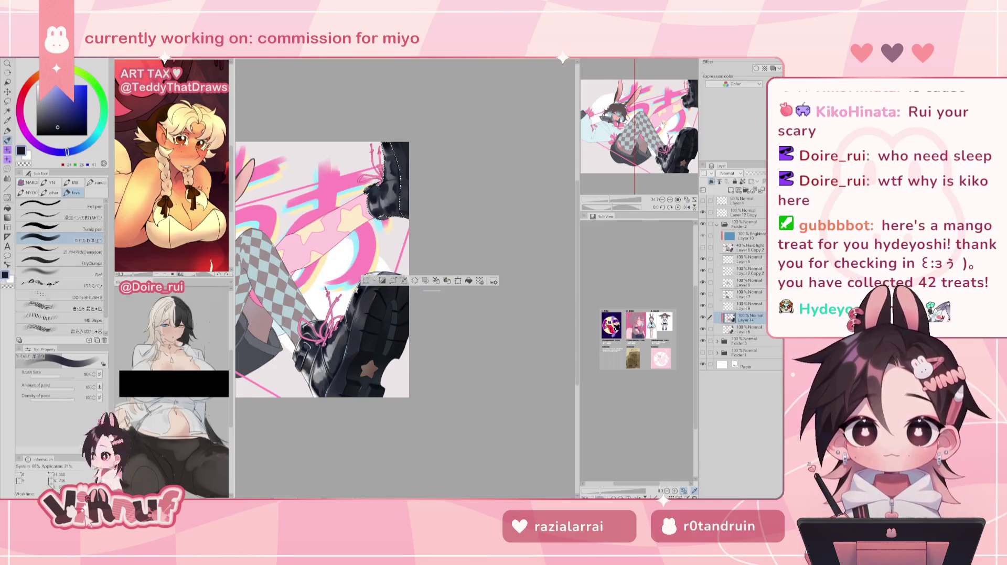
left_click(390, 149, "alt")
left_click(394, 290, "alt")
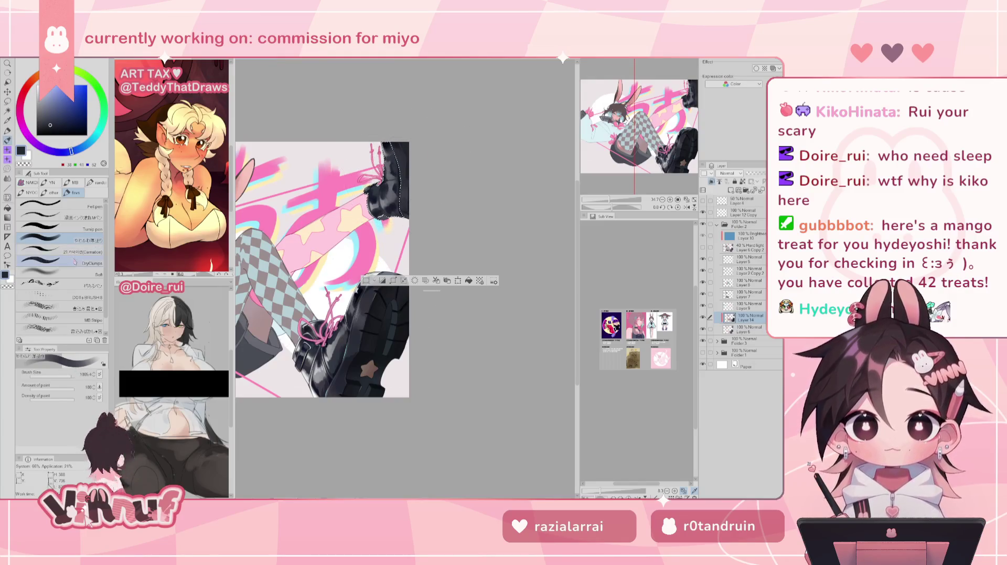
Choose the Soft airbrush, set the colour to pure black 0,0,0, and enlarge the brush to 358
left_click(58, 274)
left_click_drag(50, 126, 45, 135)
key("bracketright")
key("bracketright")
key("bracketright")
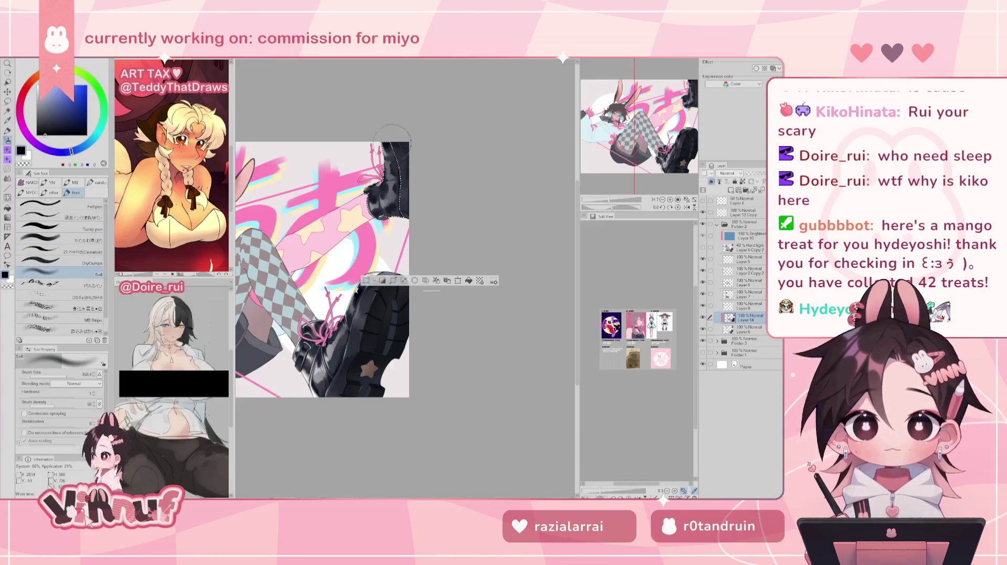